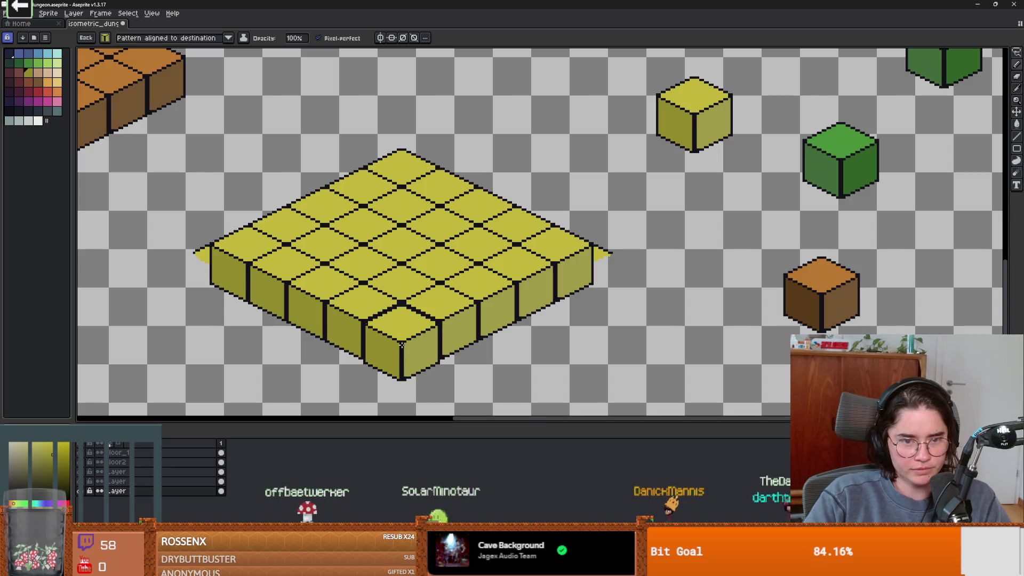
Pull the small yellow cube out from under the orange floor and move it right across the sheet.
scroll(554, 347, "down", 3)
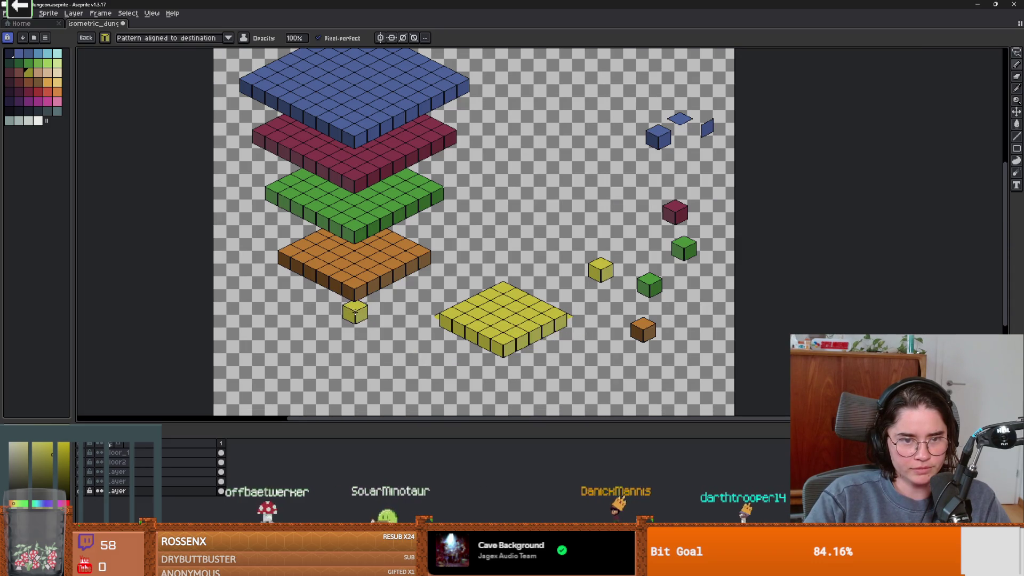
scroll(355, 313, "up", 2)
mouse_move(355, 314)
left_mouse_down()
mouse_move(220, 220)
mouse_move(270, 235)
left_mouse_up()
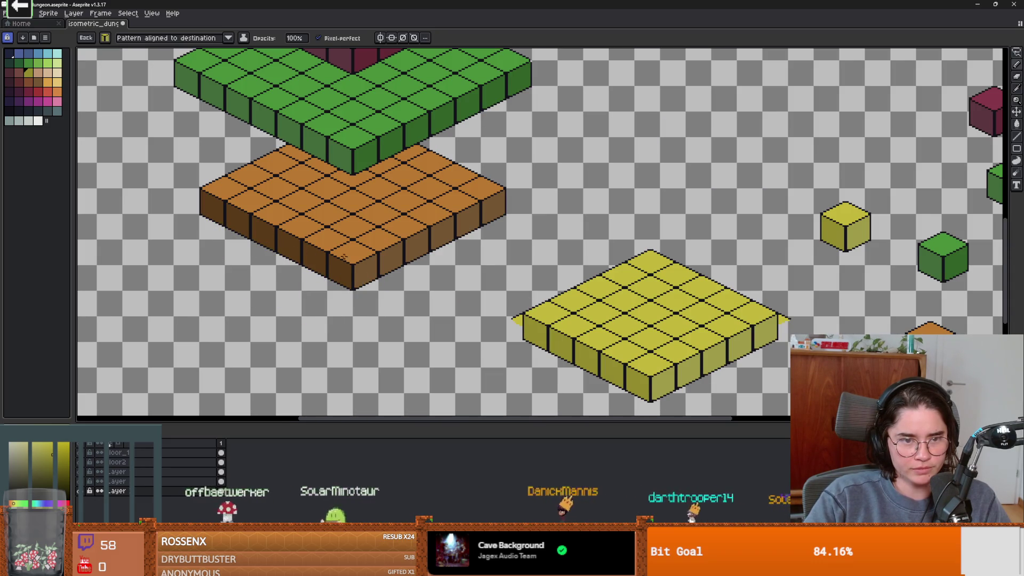
mouse_move(344, 257)
left_mouse_down()
mouse_move(681, 393)
mouse_move(800, 314)
mouse_move(834, 313)
mouse_move(754, 320)
left_mouse_up()
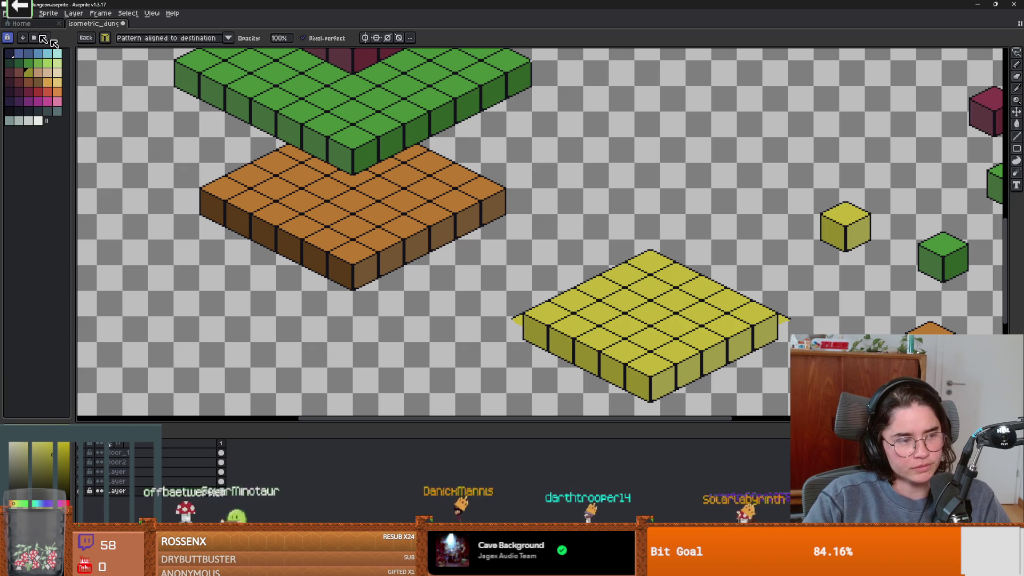
left_click_drag(77, 109, 132, 49)
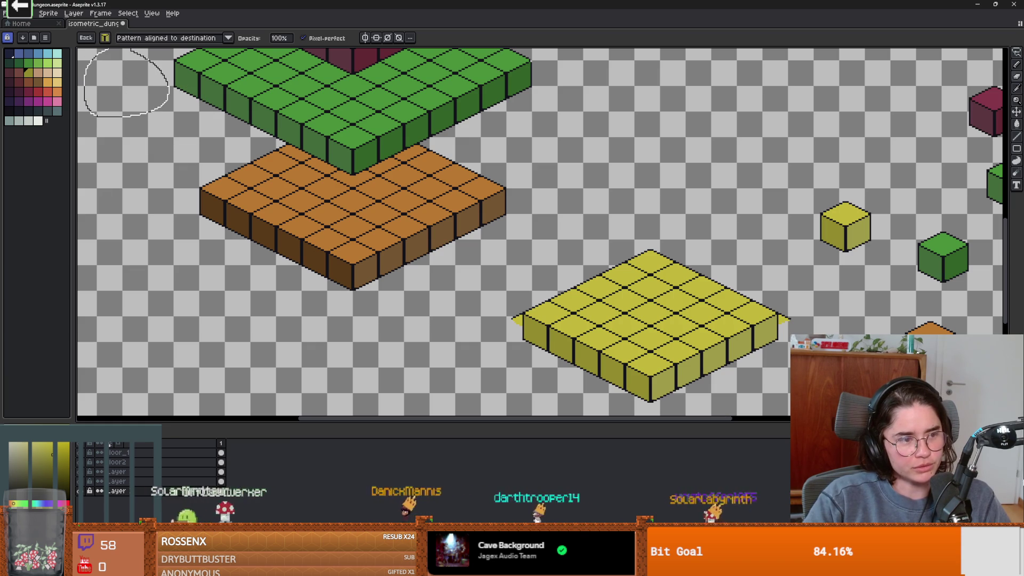
Switch the brush to a 5px round shape and centre the view on the yellow platform.
left_click(105, 38)
left_click(108, 52)
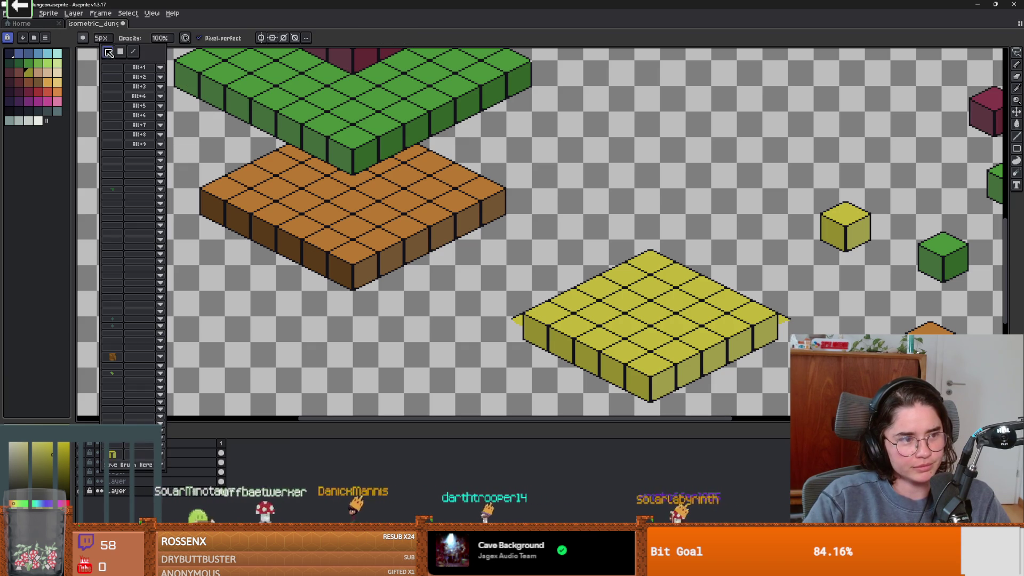
left_click_drag(531, 278, 418, 243)
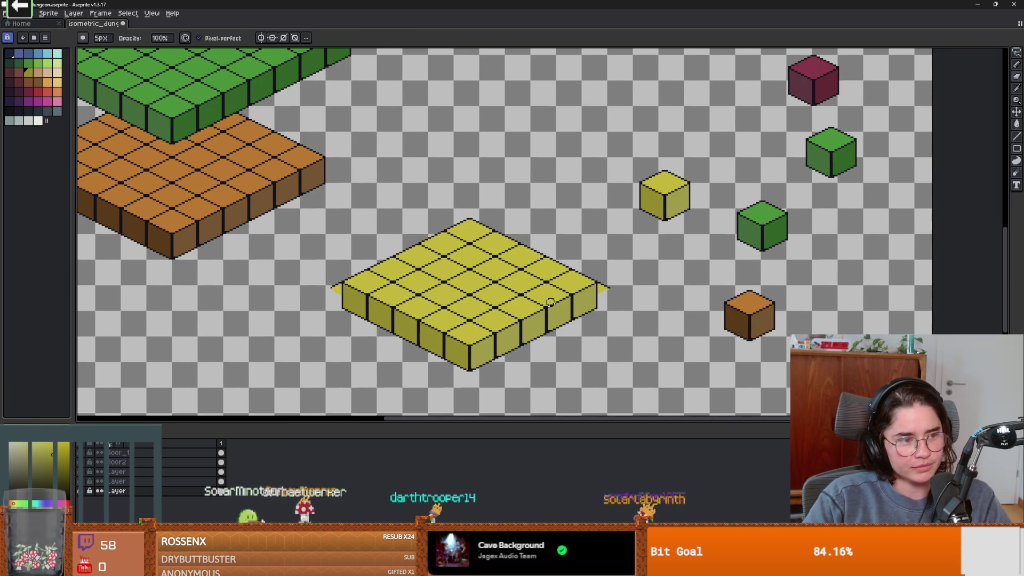
scroll(565, 307, "up", 1)
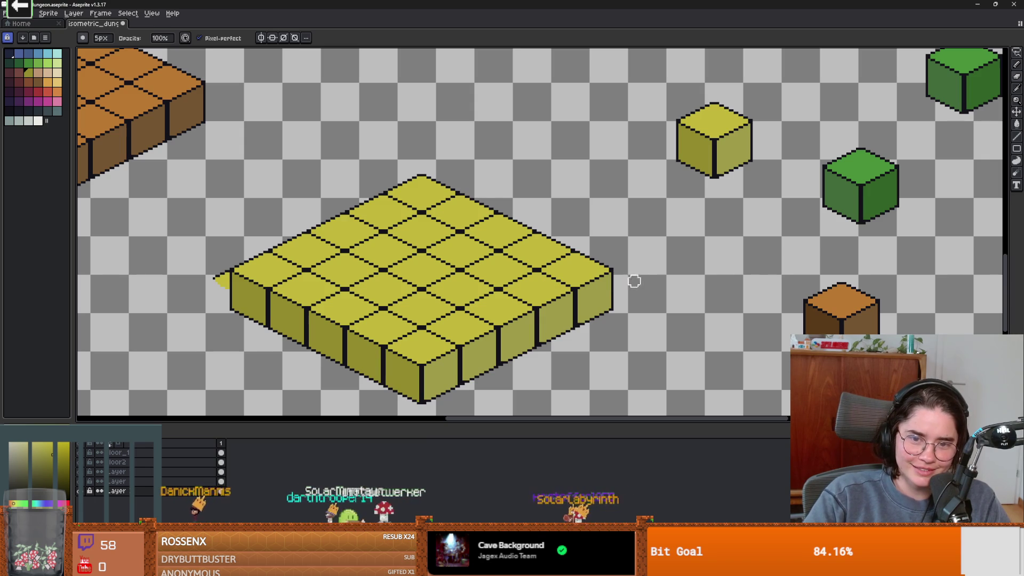
scroll(267, 242, "left", 2)
scroll(293, 298, "up", 1)
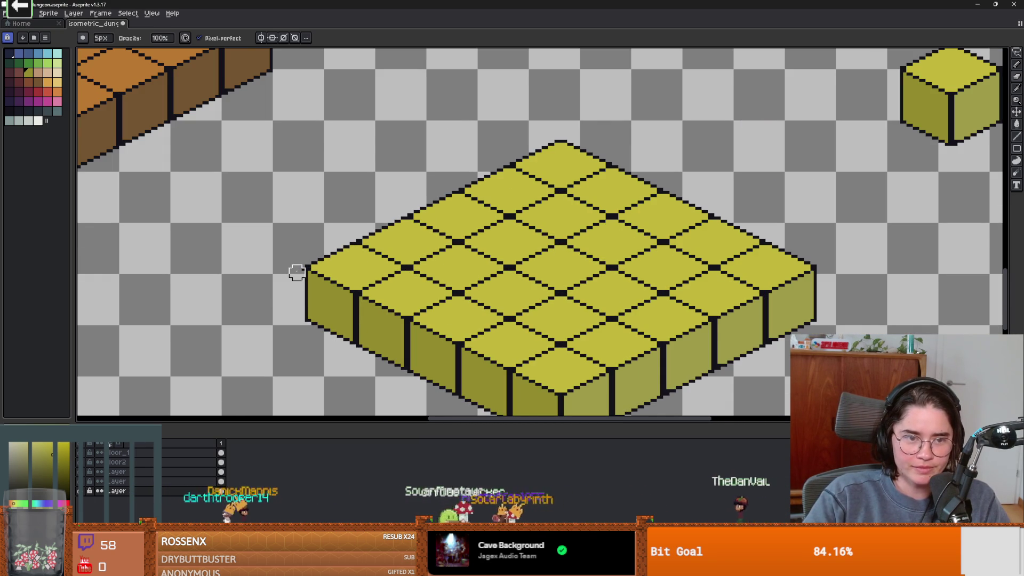
scroll(532, 284, "down", 5)
scroll(531, 284, "up", 3)
Lasso the yellow platform and move it left beneath the orange platform.
key("m")
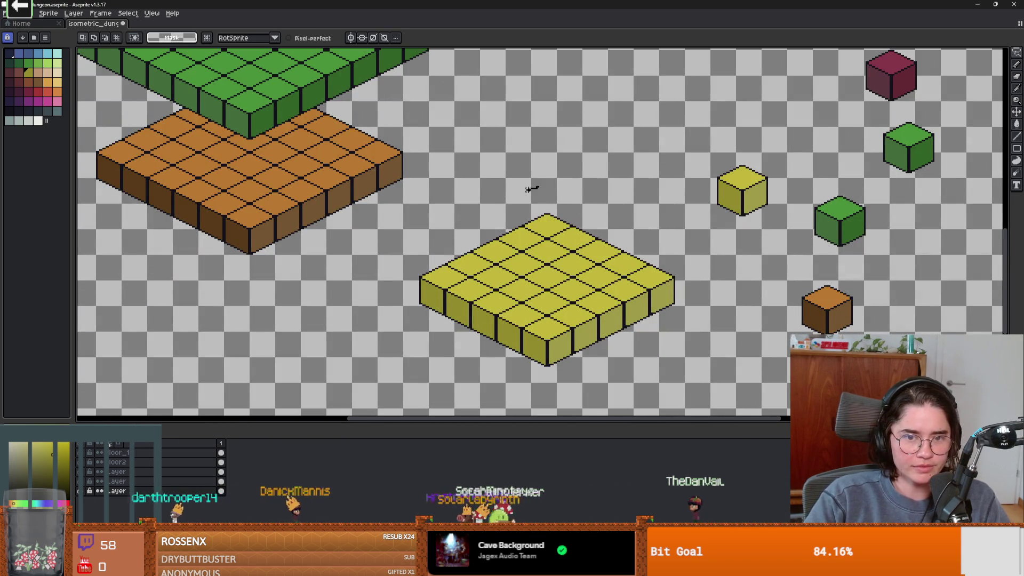
left_click_drag(536, 409, 538, 190)
mouse_move(572, 295)
left_mouse_down()
mouse_move(398, 304)
mouse_move(257, 276)
mouse_move(273, 274)
left_mouse_up()
key("Return")
scroll(452, 298, "down", 4)
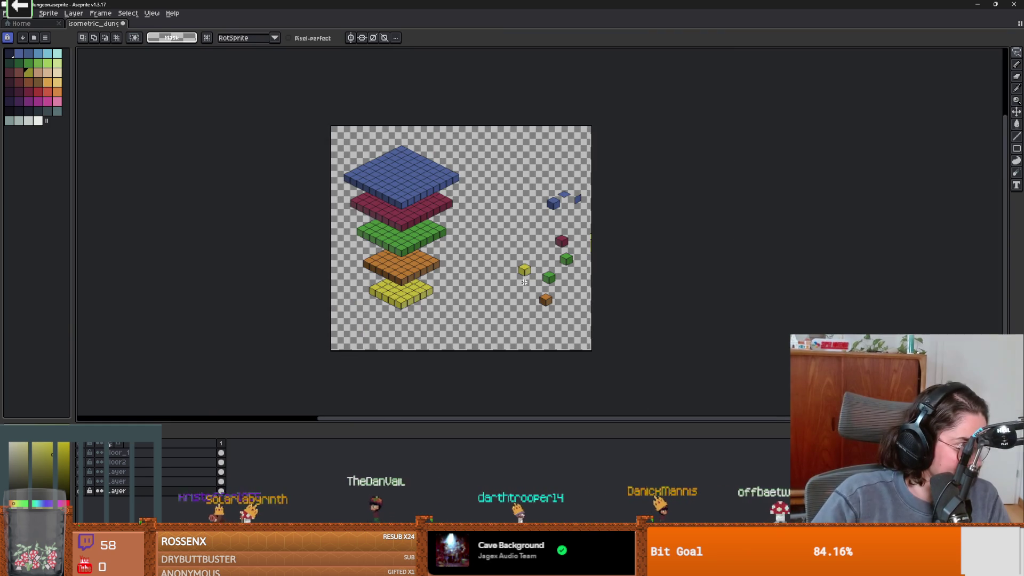
scroll(549, 304, "up", 5)
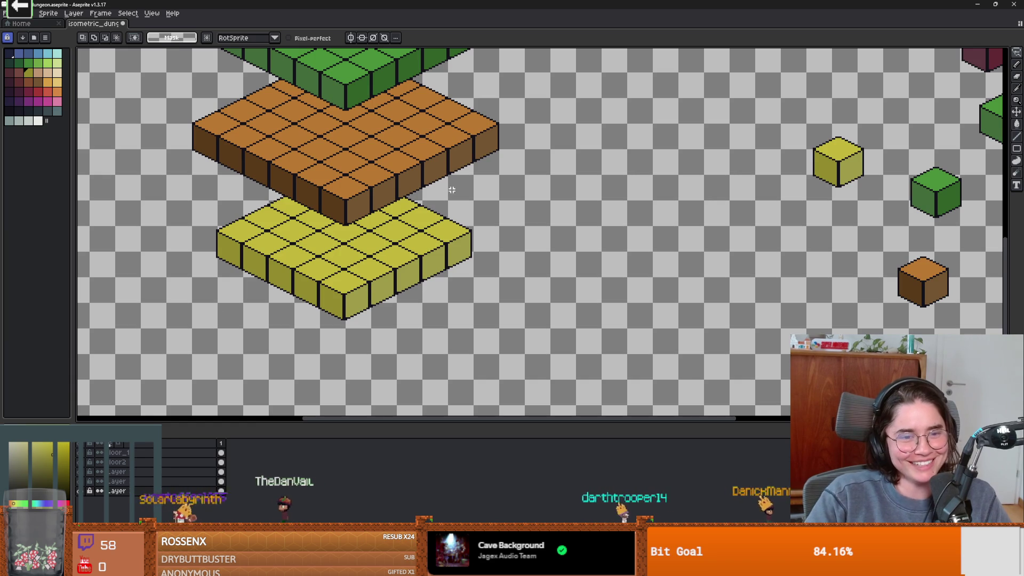
Ellipse-select both platforms, make a New Layer via Copy, and move the copy right of the stack.
mouse_move(510, 114)
left_mouse_down()
mouse_move(347, 171)
mouse_move(102, 355)
left_mouse_up()
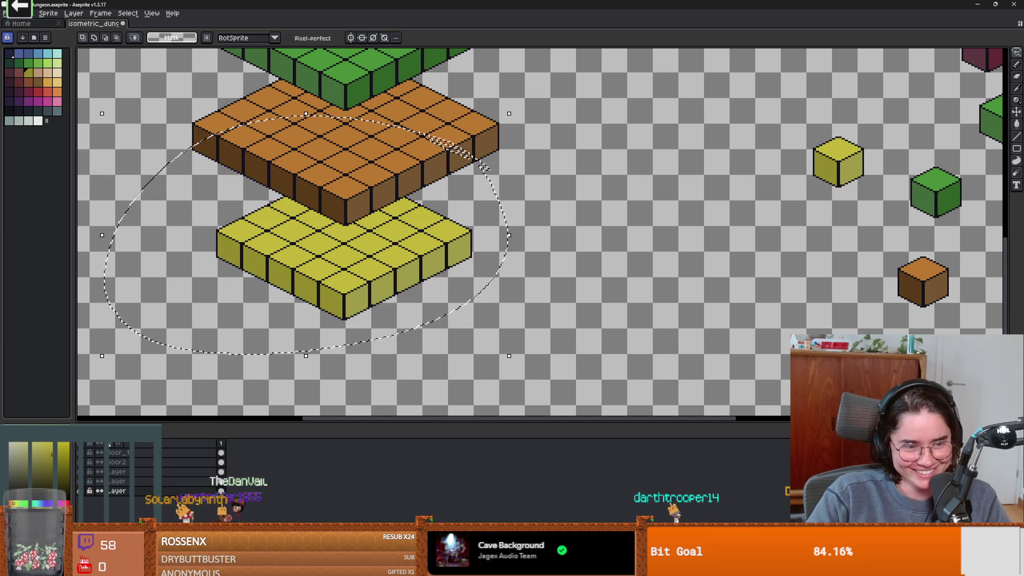
left_click(69, 16)
mouse_move(107, 61)
left_click(223, 85)
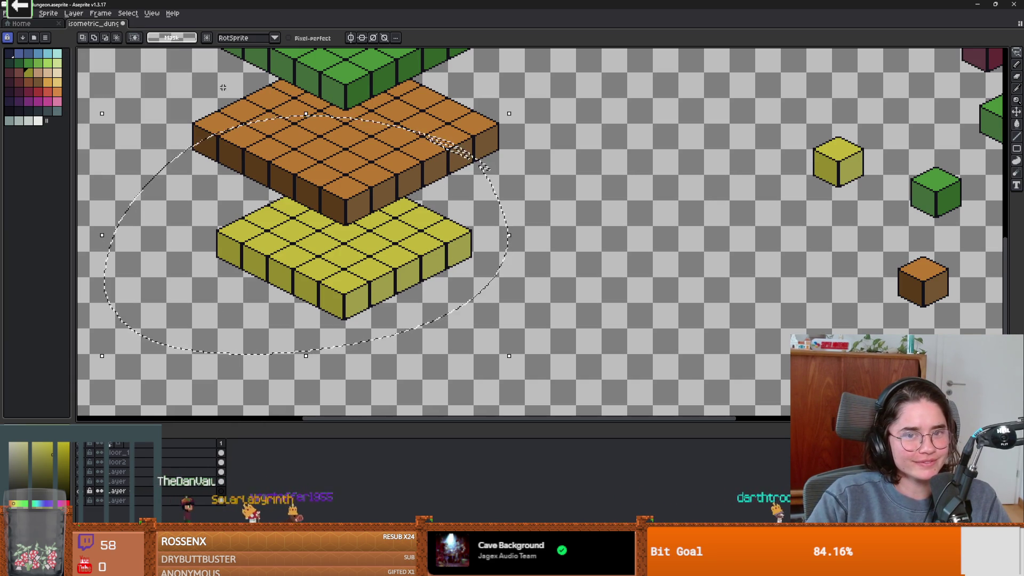
scroll(583, 236, "right", 3)
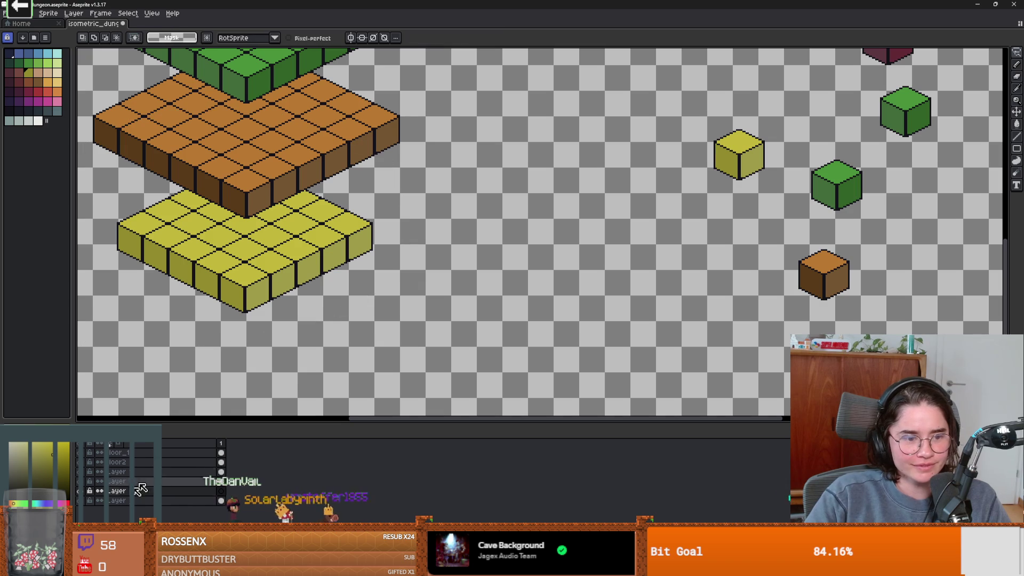
key("ctrl+v")
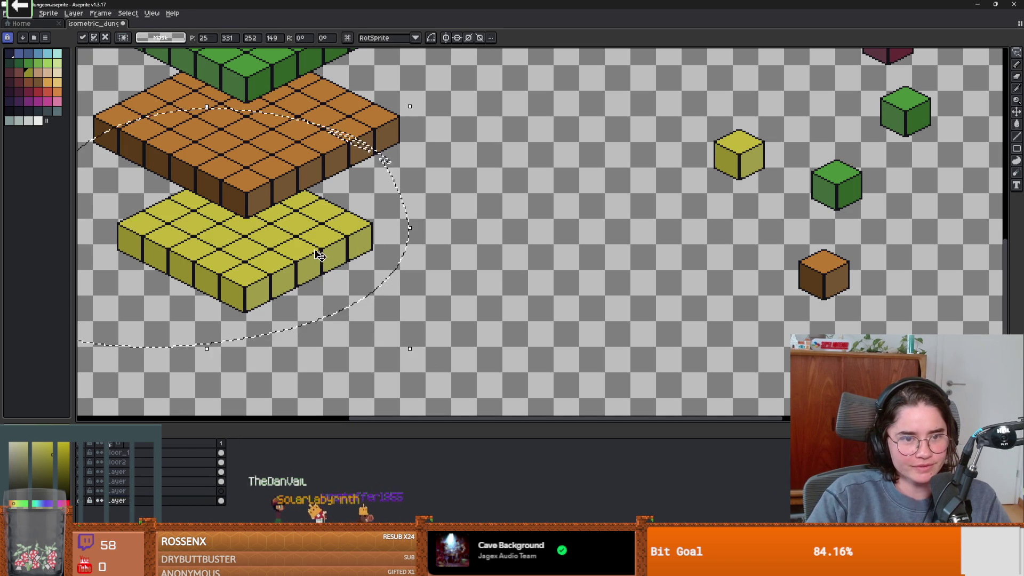
mouse_move(319, 256)
left_mouse_down()
mouse_move(671, 273)
mouse_move(660, 272)
left_mouse_up()
key("Return")
scroll(628, 320, "up", 1)
scroll(532, 329, "down", 3)
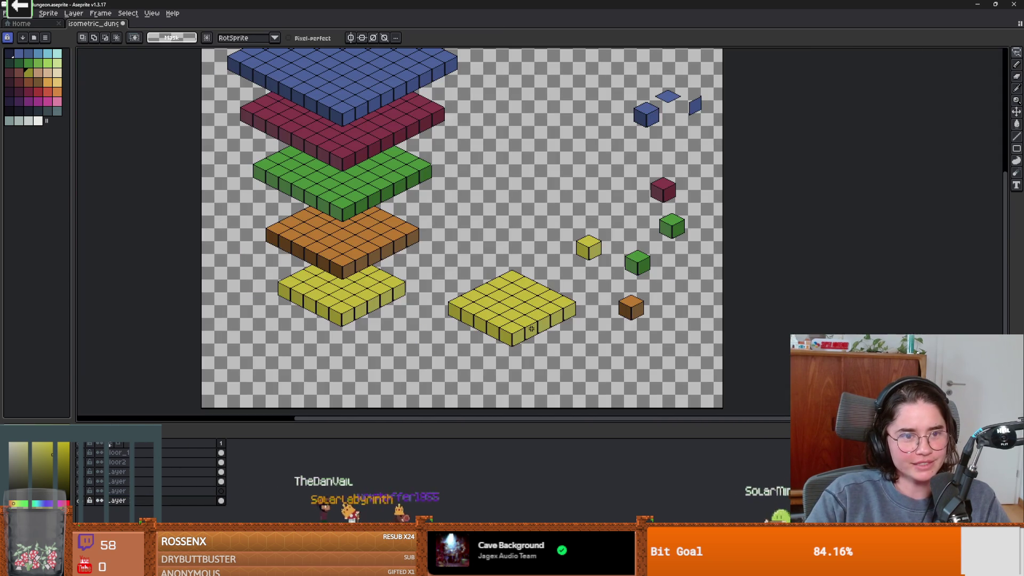
scroll(531, 329, "up", 2)
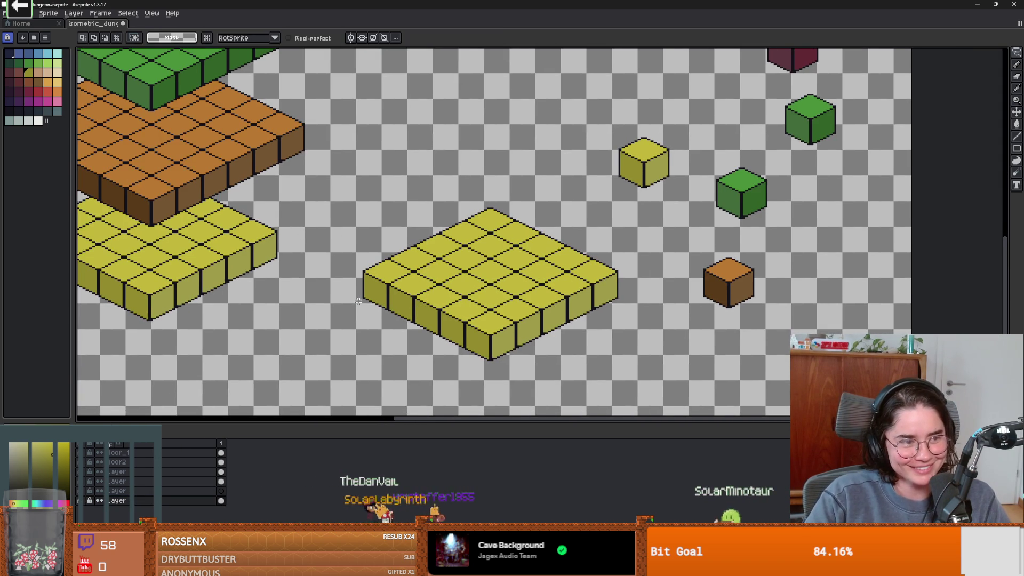
scroll(358, 301, "up", 1)
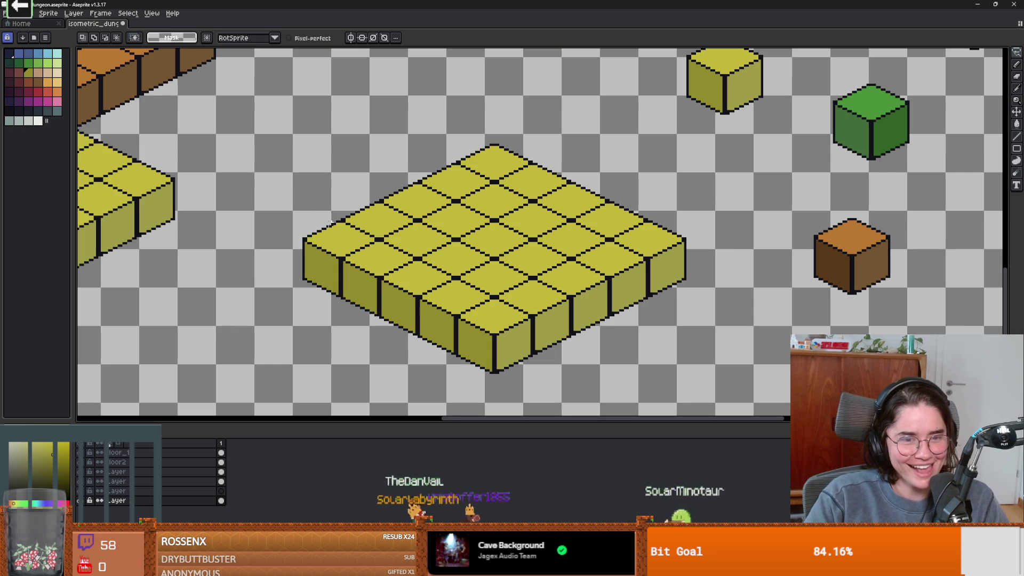
Outline the copied floor's sides and front and delete its side walls.
mouse_move(317, 203)
left_mouse_down()
mouse_move(338, 229)
mouse_move(496, 305)
left_mouse_up()
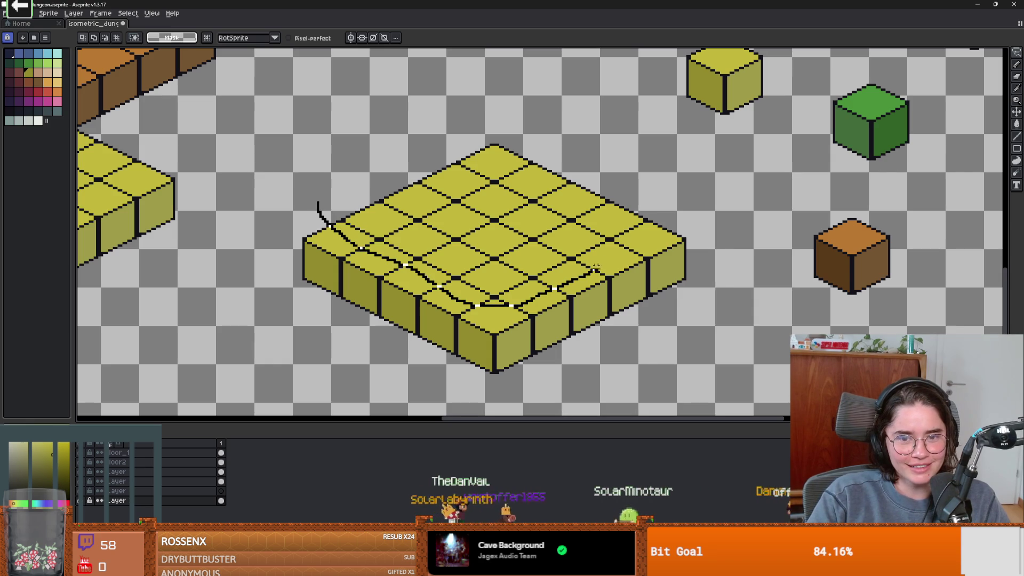
left_click_drag(709, 233, 431, 404)
left_click_drag(283, 218, 316, 199)
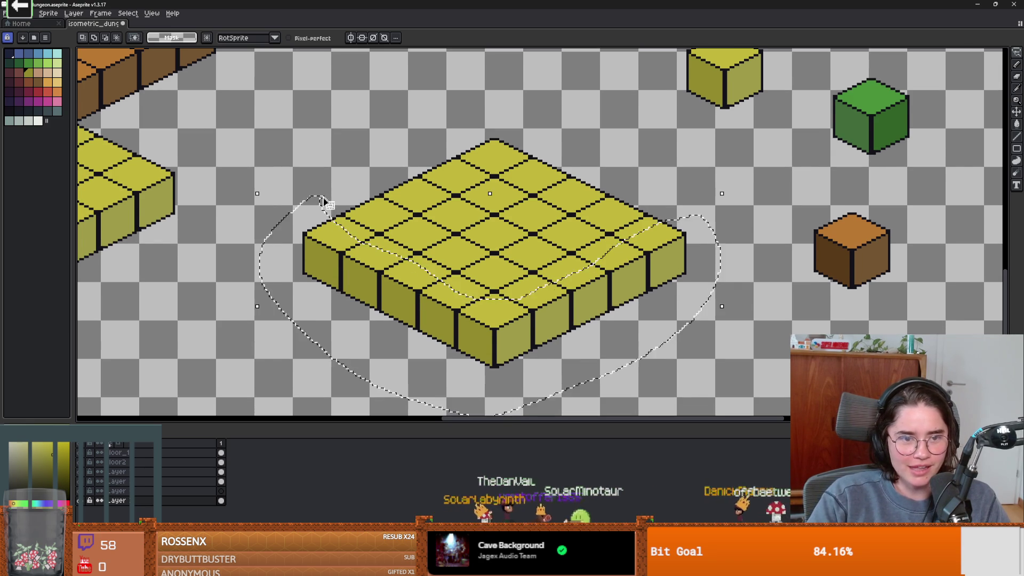
key("Delete")
scroll(447, 322, "down", 1)
Toggle the yellow floor layer's visibility to compare, and make the bottom layer active.
left_click(86, 502)
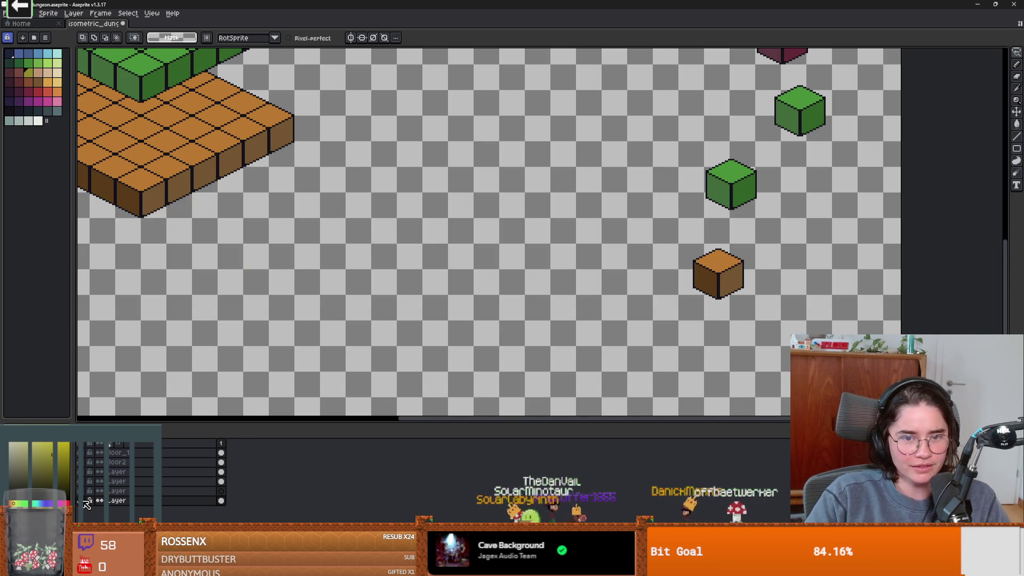
left_click(85, 501)
left_click(85, 501)
left_click(86, 501)
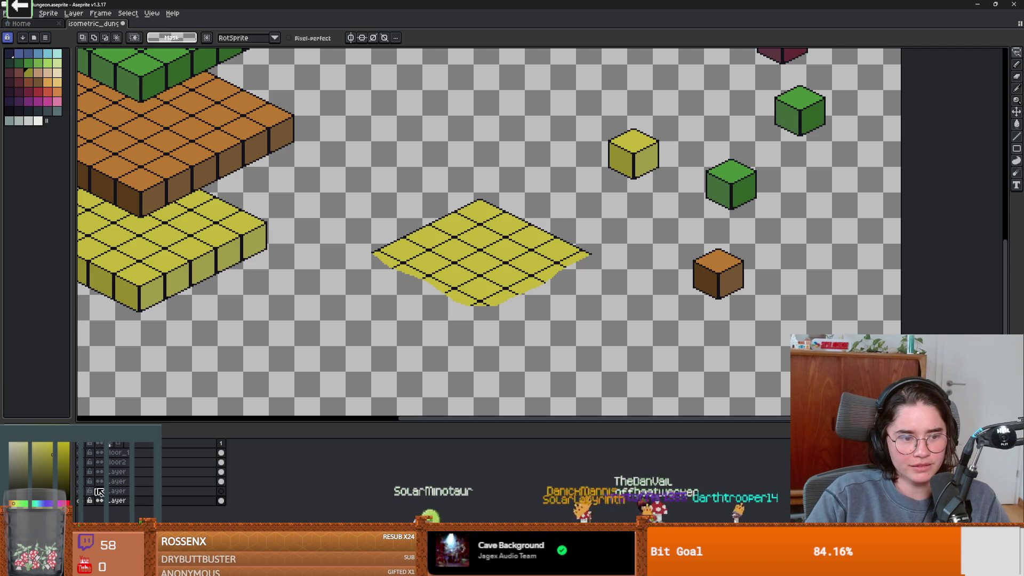
left_click(123, 500)
scroll(414, 280, "down", 3)
scroll(414, 279, "up", 2)
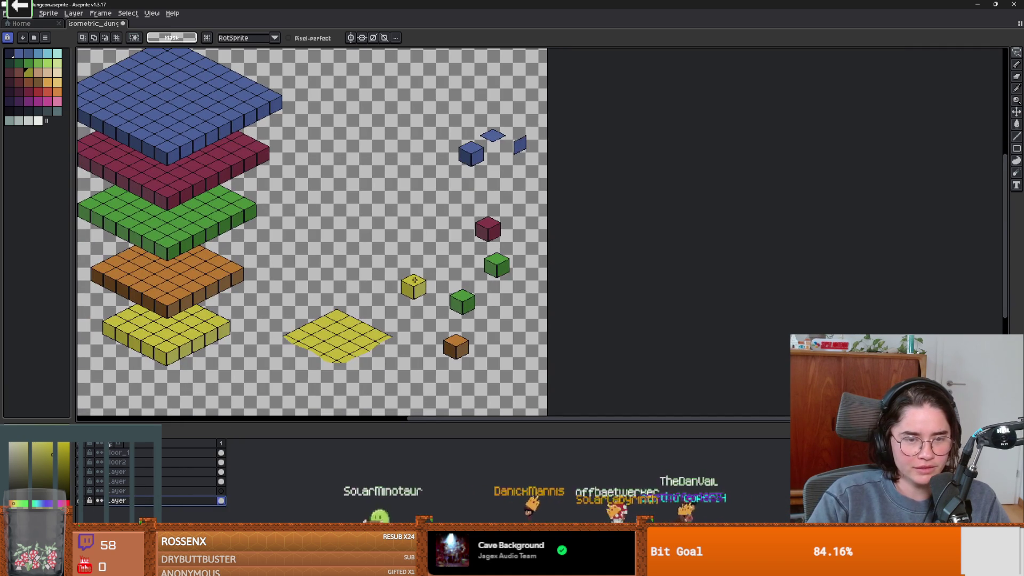
Cut the flat yellow tile and cube and paste them onto the layer above.
left_click_drag(441, 324, 432, 268)
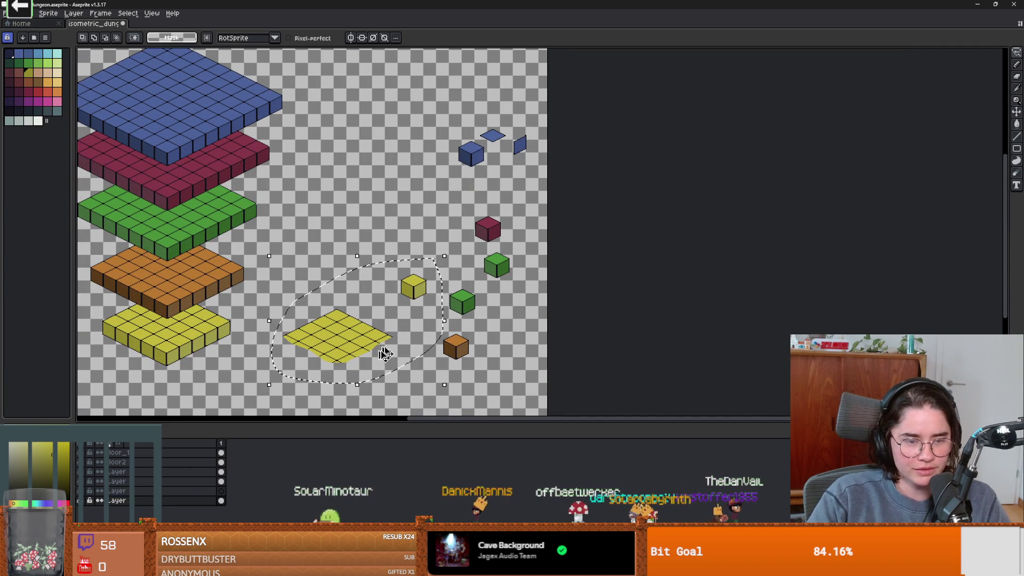
key("ctrl+x")
left_click(208, 490)
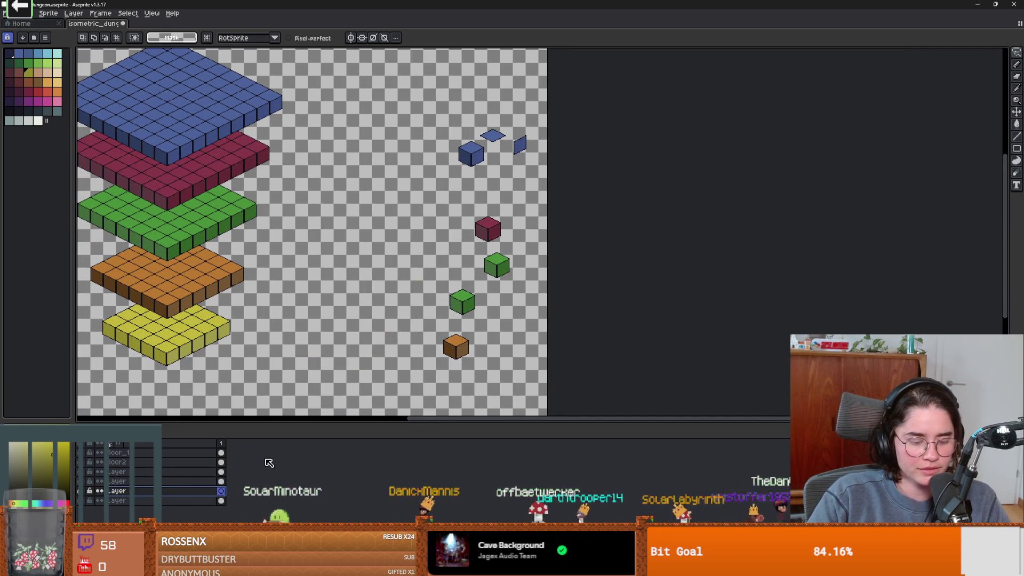
key("ctrl+v")
key("Return")
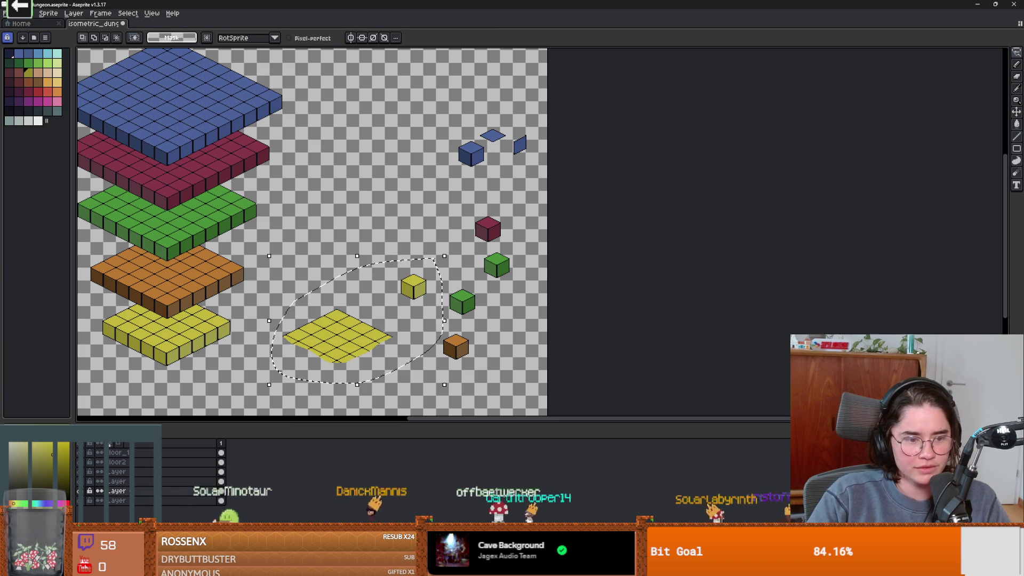
Commit the tile's position and shift the colour hue from yellow to brown.
scroll(376, 335, "up", 2)
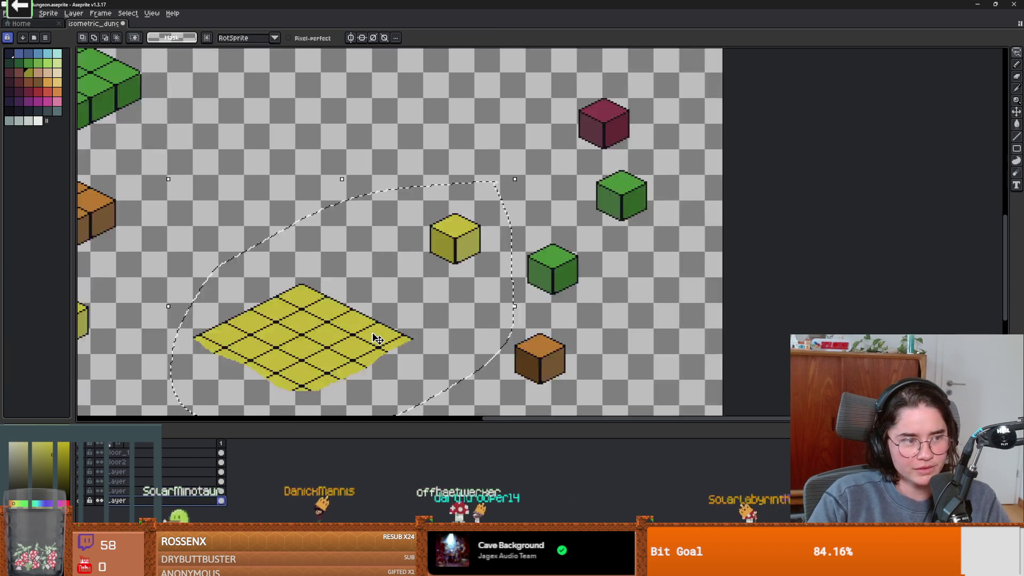
left_click_drag(373, 337, 357, 285)
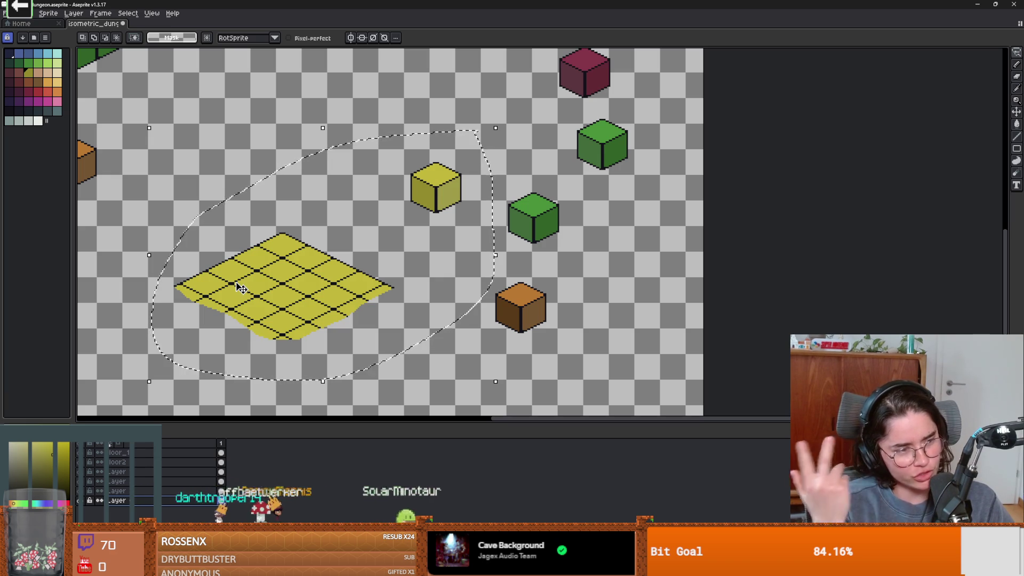
left_click(253, 279)
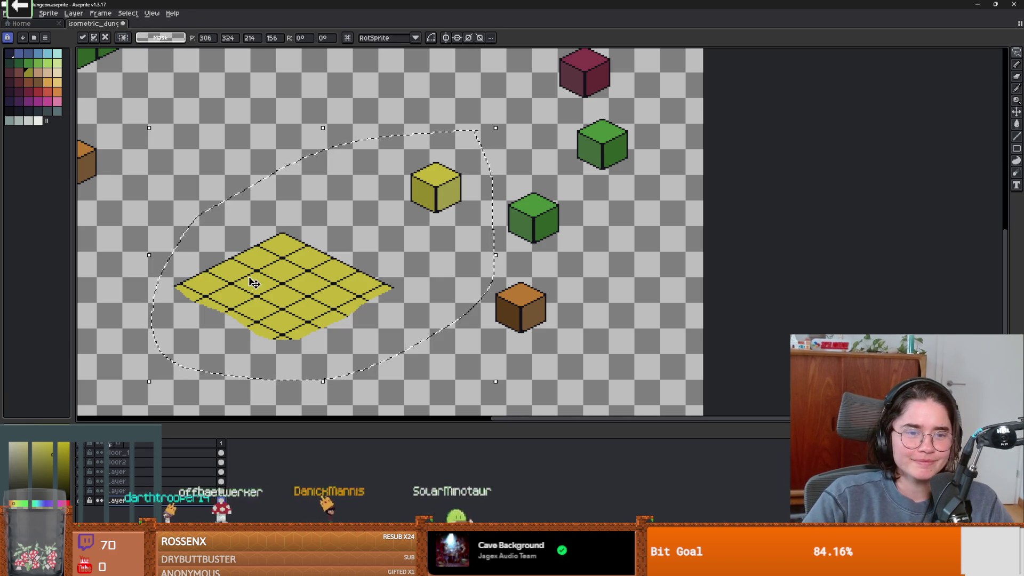
scroll(333, 252, "left", 2)
key("Return")
scroll(436, 235, "left", 4)
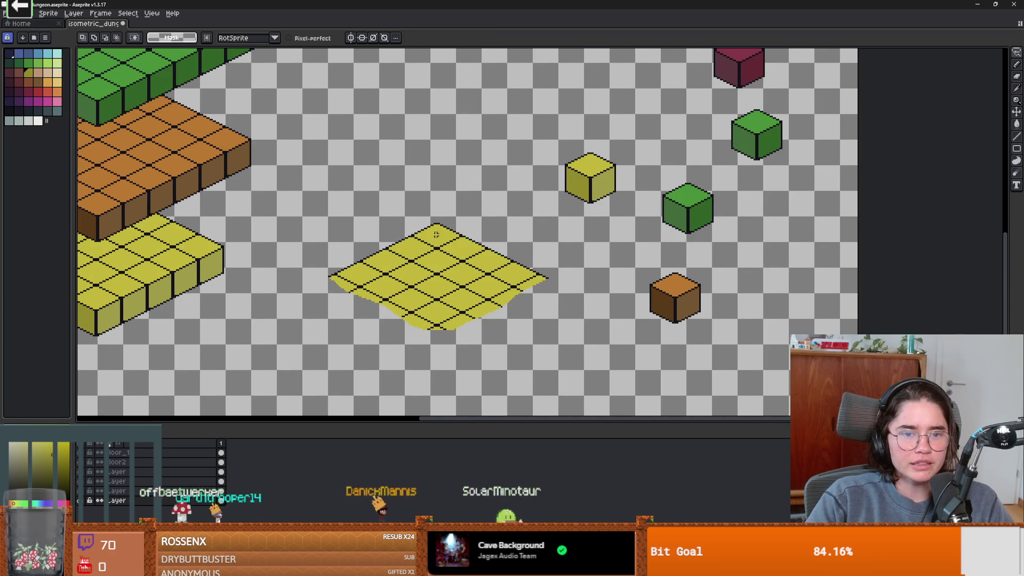
left_click(19, 502)
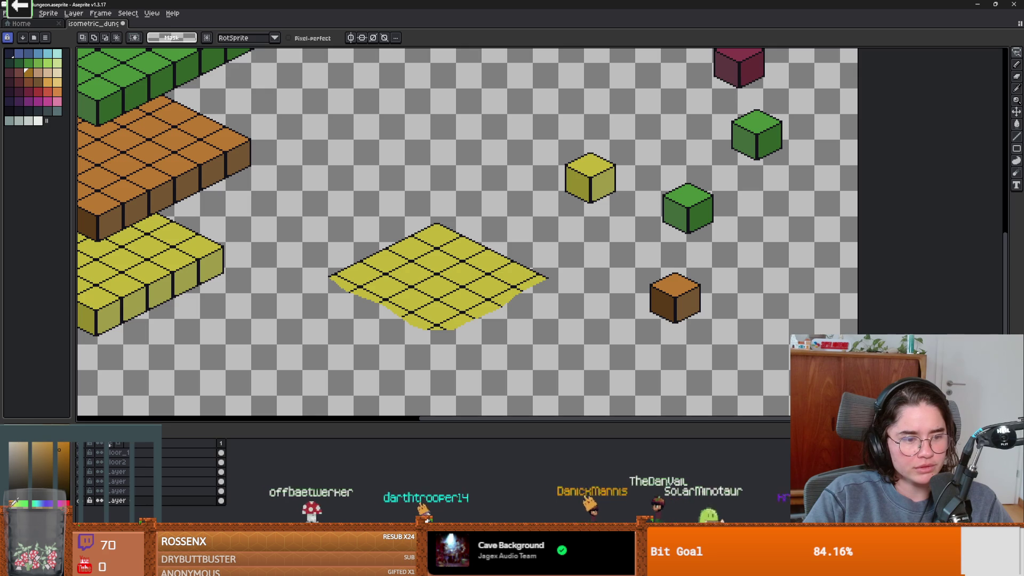
Paint-bucket fill the flat floor tile and the small cube's left and right faces brown.
scroll(437, 279, "up", 1)
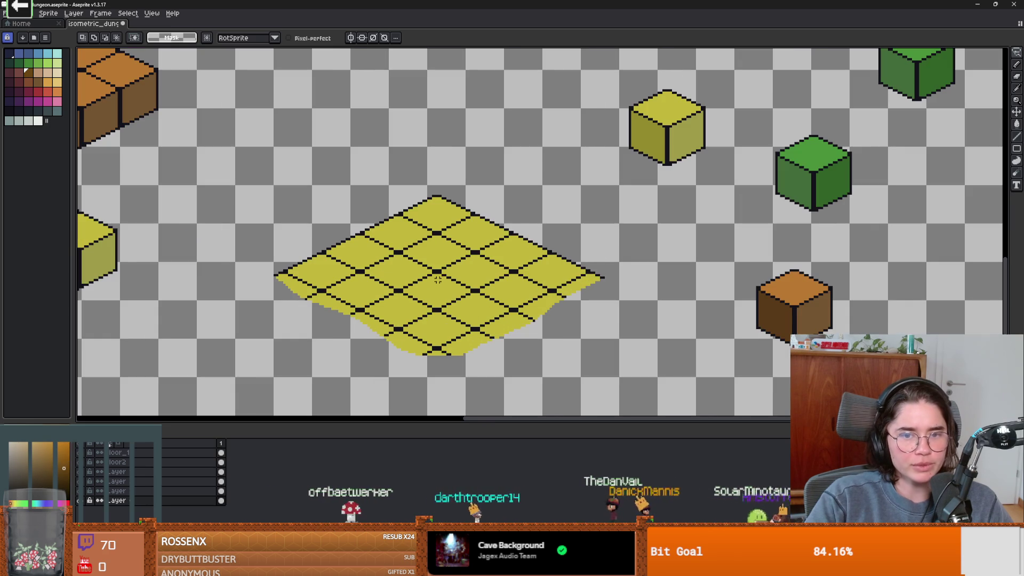
key("g")
left_click(506, 257)
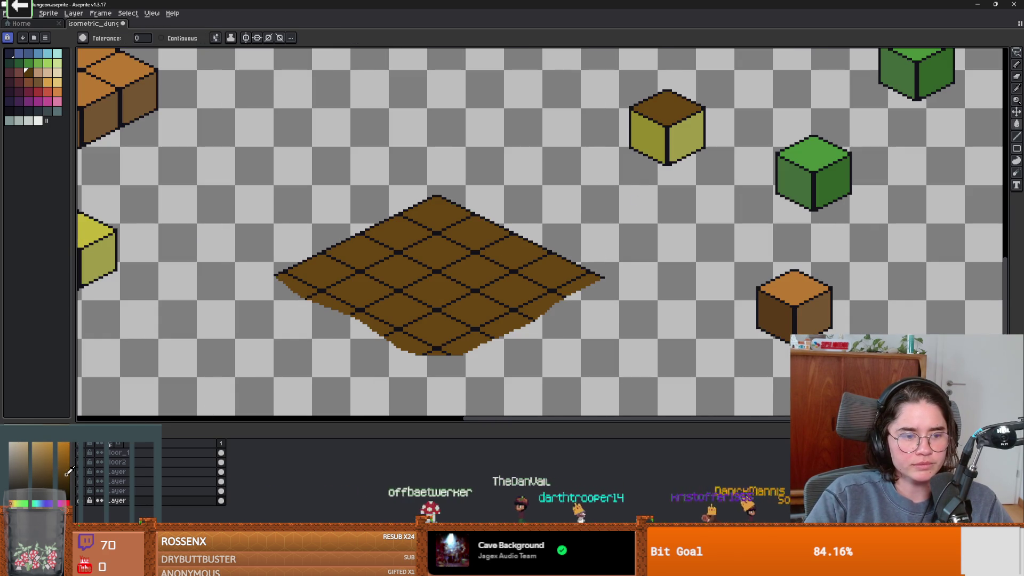
left_click(682, 137)
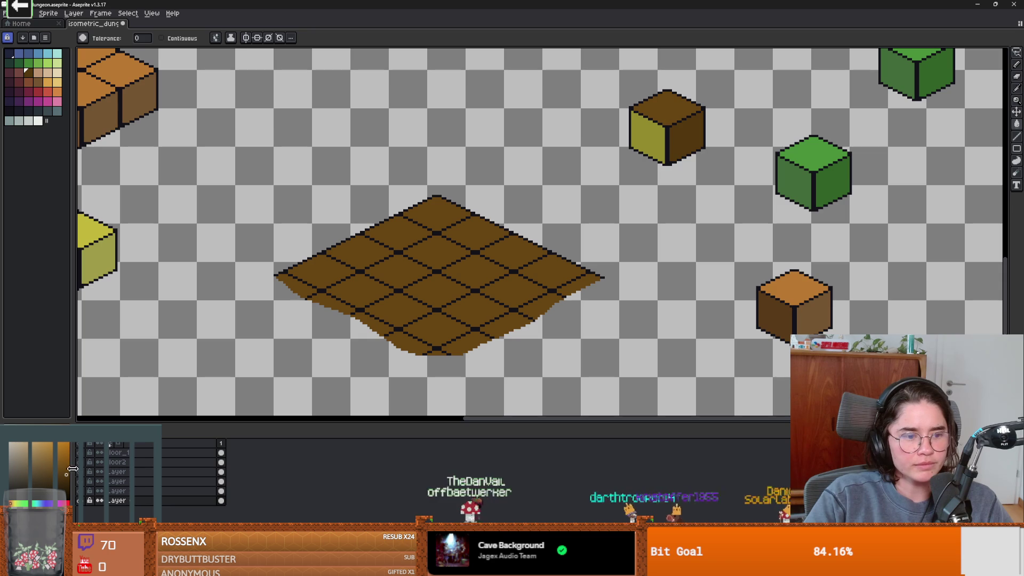
left_click(652, 142)
scroll(650, 160, "down", 3)
scroll(645, 260, "up", 2)
scroll(629, 248, "down", 1)
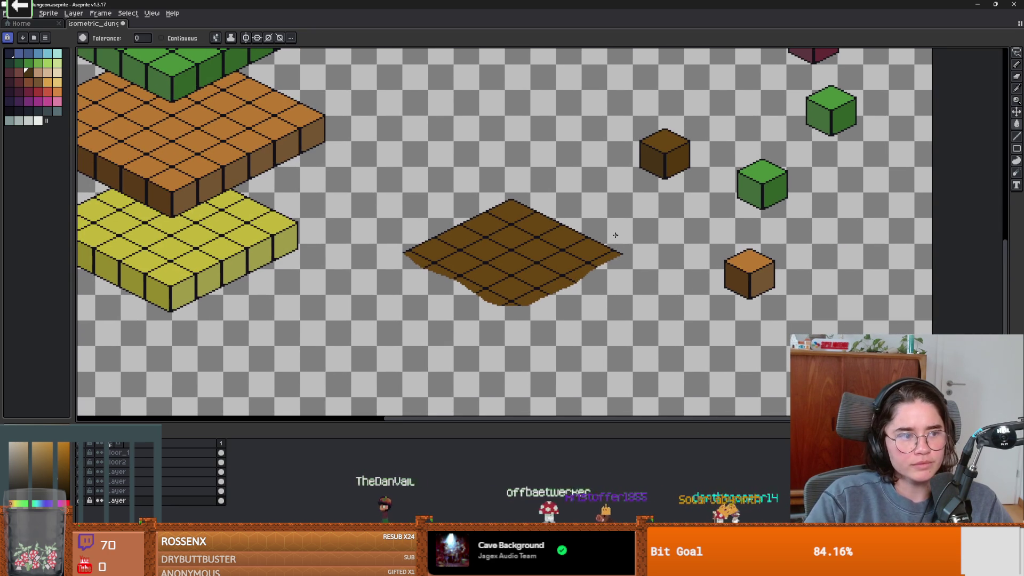
scroll(608, 232, "right", 3)
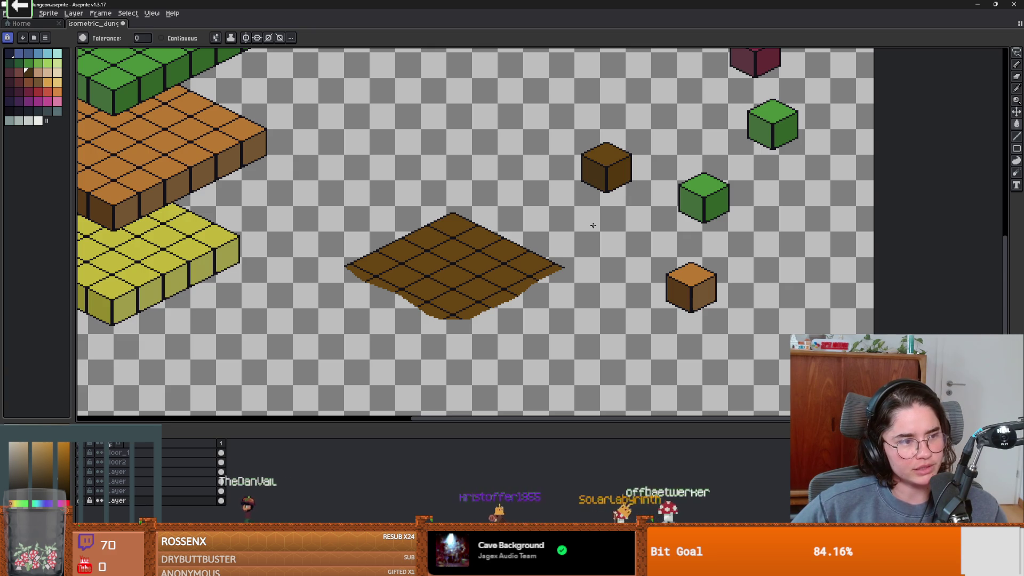
scroll(555, 238, "down", 2)
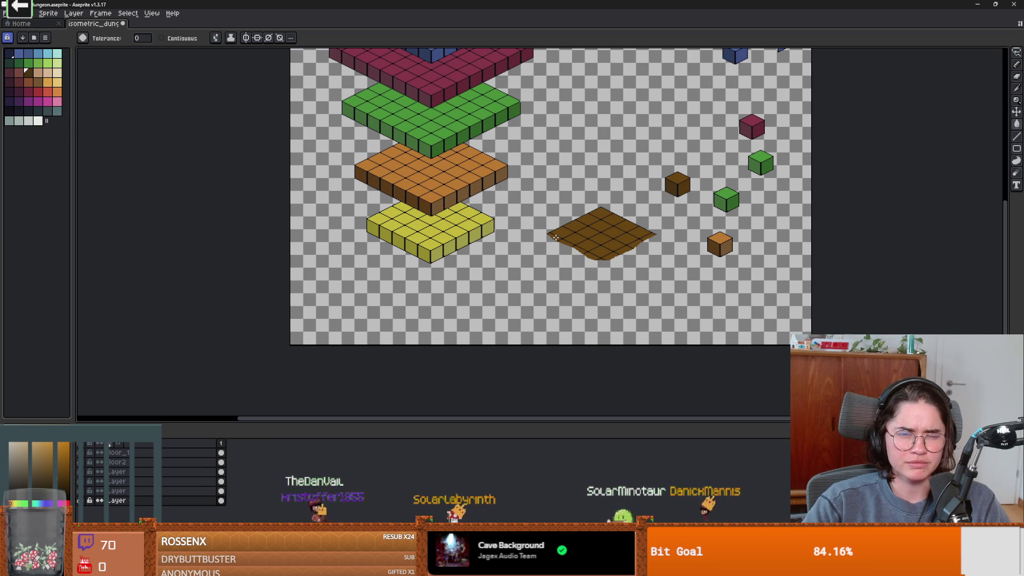
scroll(604, 225, "up", 1)
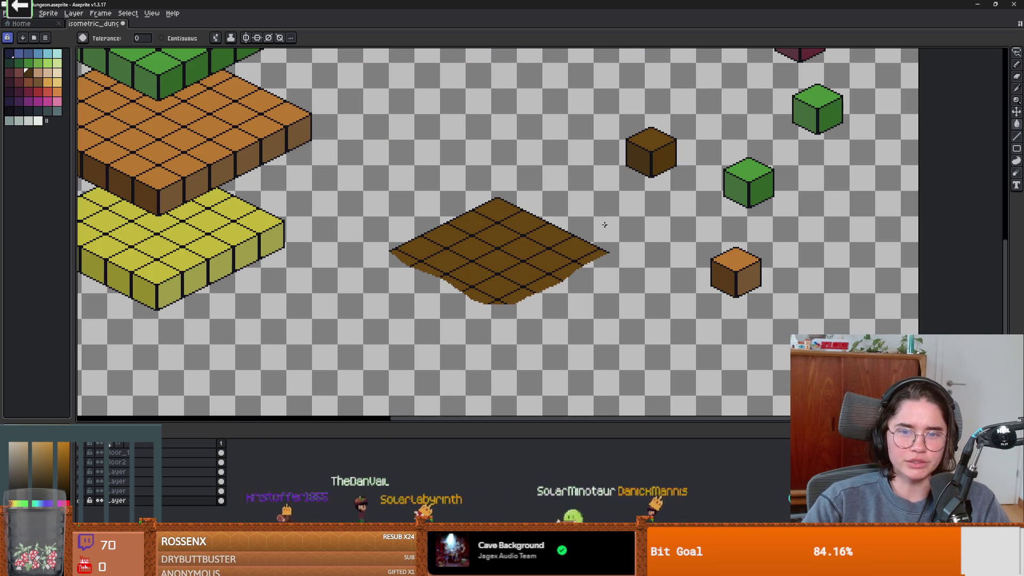
Select the brown cube and place a copy of it on the tile's left corner.
key("m")
left_click_drag(616, 119, 681, 183)
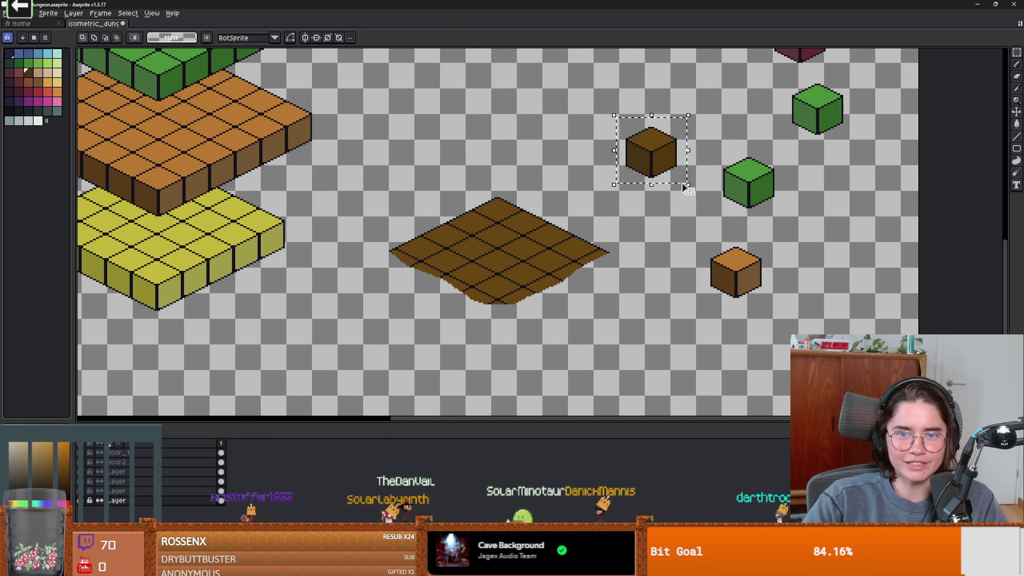
key("ctrl+z")
key("ctrl+z")
key("ctrl+z")
key("ctrl+y")
key("ctrl+y")
key("ctrl+y")
scroll(439, 251, "up", 1)
mouse_move(651, 152)
left_mouse_down()
mouse_move(355, 291)
mouse_move(400, 268)
mouse_move(451, 297)
mouse_move(757, 307)
mouse_move(709, 290)
mouse_move(662, 291)
mouse_move(548, 338)
mouse_move(502, 318)
mouse_move(553, 347)
mouse_move(868, 241)
mouse_move(848, 234)
left_mouse_up()
key("Escape")
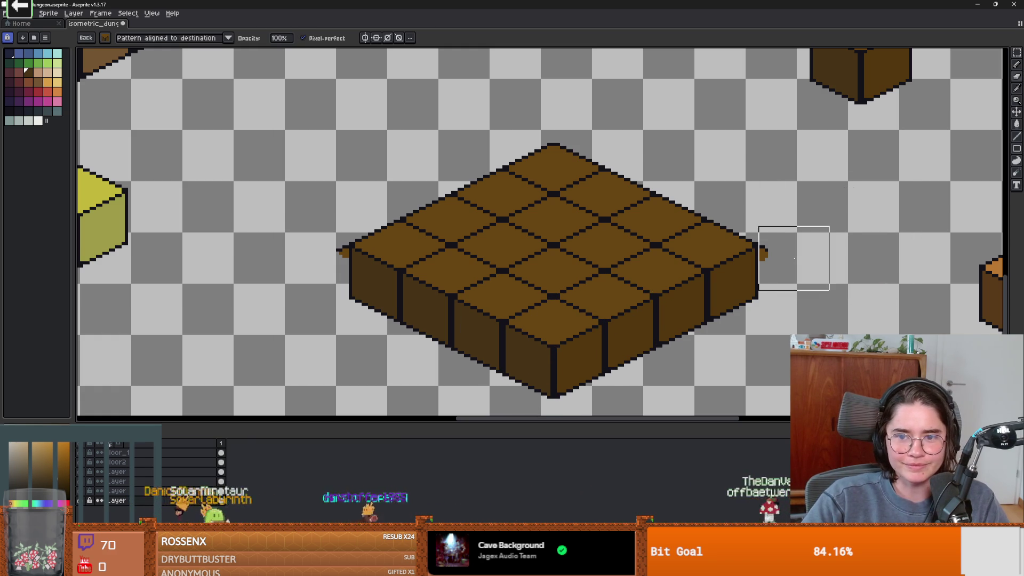
Marquee-select the brown floor slab and tuck it under the yellow slab.
key("b")
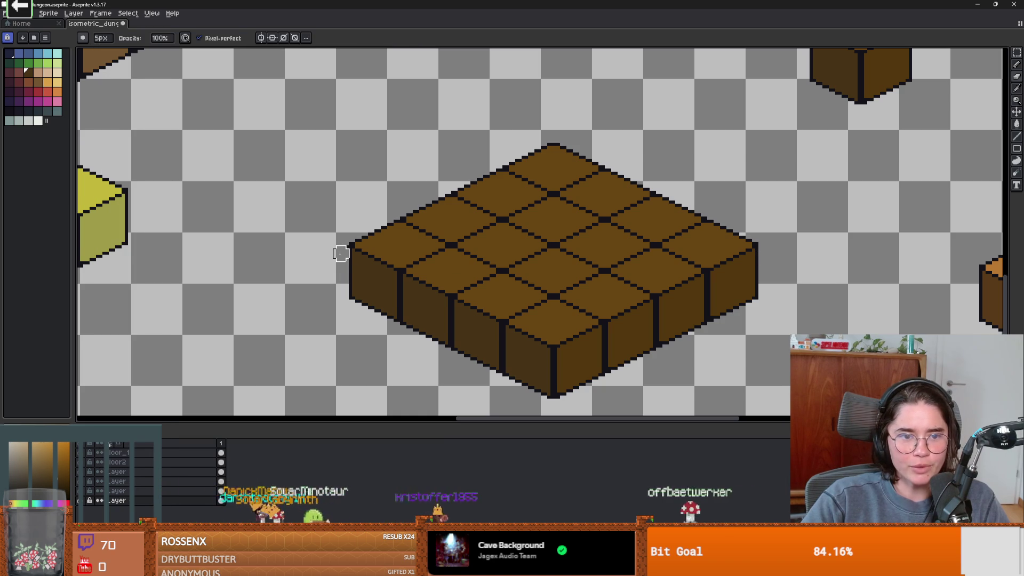
scroll(344, 241, "up", 1)
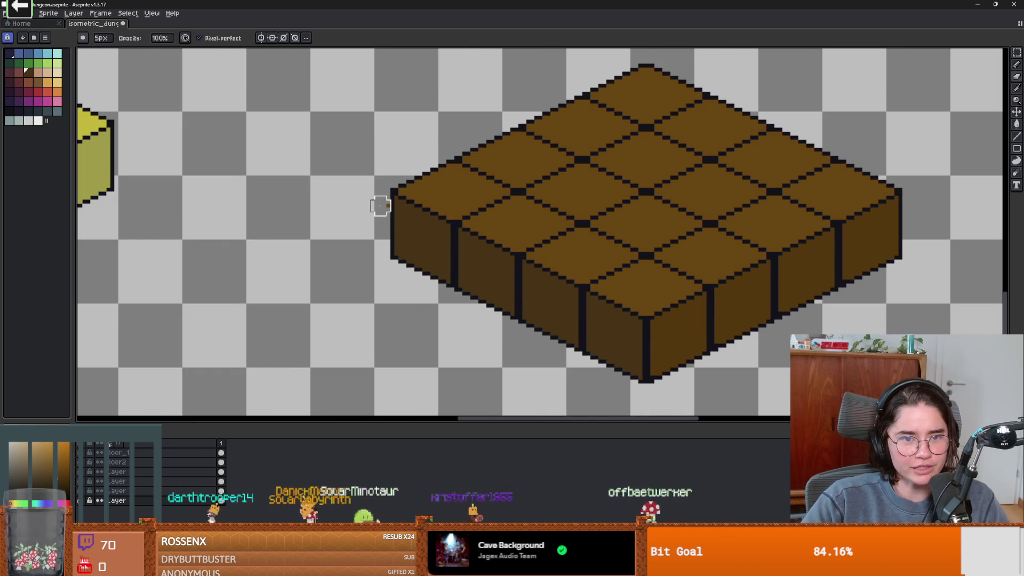
scroll(380, 206, "down", 3)
scroll(397, 221, "down", 3)
scroll(512, 237, "up", 3)
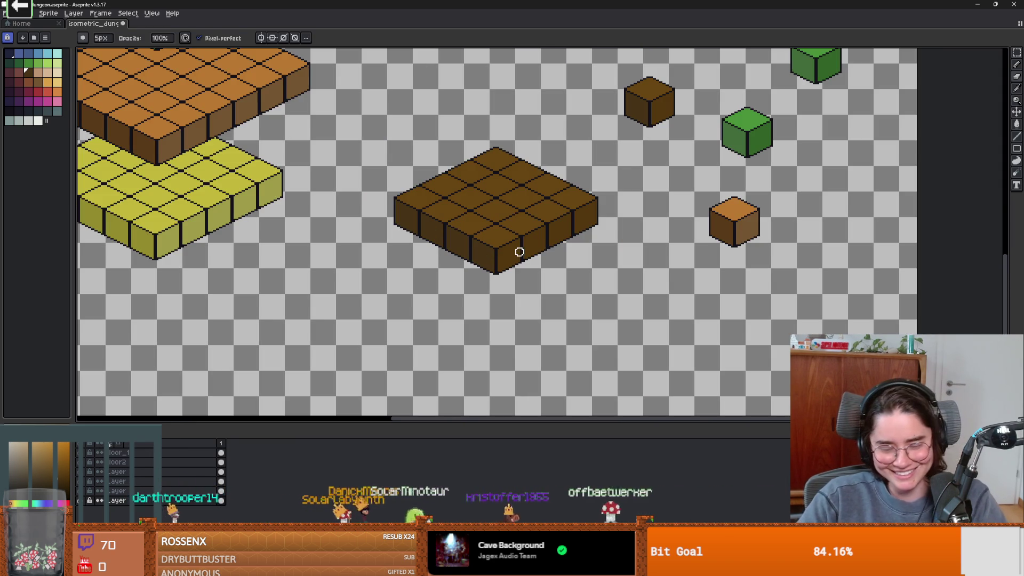
key("m")
left_click_drag(359, 123, 663, 315)
left_click_drag(534, 238, 427, 295)
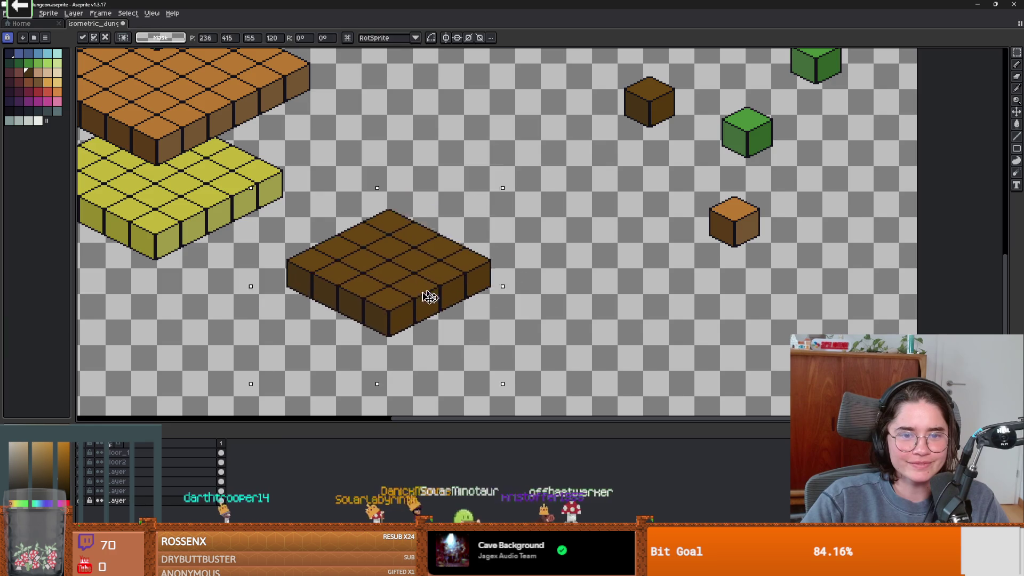
left_click_drag(682, 263, 448, 270)
scroll(441, 300, "up", 2)
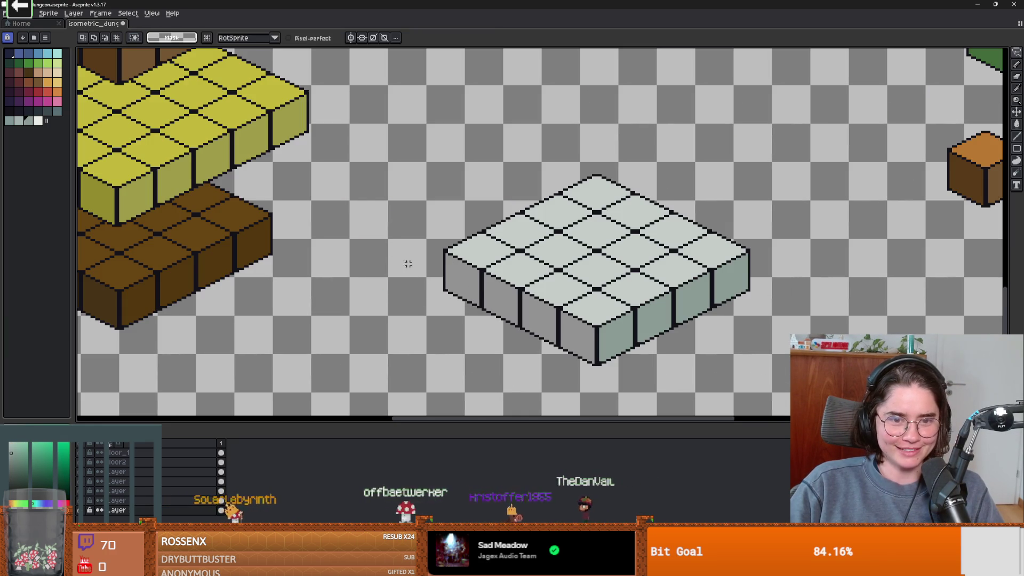
Experiment on the grey slab by shifting its leftmost top tile and sketching a rough line.
key("w")
left_click(461, 280)
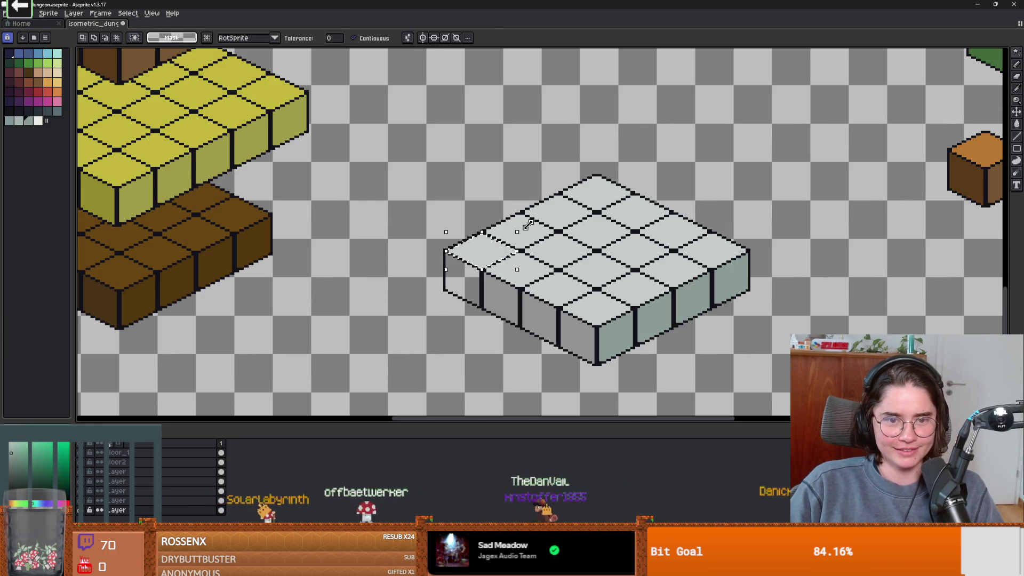
mouse_move(528, 224)
left_mouse_down()
mouse_move(596, 190)
mouse_move(763, 286)
mouse_move(662, 218)
mouse_move(588, 198)
mouse_move(502, 252)
left_mouse_up()
key("b")
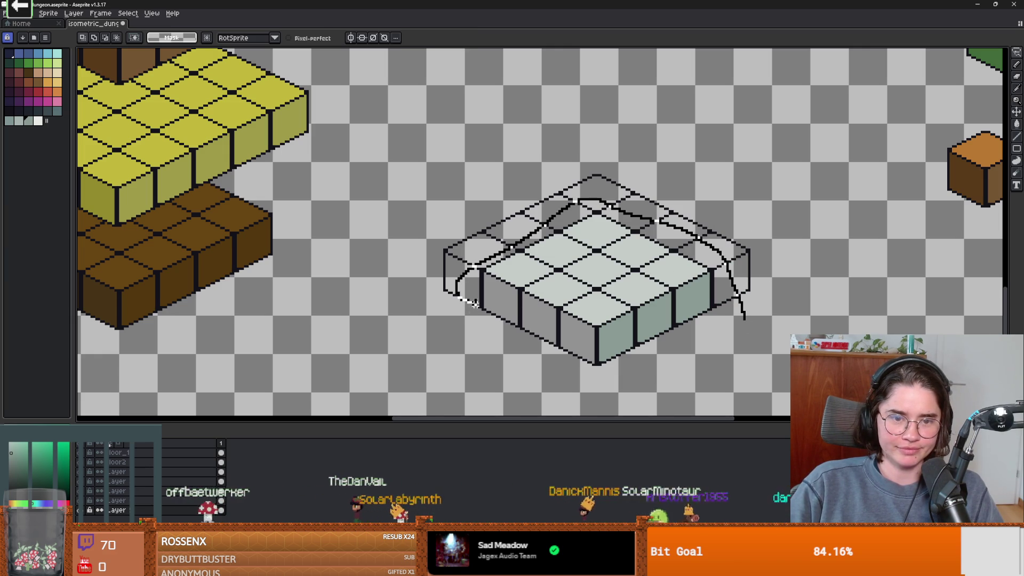
mouse_move(460, 210)
left_mouse_down()
mouse_move(738, 226)
mouse_move(754, 320)
left_mouse_up()
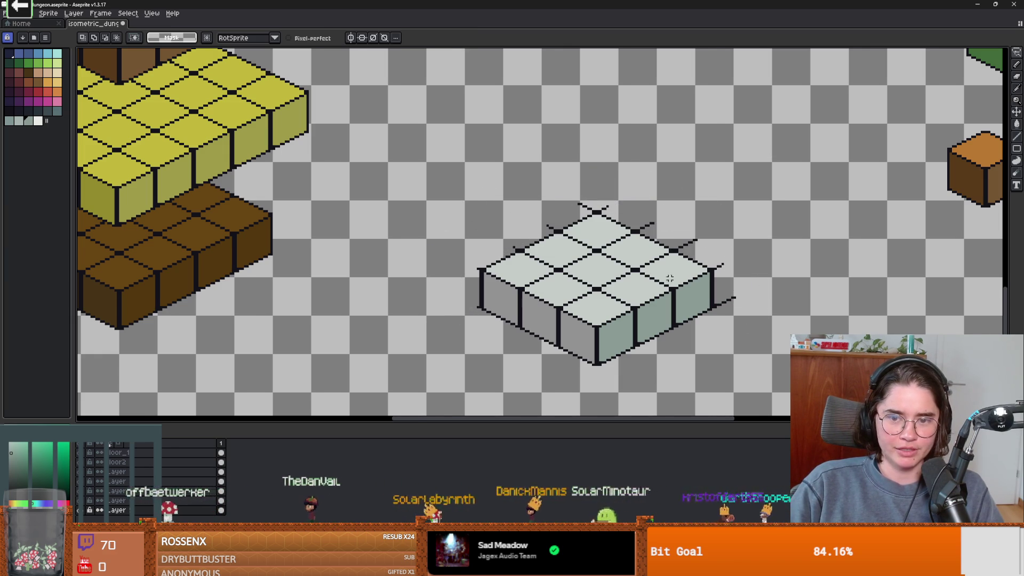
scroll(462, 286, "up", 1)
Paste a copy of the floor slab and position it over the old one.
key("b")
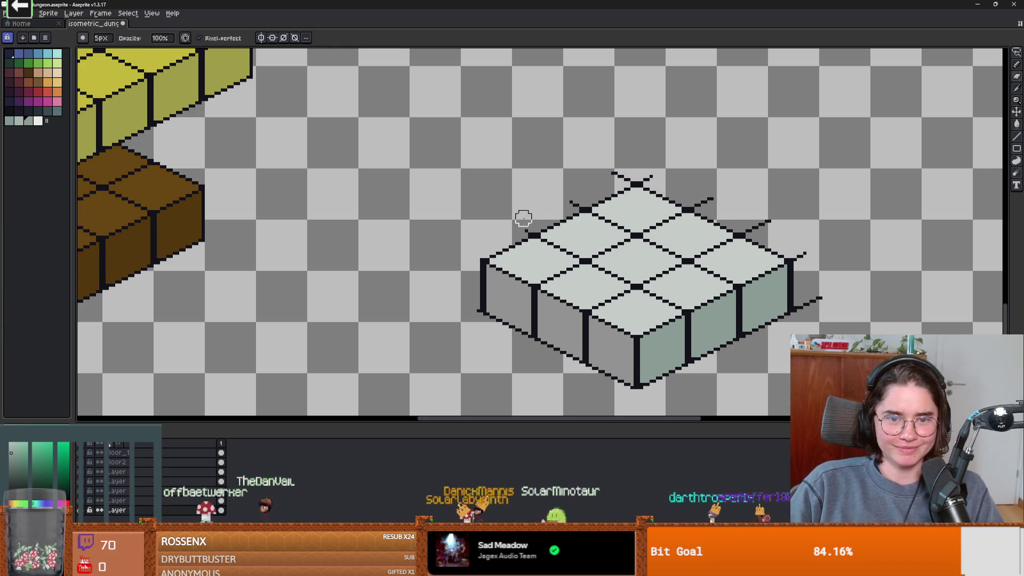
key("ctrl+v")
left_click_drag(777, 297, 731, 256)
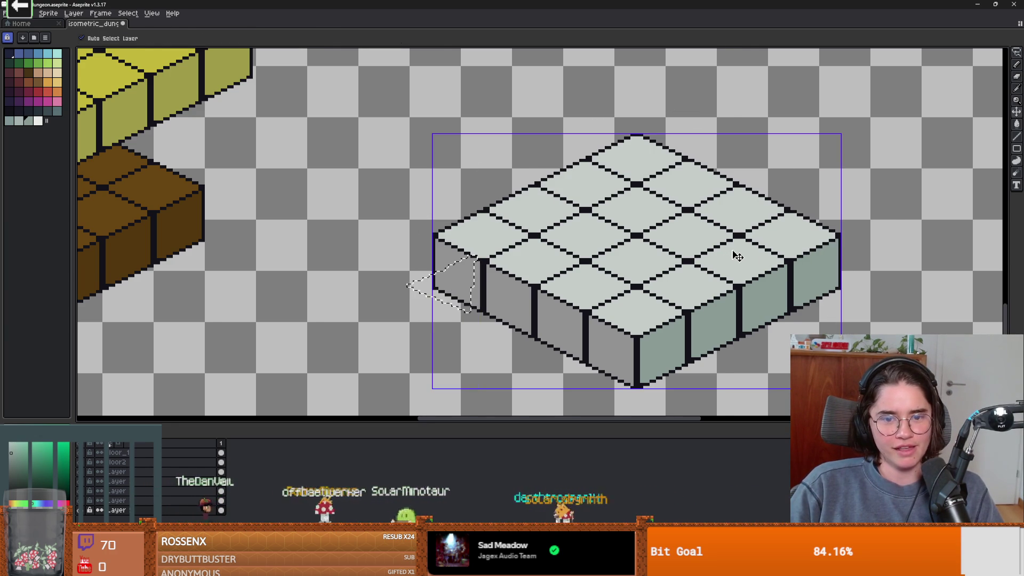
key("Return")
scroll(730, 250, "down", 1)
scroll(768, 270, "up", 1)
scroll(768, 267, "down", 1)
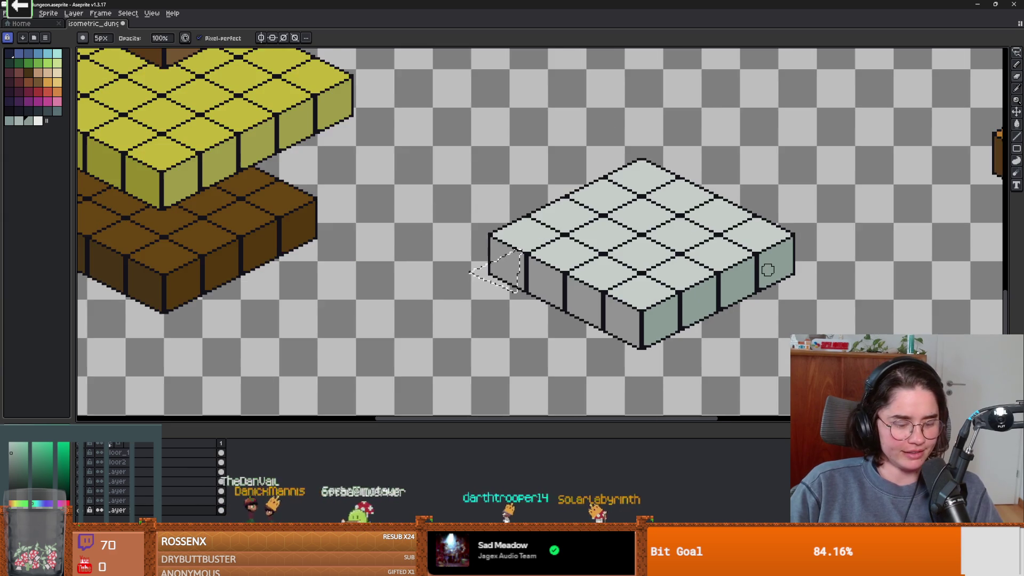
Lasso the grey block and delete its side walls, then undo the deletion.
key("m")
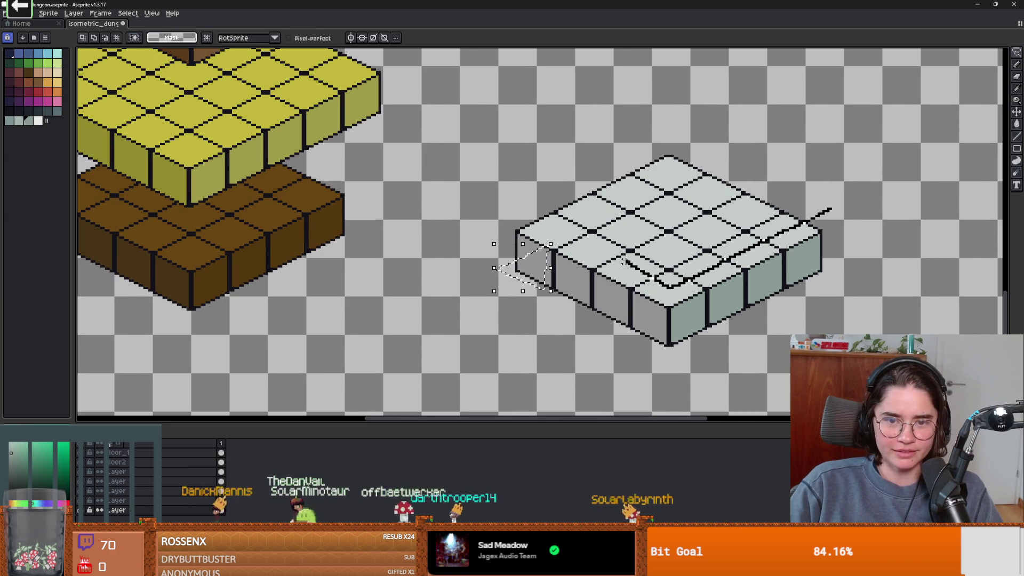
left_click_drag(528, 216, 647, 352)
left_click_drag(859, 227, 859, 256)
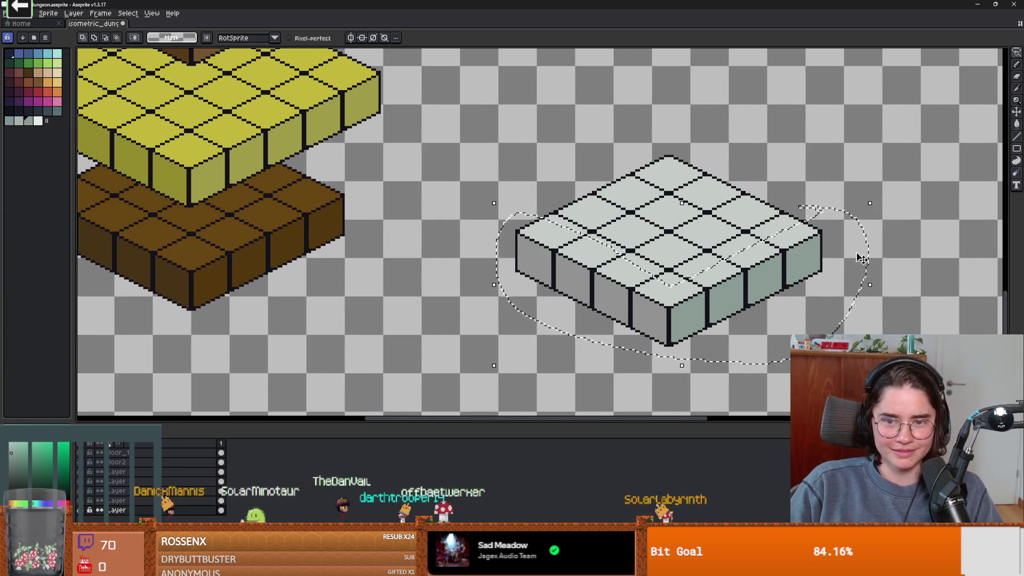
key("Delete")
scroll(651, 244, "down", 1)
scroll(666, 245, "down", 2)
scroll(682, 246, "up", 2)
key("ctrl+z")
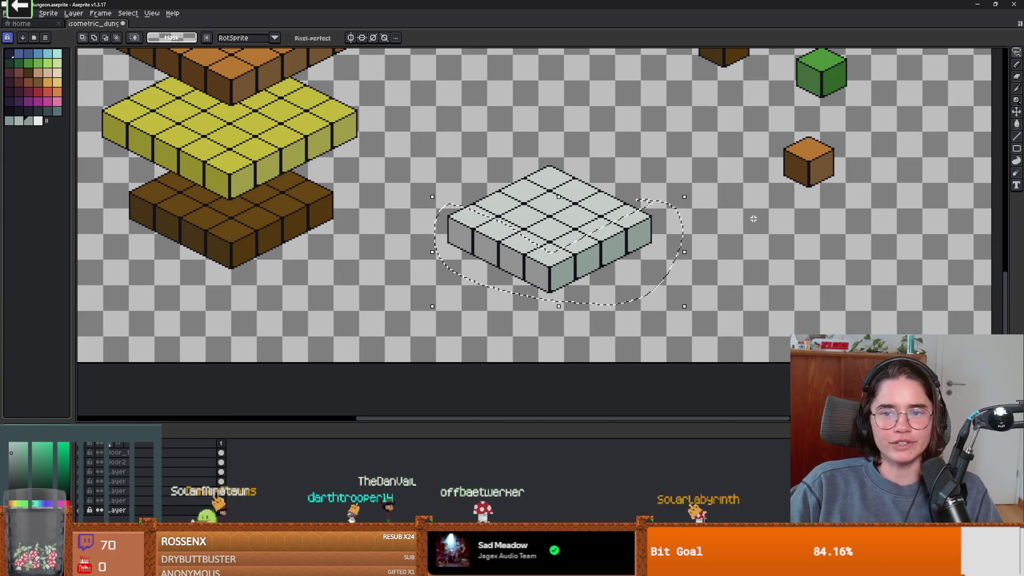
key("ctrl+z")
scroll(544, 266, "down", 2)
Show the brown layer again and select the dark brown cube at upper right.
left_click(99, 500)
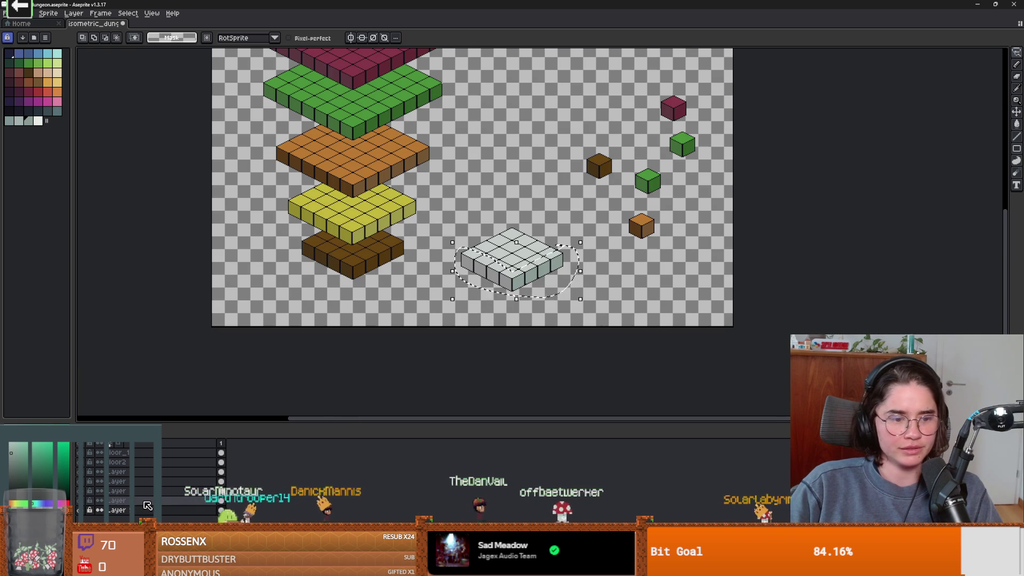
mouse_move(554, 129)
left_mouse_down()
mouse_move(620, 197)
mouse_move(593, 176)
mouse_move(596, 263)
left_mouse_up()
left_click(117, 510)
scroll(505, 254, "up", 3)
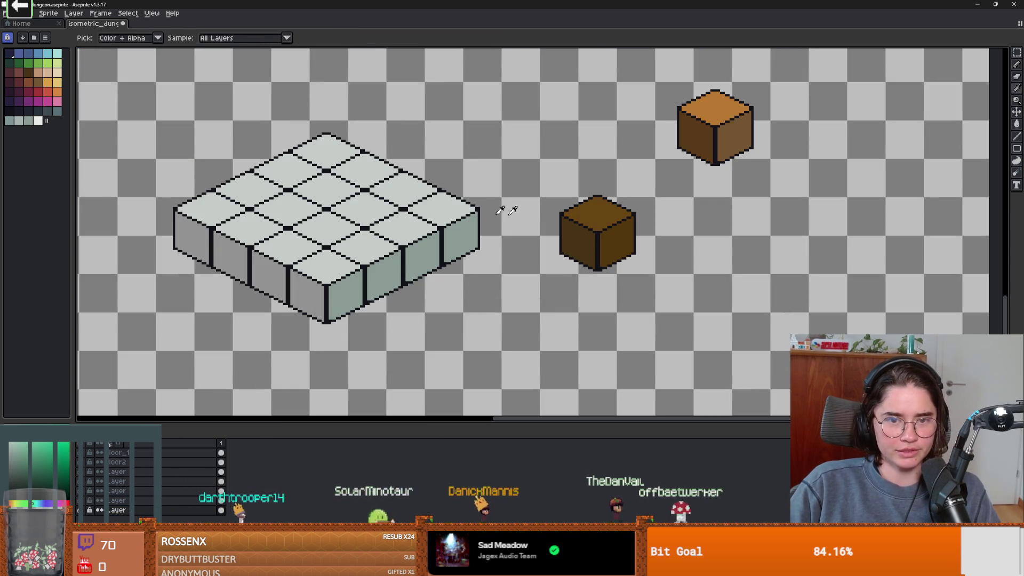
key("g")
left_click(597, 210)
scroll(563, 239, "down", 3)
scroll(563, 239, "up", 3)
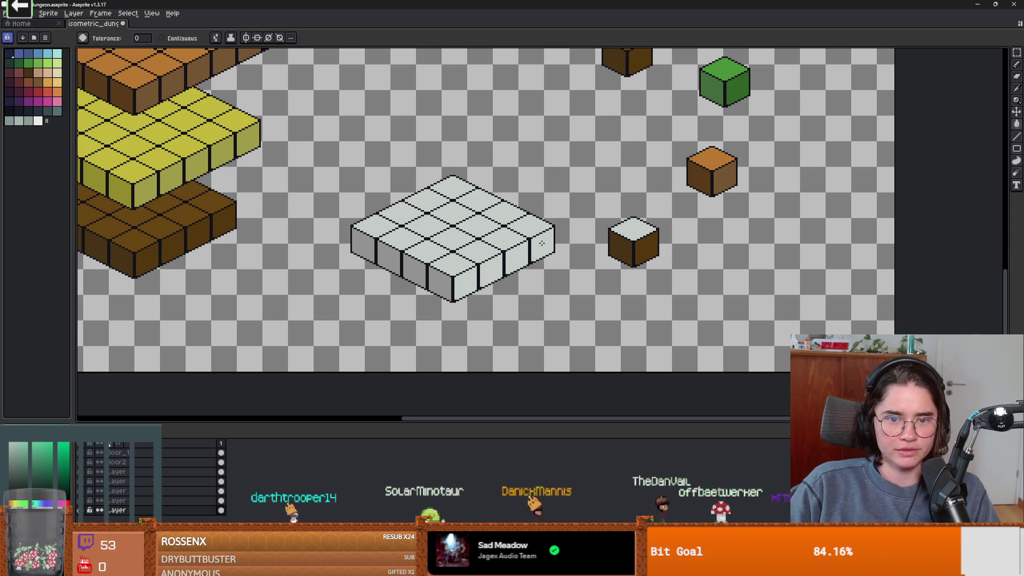
key("alt")
left_click(490, 267, "alt")
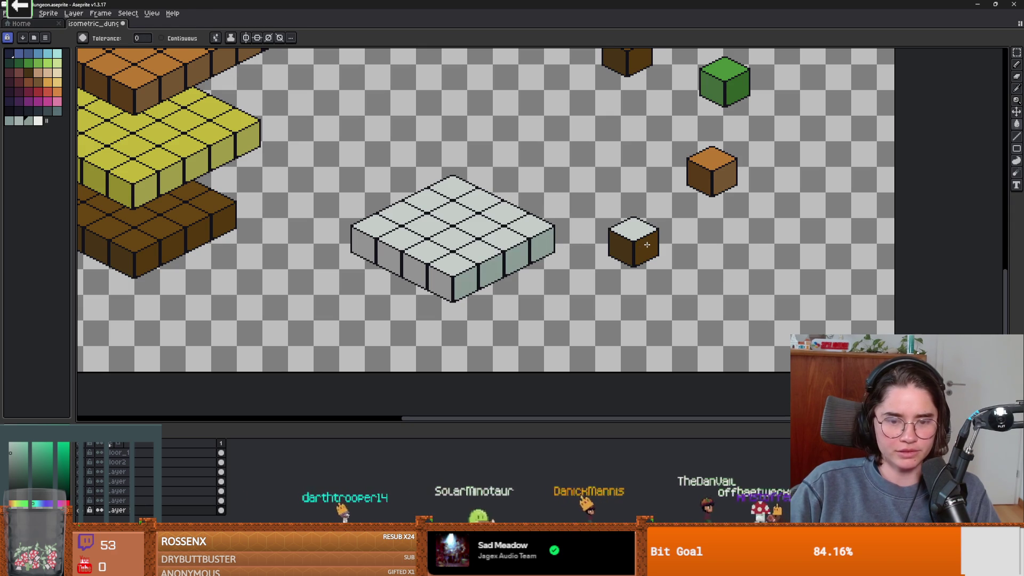
left_click(646, 245)
left_click(430, 277, "alt")
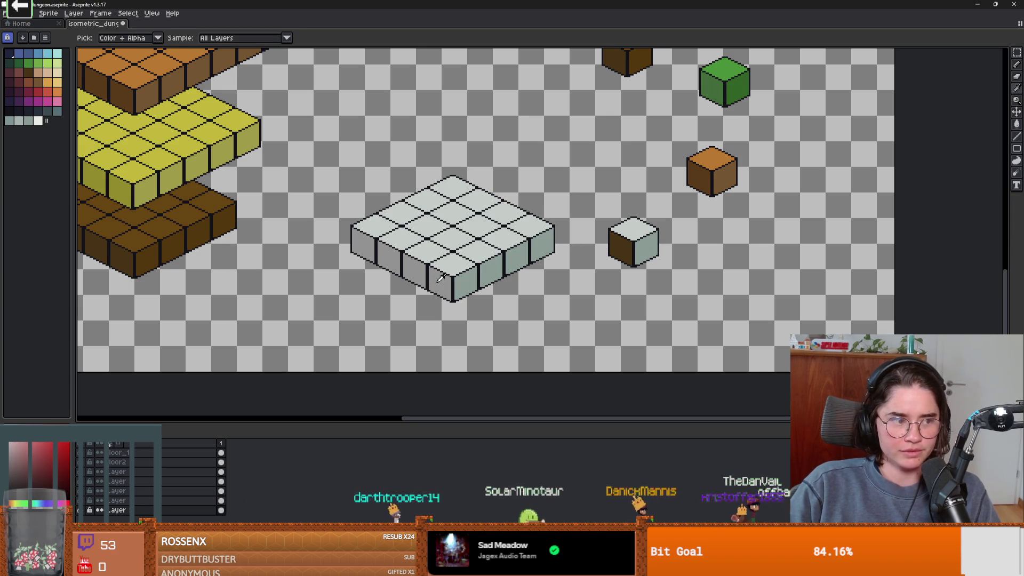
left_click(618, 248)
scroll(545, 272, "up", 1)
left_click_drag(545, 272, 608, 264)
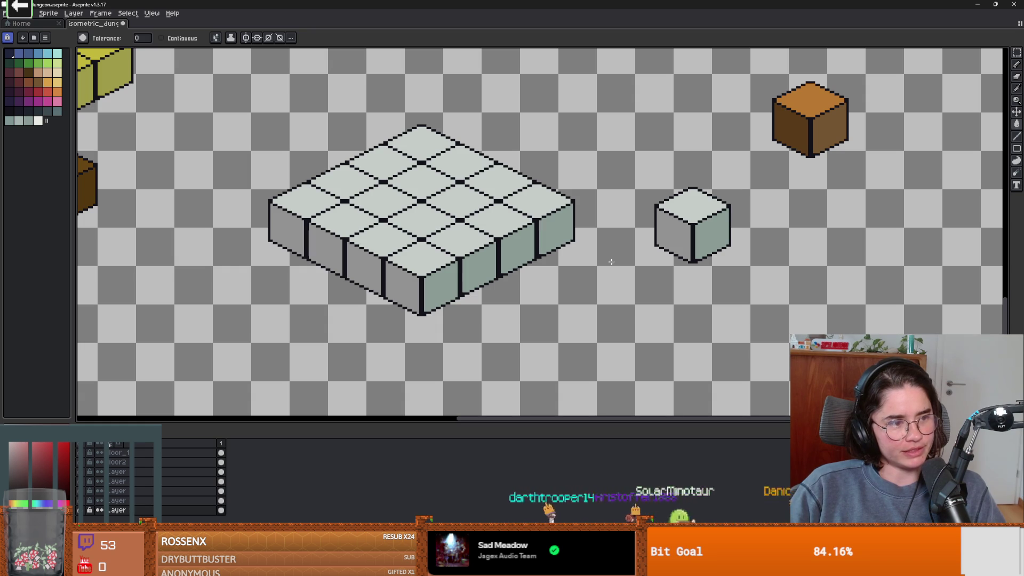
mouse_move(544, 265)
left_mouse_down()
mouse_move(597, 243)
mouse_move(554, 251)
mouse_move(561, 246)
mouse_move(602, 244)
left_mouse_up()
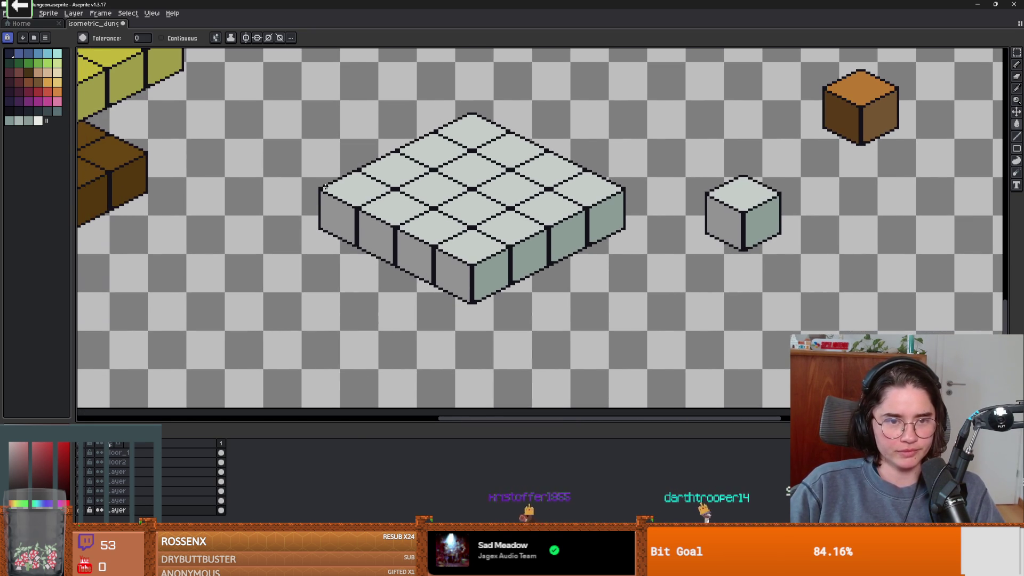
scroll(374, 176, "down", 1)
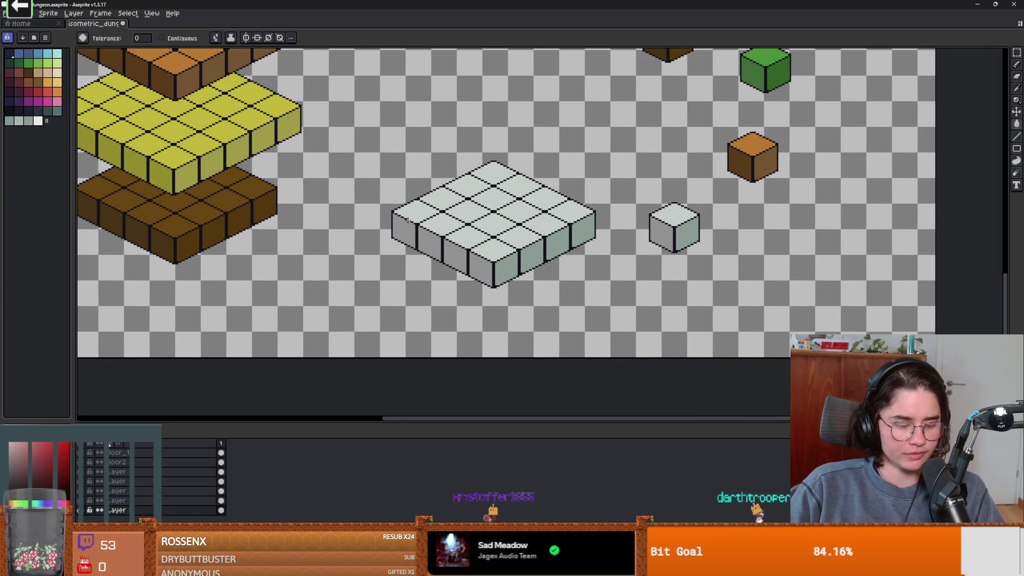
key("w")
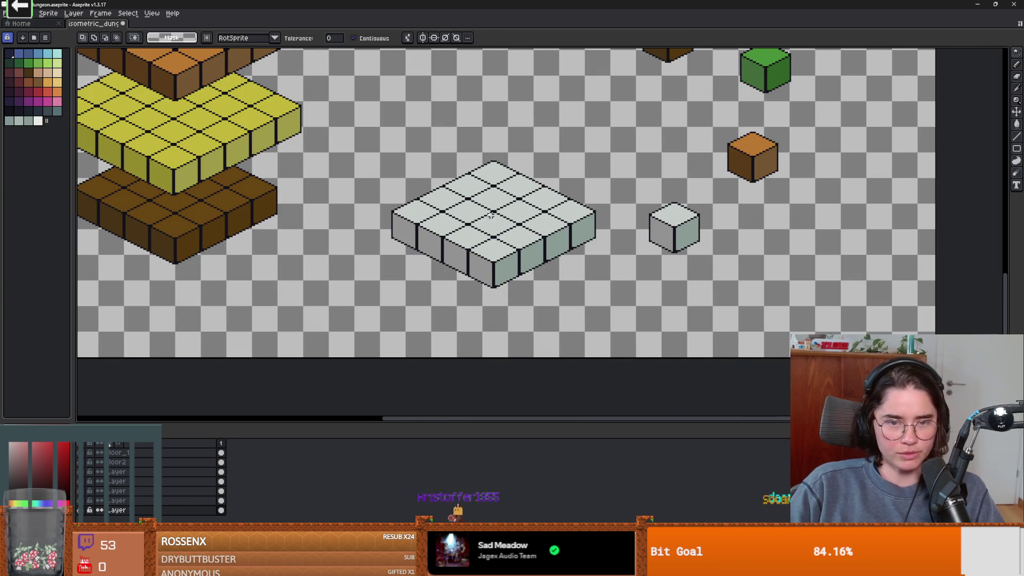
Lasso-delete the grey slab's side faces and copy the small grey cube onto its edge.
key("q")
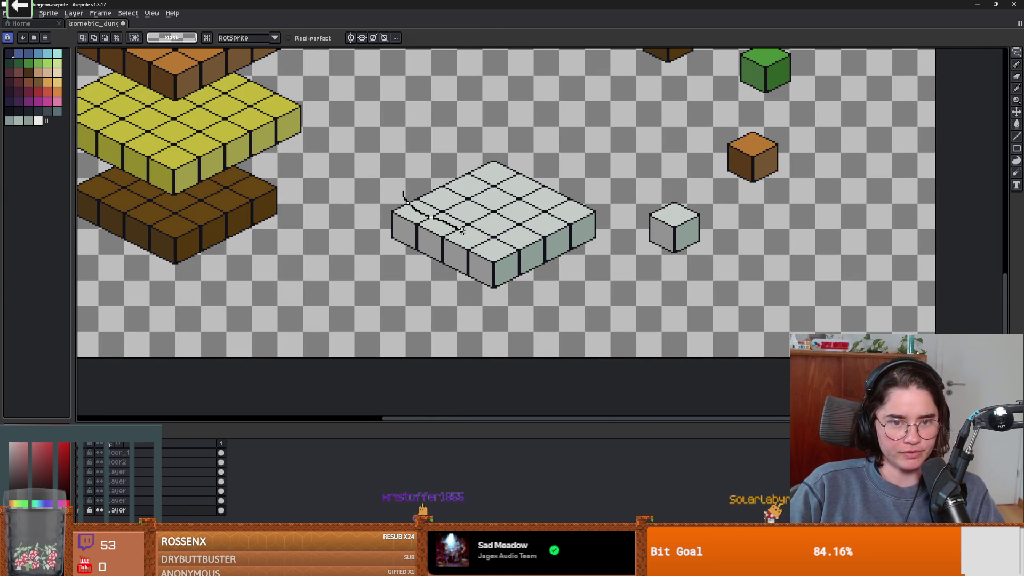
mouse_move(598, 248)
left_mouse_down()
mouse_move(416, 281)
mouse_move(382, 202)
mouse_move(403, 193)
left_mouse_up()
key("Delete")
left_click_drag(681, 190, 678, 186)
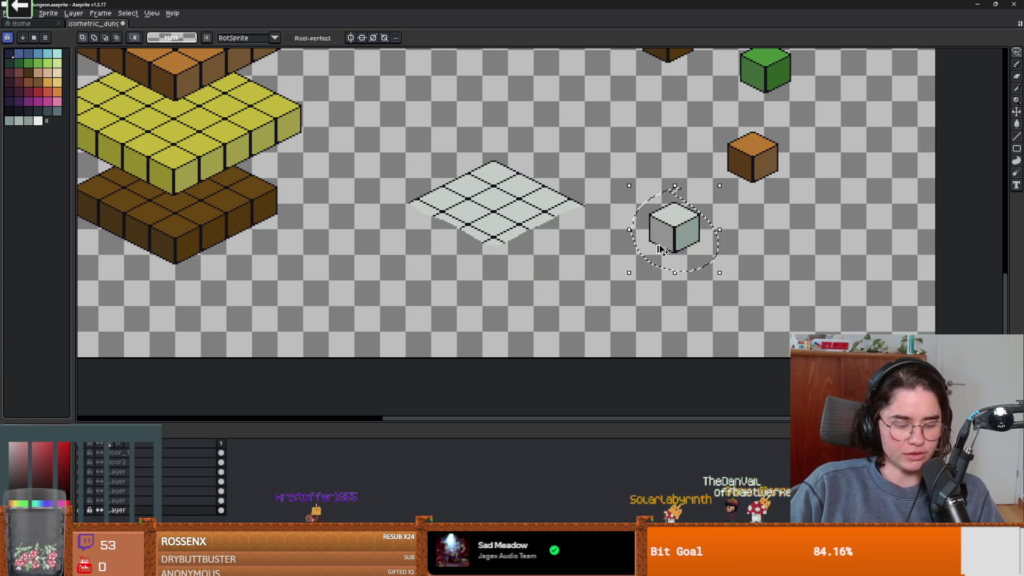
mouse_move(661, 249)
left_mouse_down()
mouse_move(557, 250)
mouse_move(536, 242)
mouse_move(544, 214)
mouse_move(474, 288)
mouse_move(480, 261)
mouse_move(506, 239)
mouse_move(613, 288)
mouse_move(666, 267)
mouse_move(611, 277)
mouse_move(611, 289)
mouse_move(794, 231)
left_mouse_up()
scroll(545, 214, "up", 2)
Place the copied cube, deselect, and check the Pencil's brush size options.
key("ctrl+z")
key("ctrl+z")
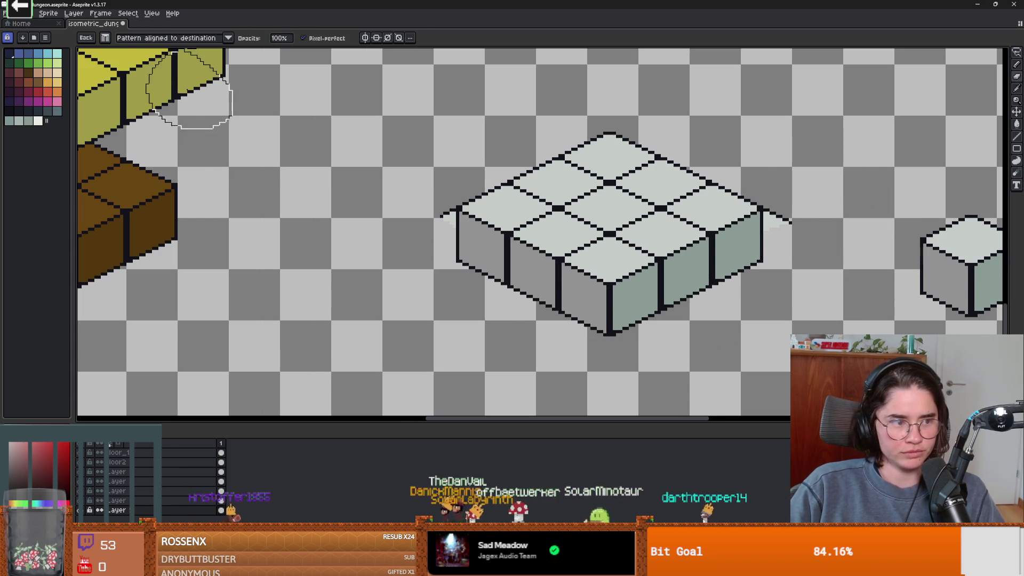
key("ctrl+d")
key("b")
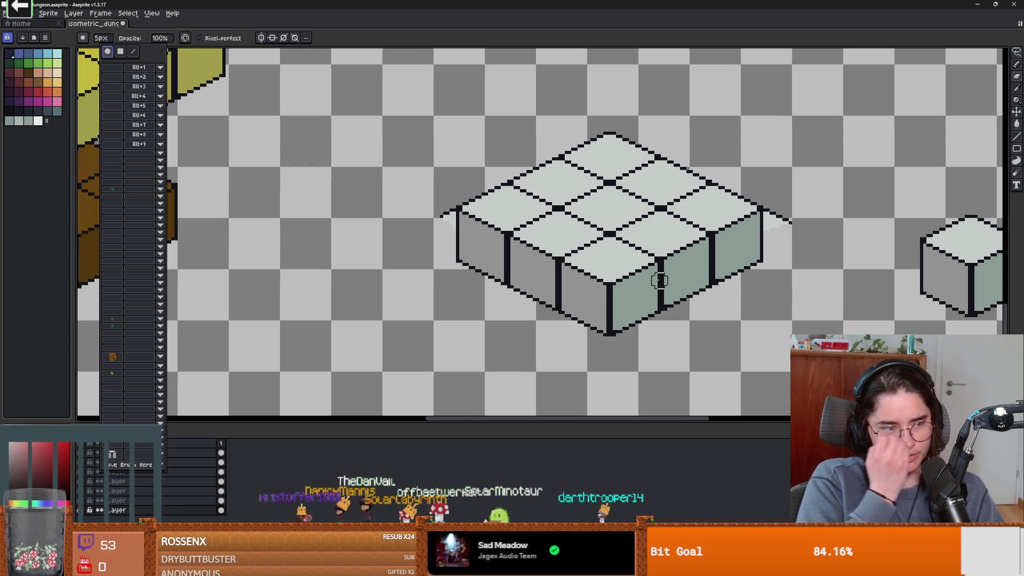
key("Escape")
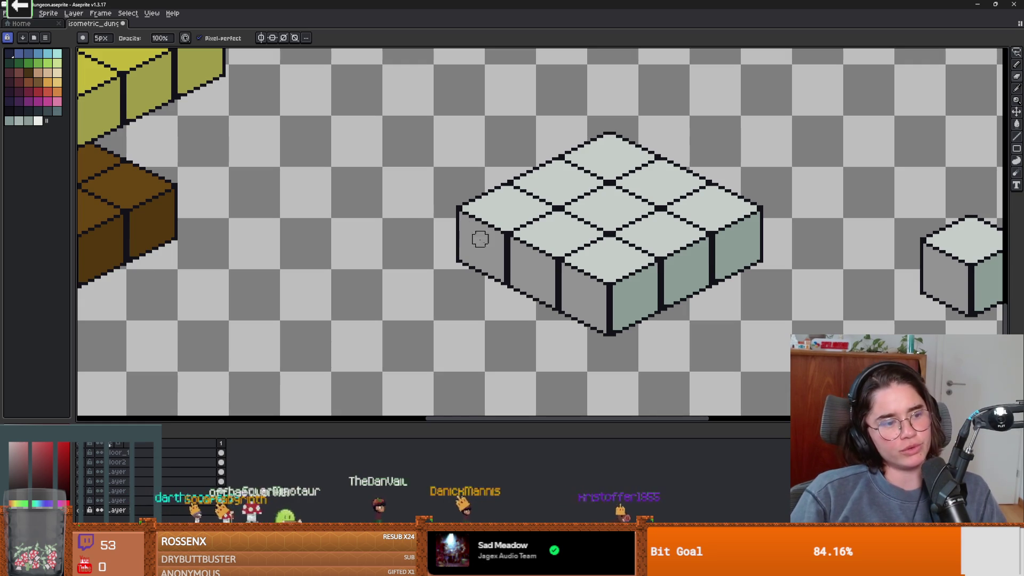
Extend the canvas 113 px at the bottom via Canvas Size.
scroll(532, 253, "down", 4)
scroll(566, 287, "up", 5)
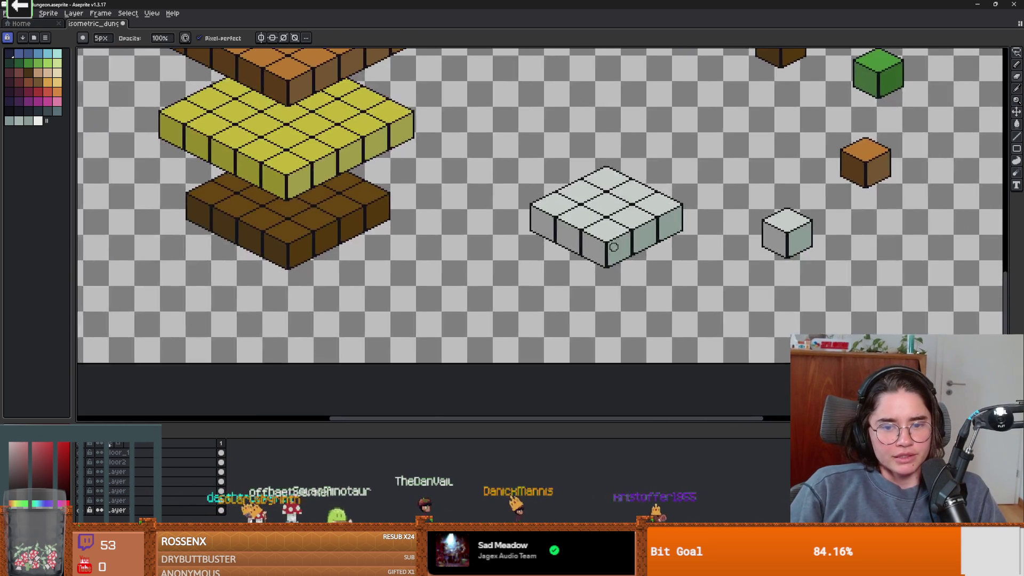
scroll(586, 222, "down", 3)
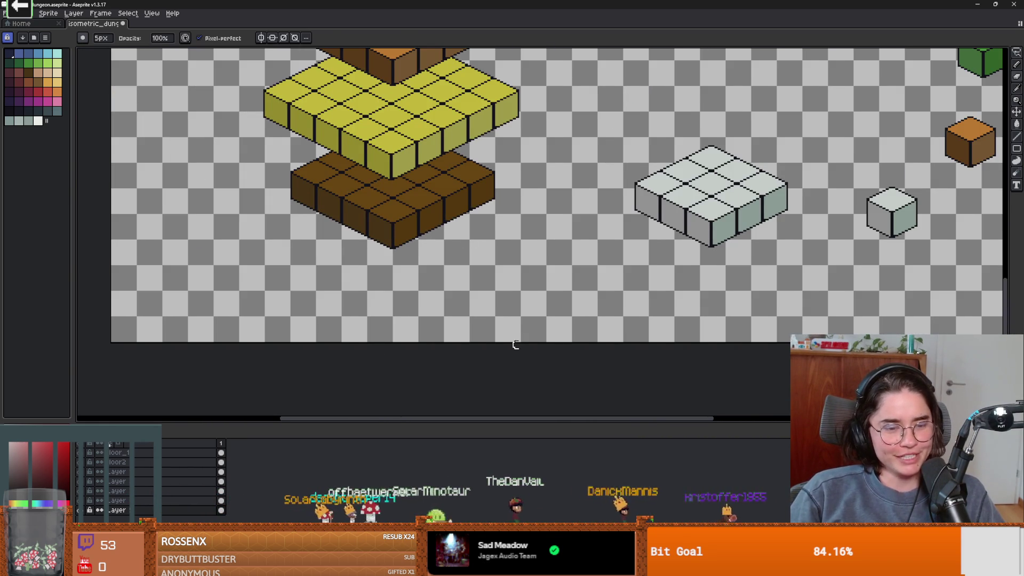
scroll(515, 344, "down", 2)
key("ctrl+alt+c")
left_click_drag(700, 334, 700, 422)
left_click(170, 253)
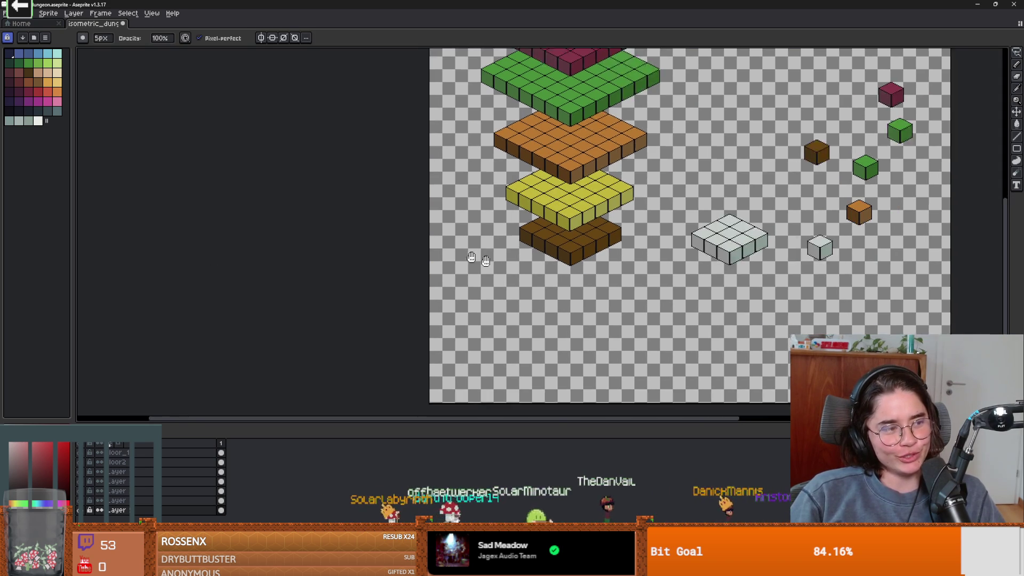
Marquee-select the grey tile block and move it beneath the brown block, discarding a stray copy.
key("m")
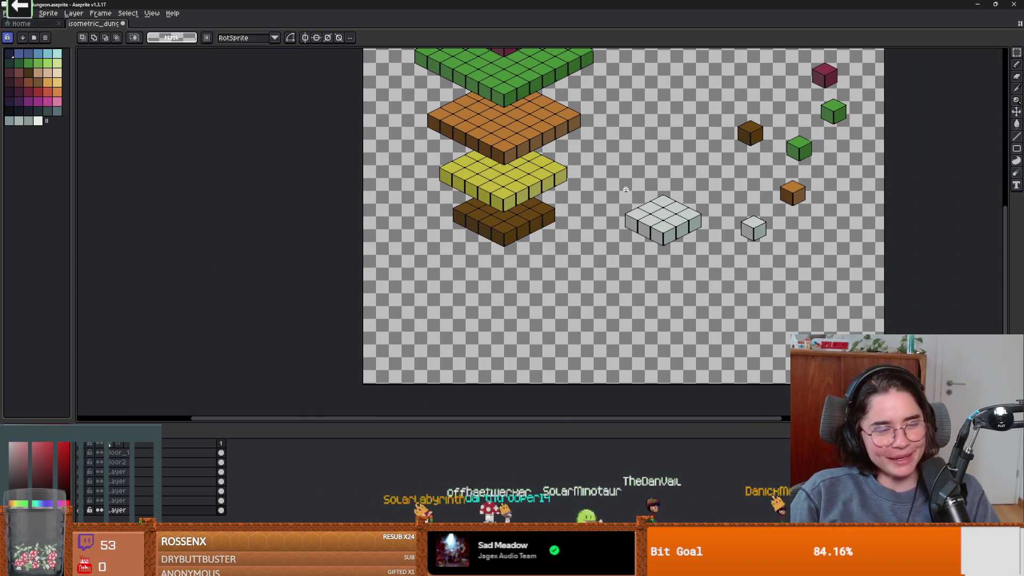
left_click_drag(655, 221, 720, 273)
mouse_move(694, 239)
left_mouse_down()
mouse_move(495, 296)
mouse_move(527, 285)
mouse_move(530, 271)
mouse_move(505, 267)
mouse_move(516, 265)
left_mouse_up()
scroll(531, 271, "up", 2)
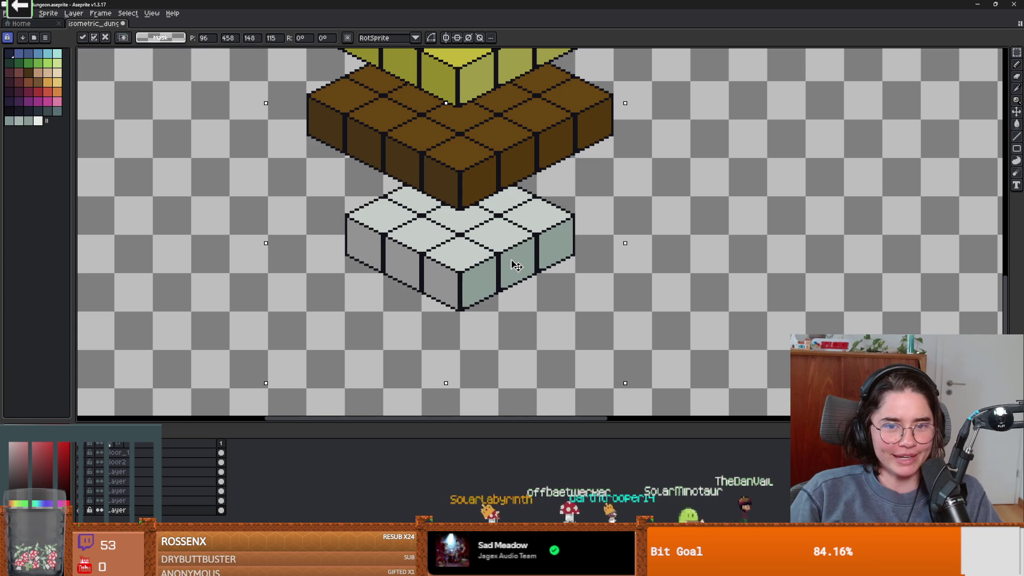
key("Return")
scroll(516, 265, "down", 3)
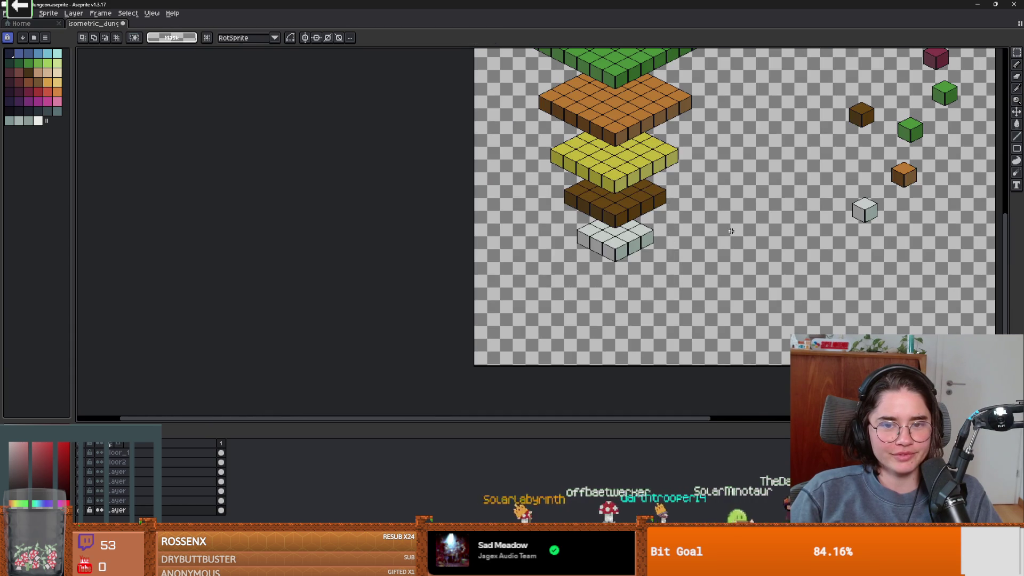
left_click_drag(482, 200, 472, 189)
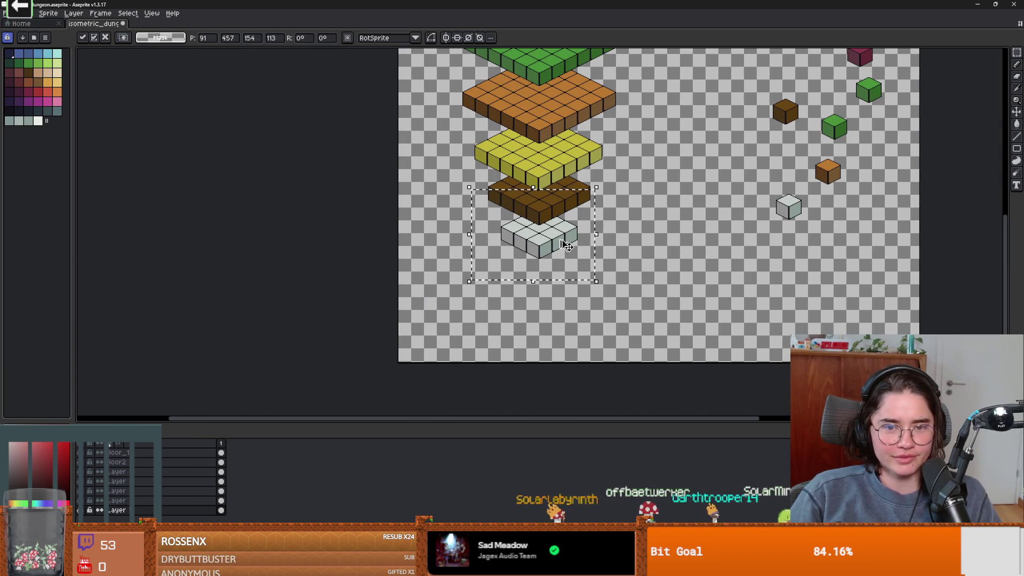
left_click_drag(540, 255, 692, 275)
key("Escape")
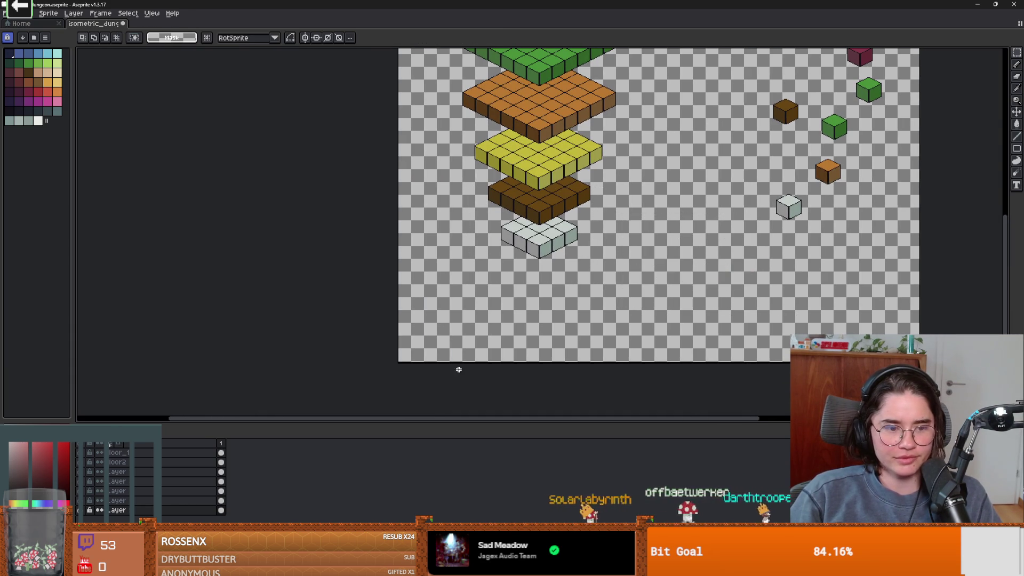
Add a new empty layer and paste the grey tile block into it.
left_click(74, 15)
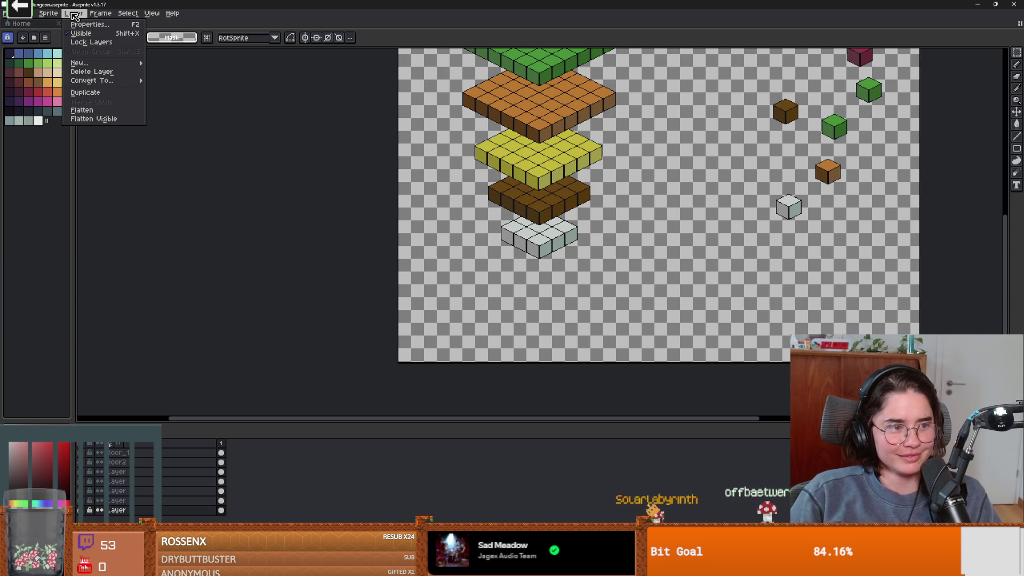
mouse_move(97, 65)
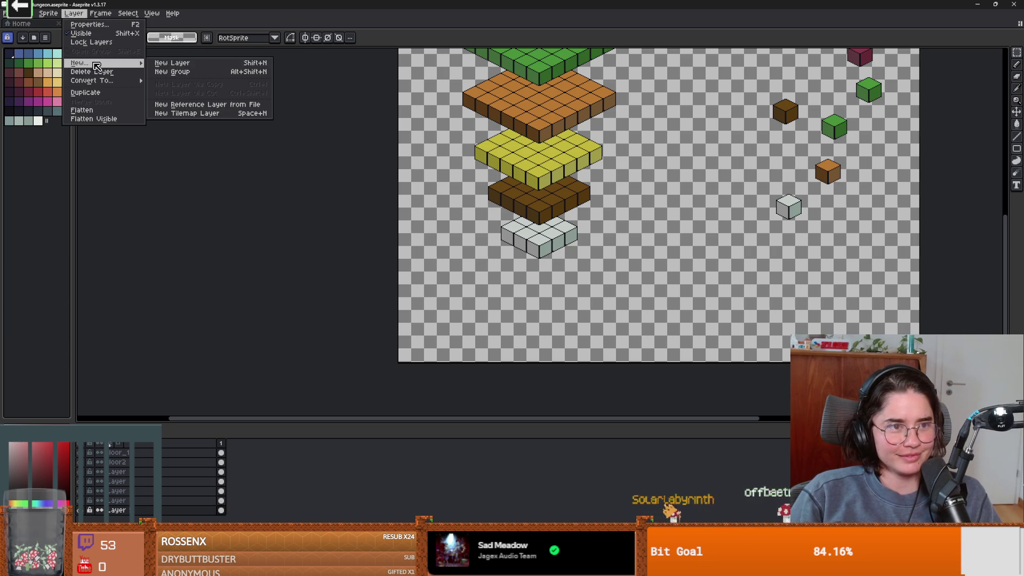
left_click(175, 63)
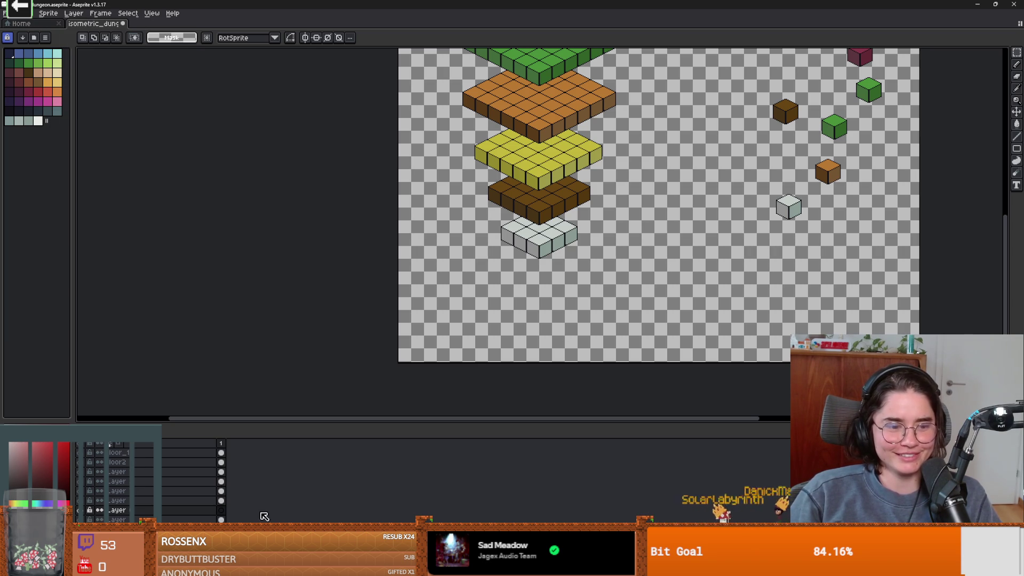
key("ctrl+v")
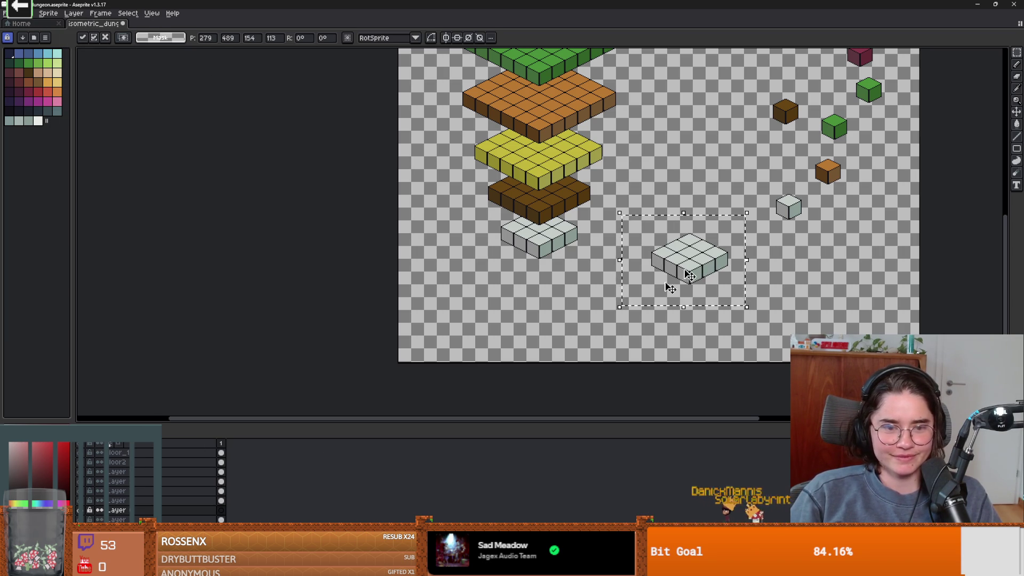
Select the small grey cube and duplicate it below the original.
left_click_drag(795, 201, 814, 222)
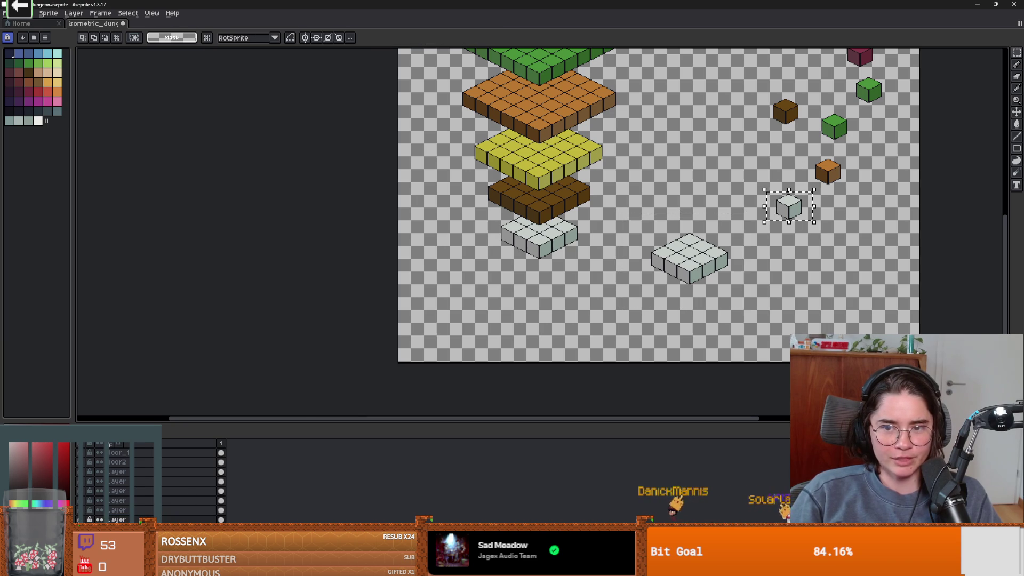
key("ctrl+t")
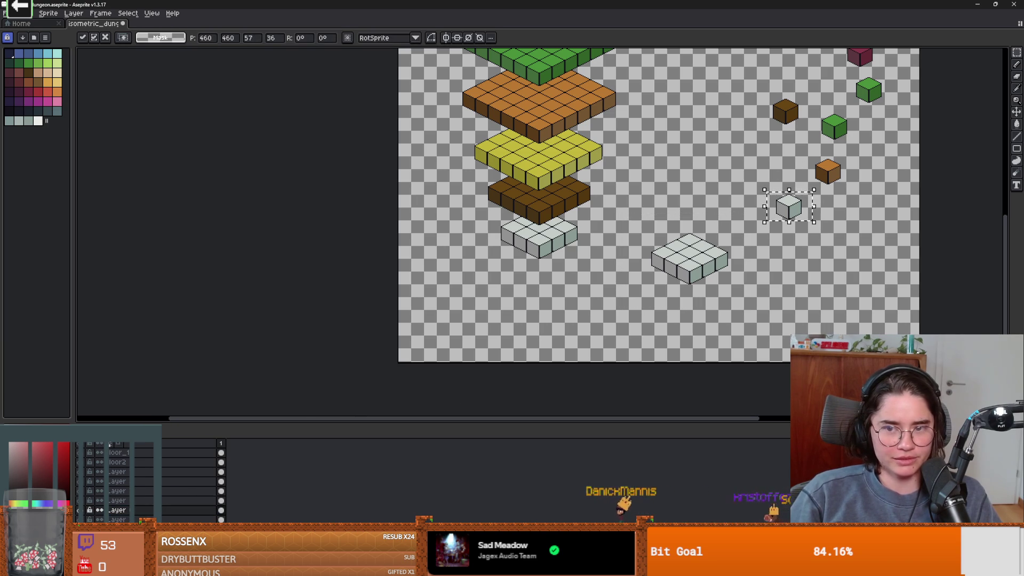
key("ctrl+z")
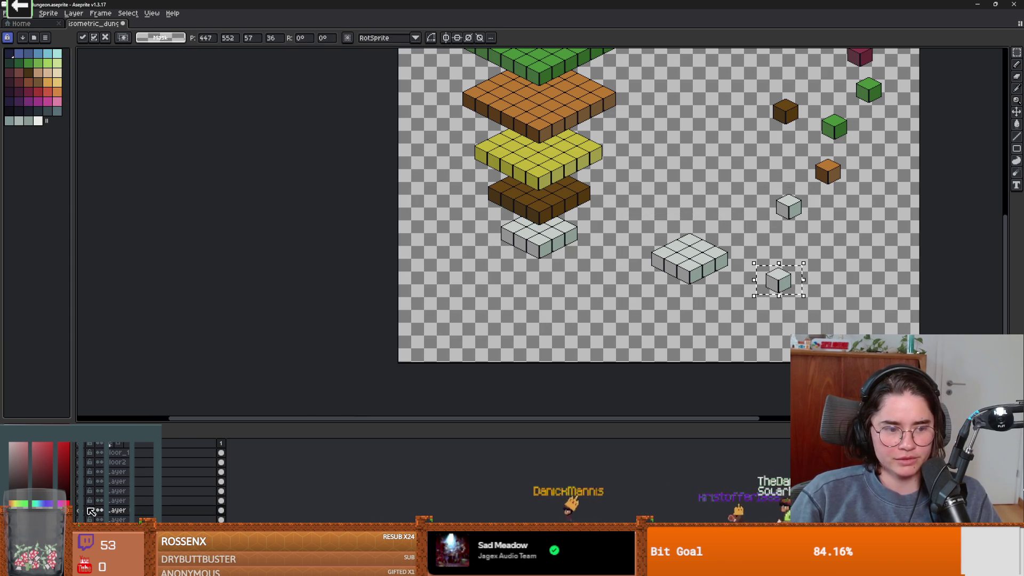
key("ctrl+z")
key("ctrl+y")
Make the new bottom layer's cel the active one.
left_click(221, 520)
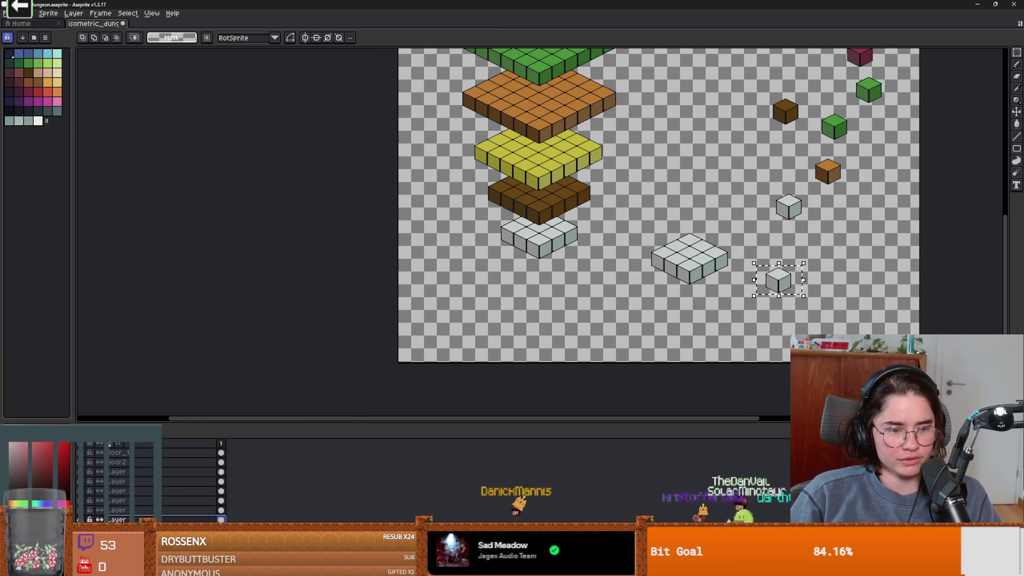
left_click(222, 510)
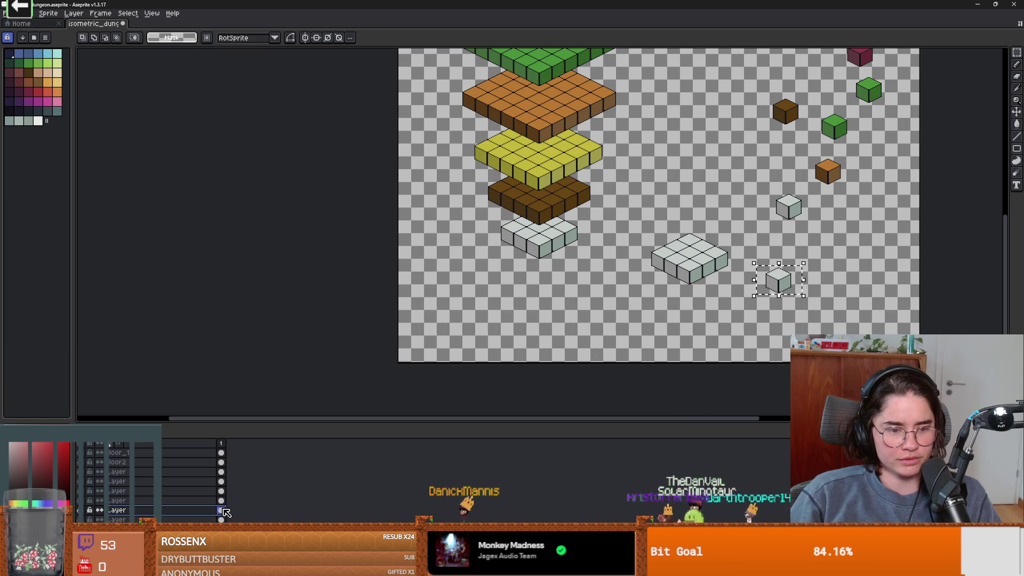
left_click(184, 520)
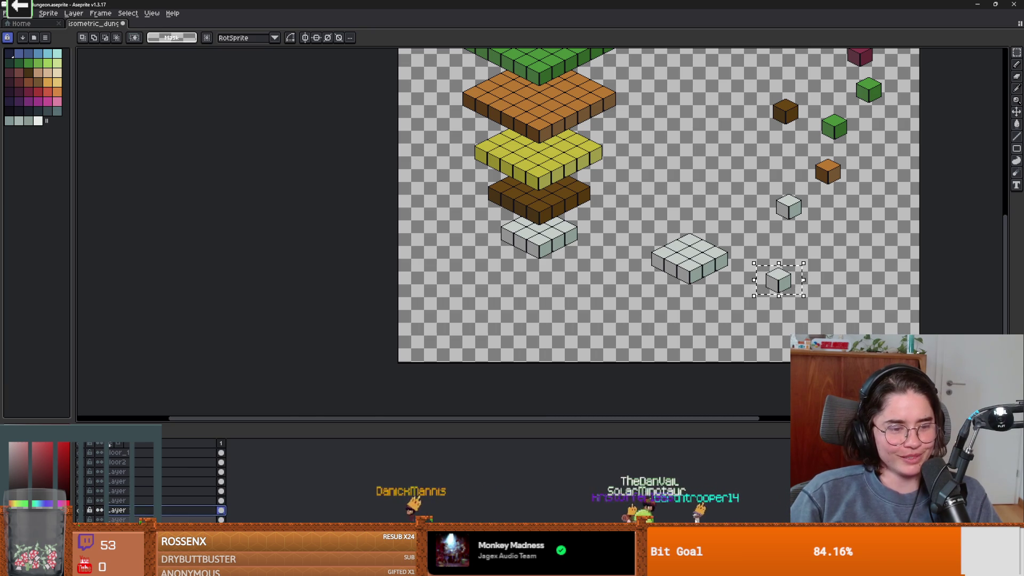
scroll(667, 234, "up", 3)
scroll(505, 195, "down", 2)
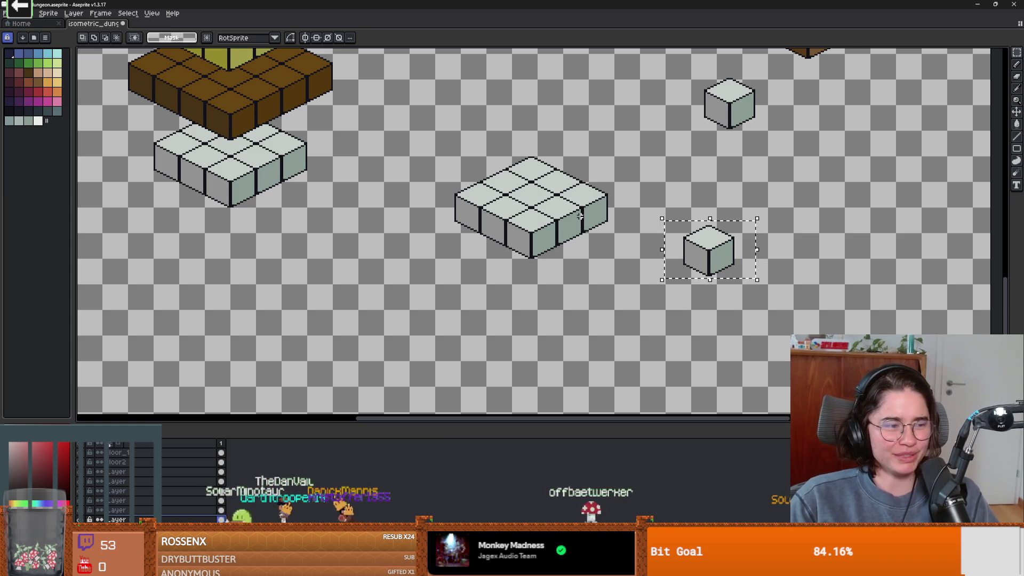
scroll(421, 213, "down", 5)
scroll(606, 91, "up", 6)
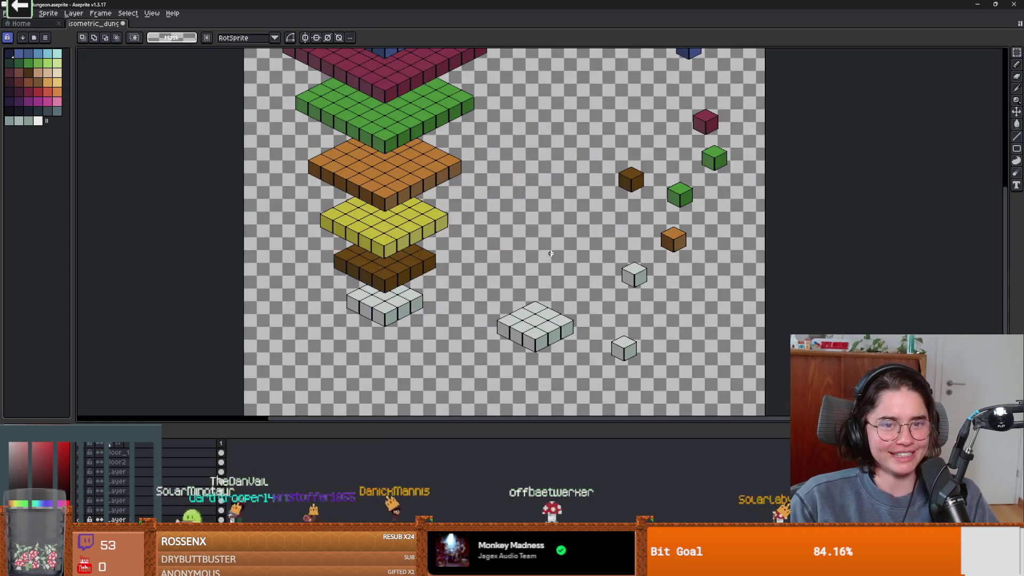
scroll(372, 218, "up", 1)
scroll(306, 156, "down", 1)
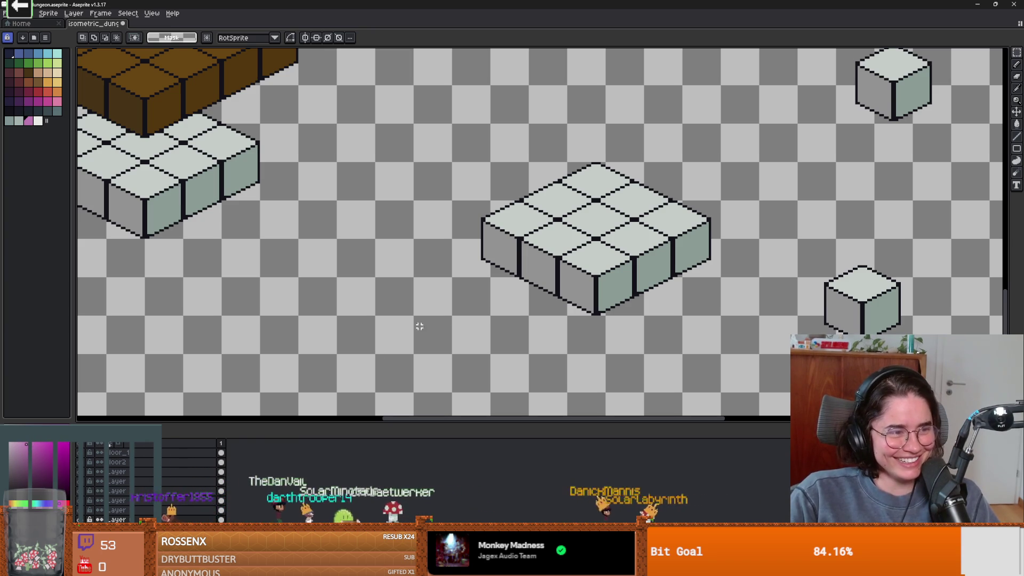
Bucket-fill the cube tops pink and the left and right faces purple.
key("g")
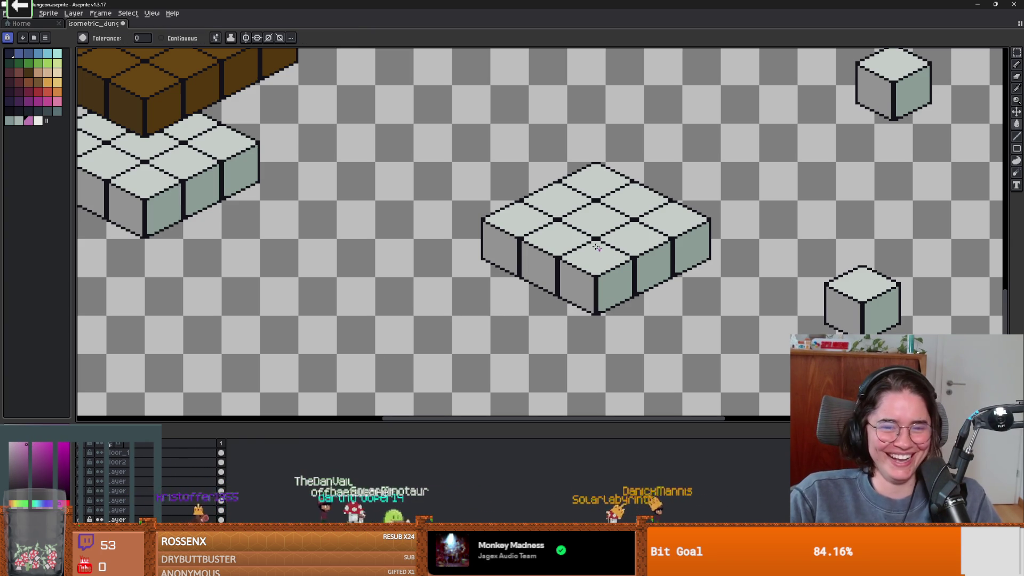
left_click(609, 259)
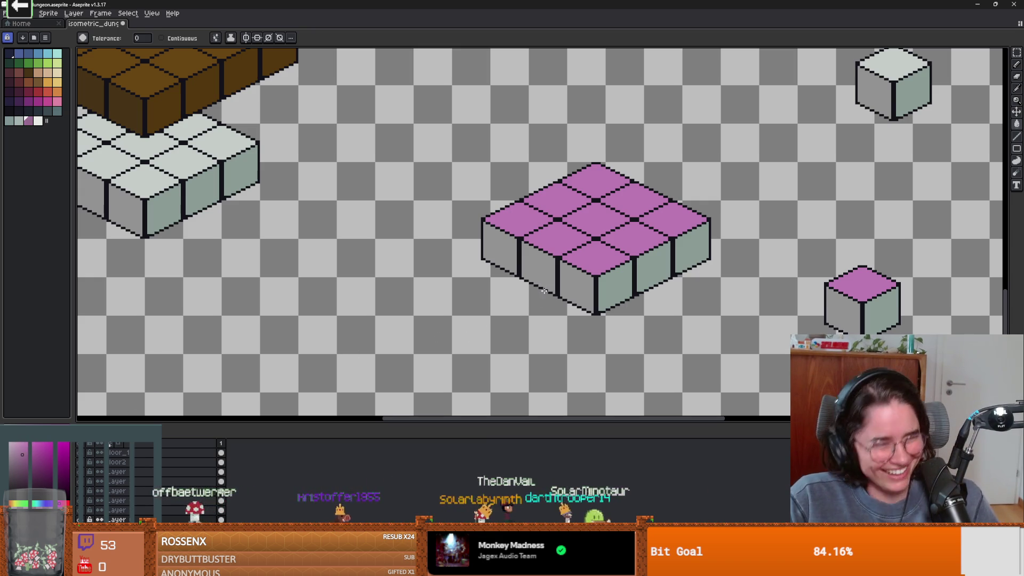
left_click(551, 271)
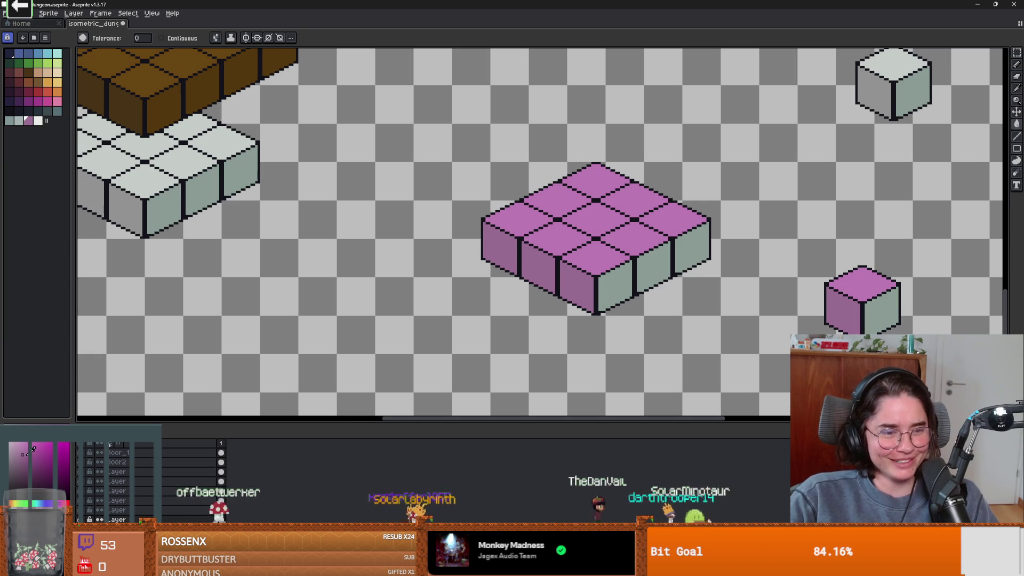
left_click(631, 306)
scroll(631, 307, "down", 4)
scroll(615, 335, "up", 2)
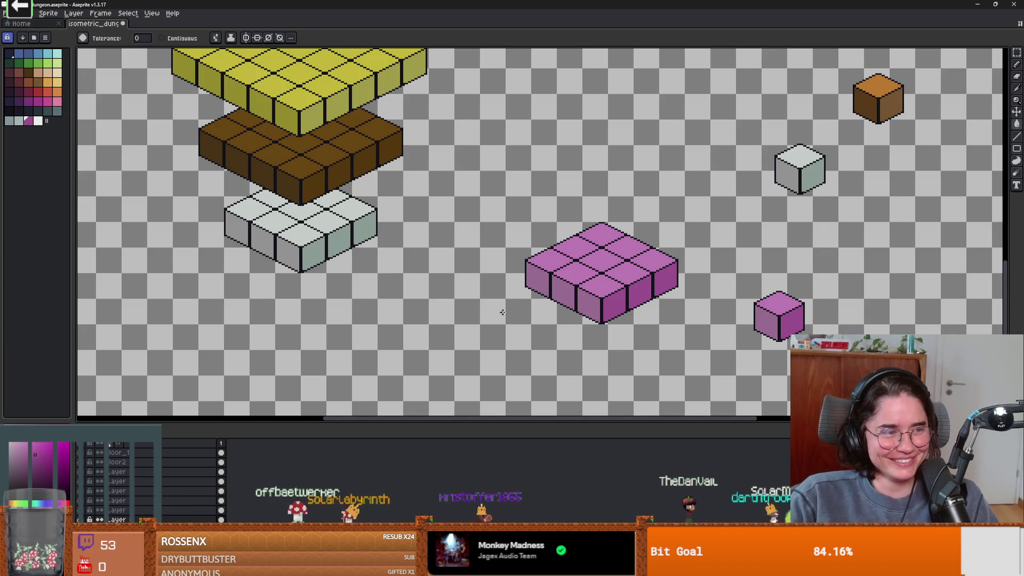
scroll(502, 311, "up", 2)
Select the recoloured pink block with the Magic Wand.
key("w")
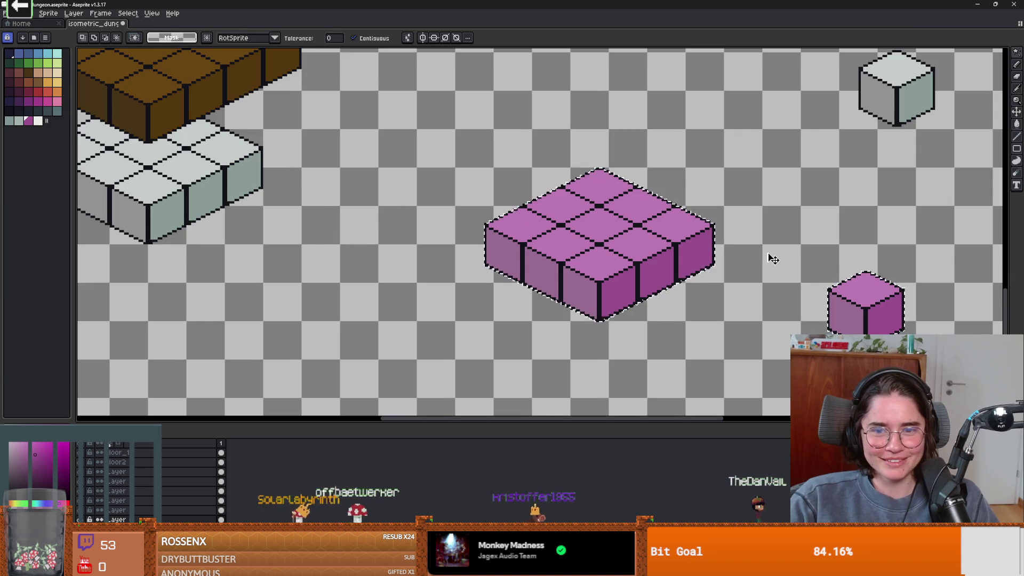
left_click(712, 250)
scroll(723, 264, "down", 1)
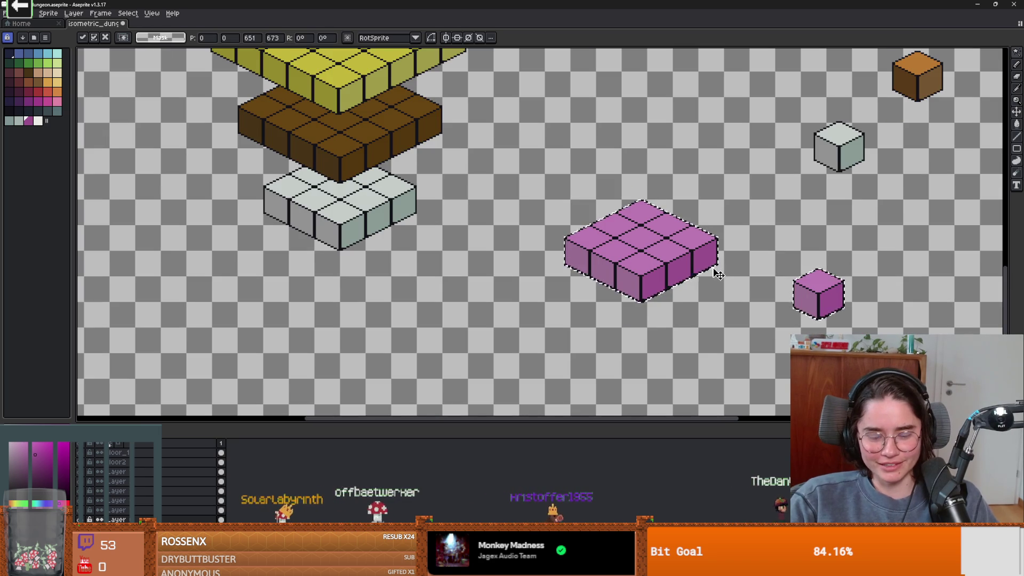
scroll(555, 281, "down", 2)
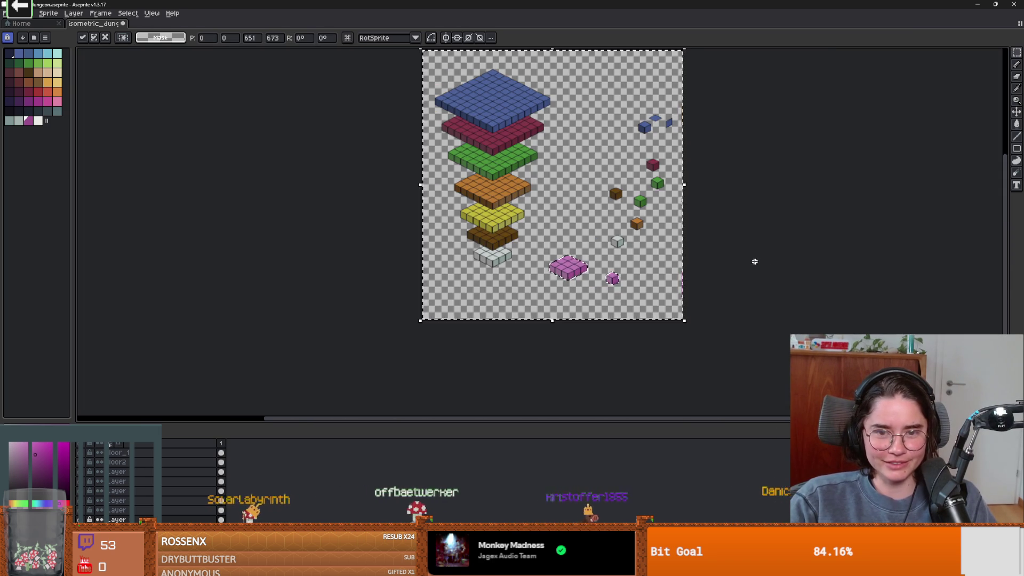
Lasso away the block's sides, leaving only its flat pink top.
left_click(754, 261)
scroll(539, 269, "up", 2)
key("b")
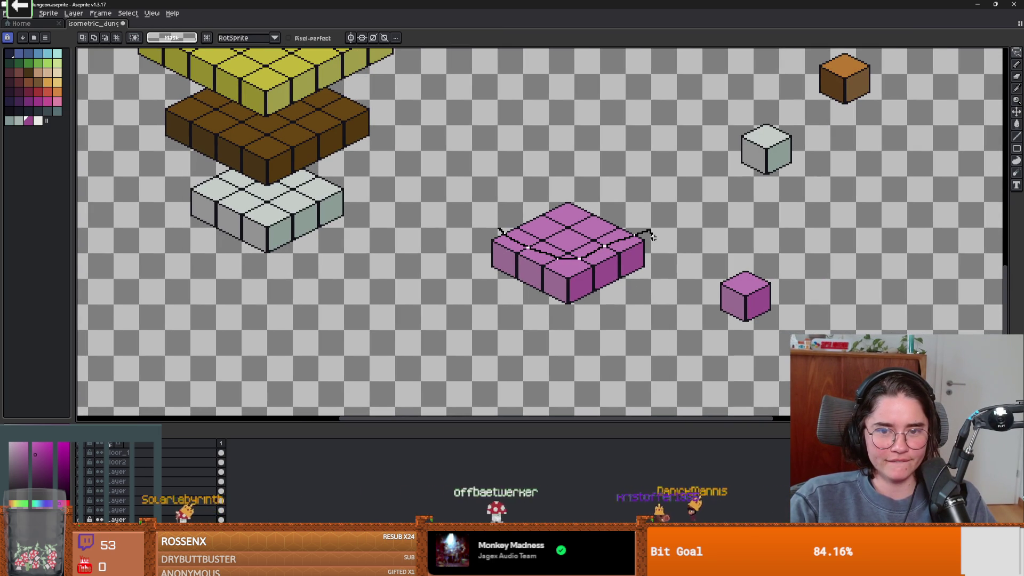
mouse_move(652, 236)
left_mouse_down()
mouse_move(561, 306)
mouse_move(481, 252)
mouse_move(500, 230)
left_mouse_up()
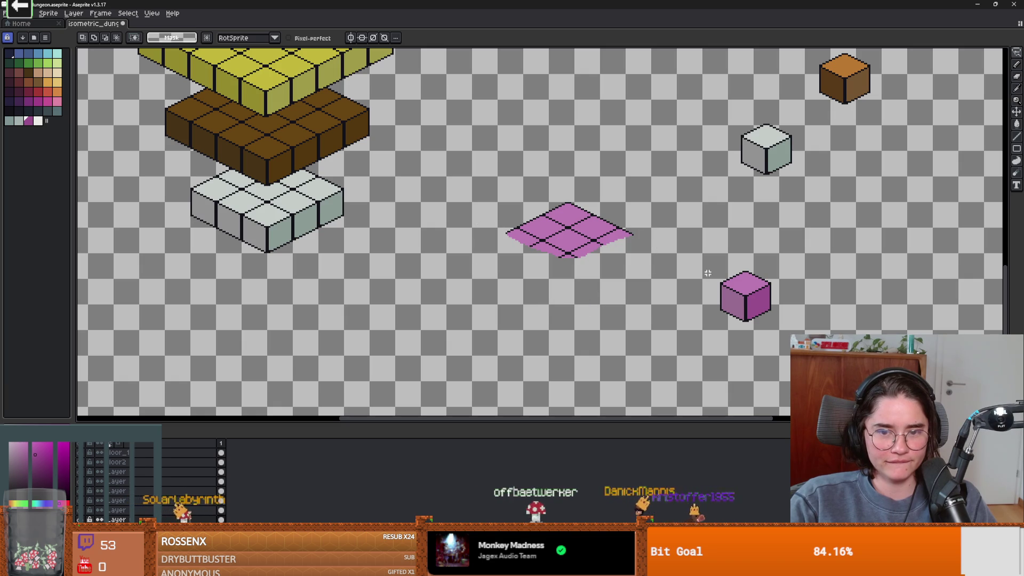
Turn the small pink cube into a brush and stamp a 2×2 block of cubes.
key("m")
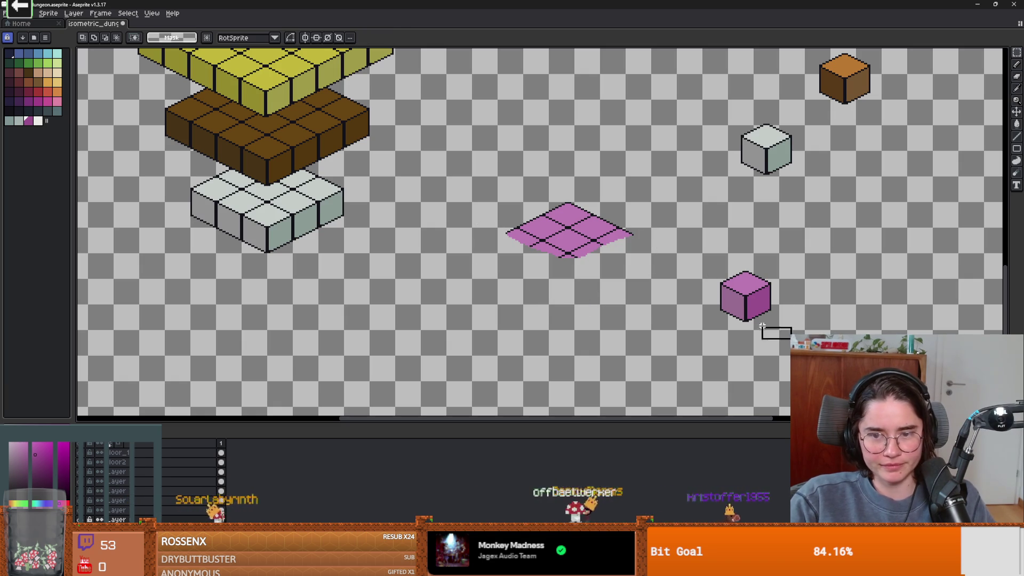
left_click_drag(793, 341, 700, 265)
key("ctrl+b")
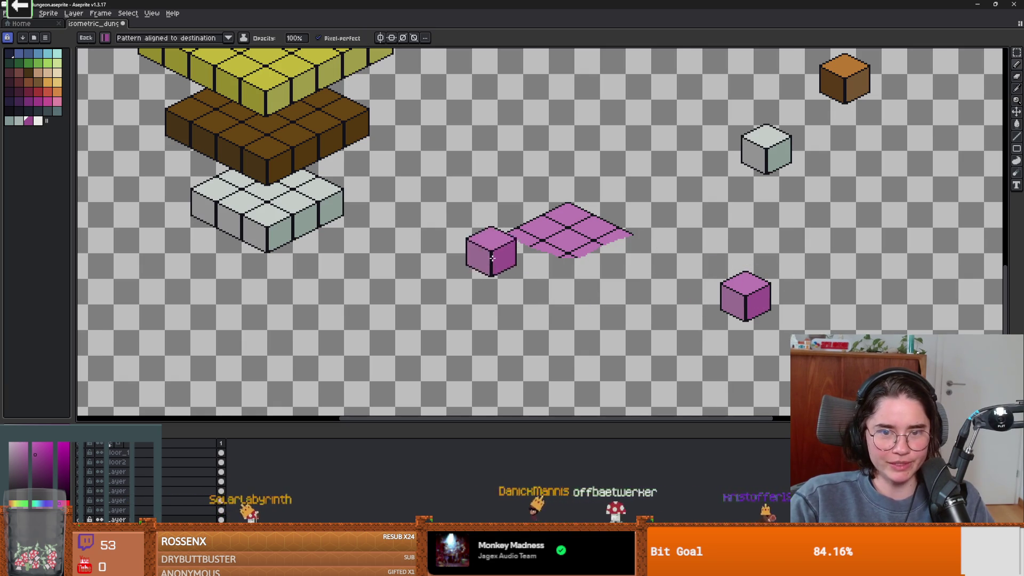
scroll(496, 251, "up", 1)
left_click(561, 240)
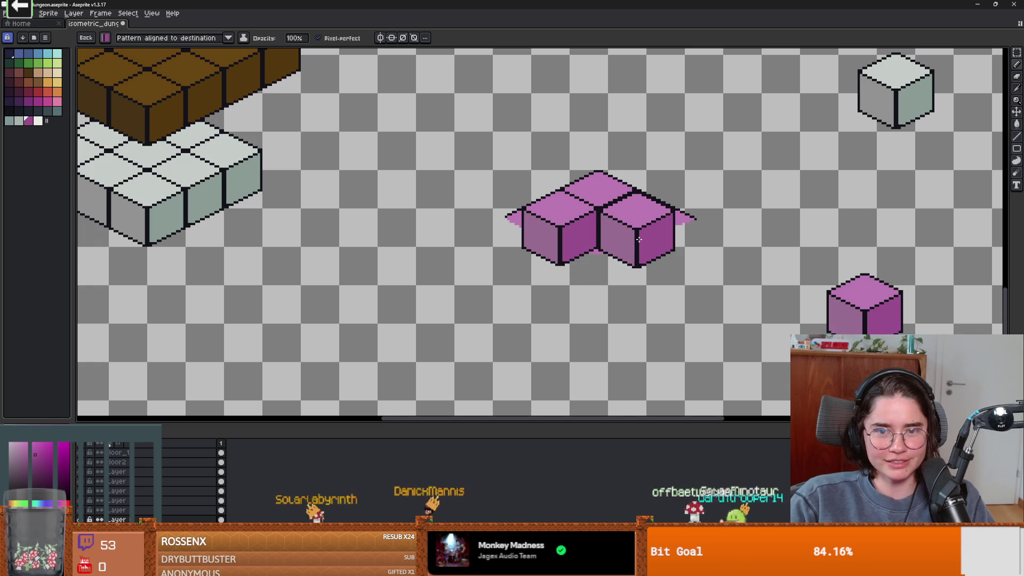
left_click(640, 240)
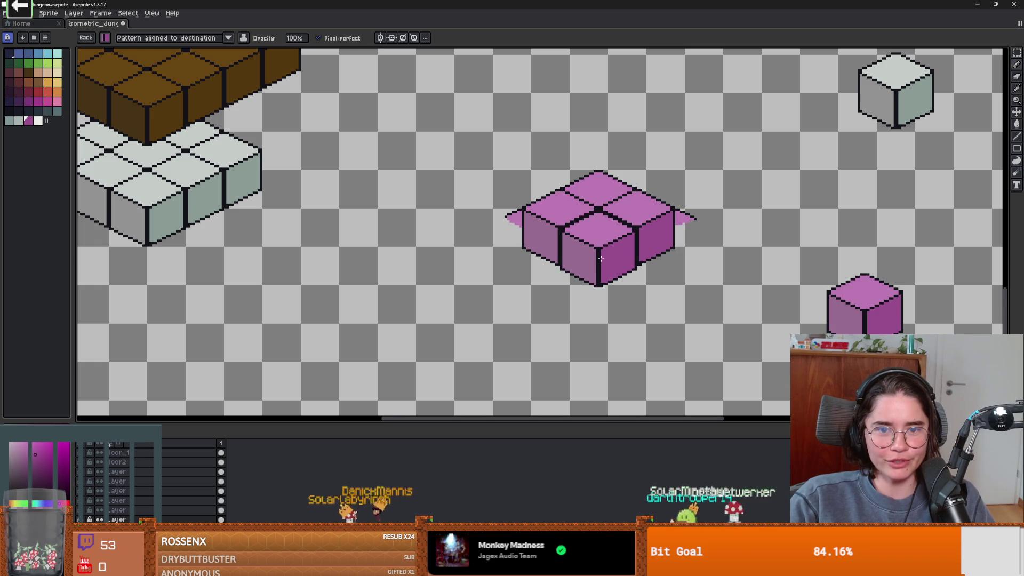
scroll(601, 256, "up", 1)
right_click(627, 239)
key("ctrl+z")
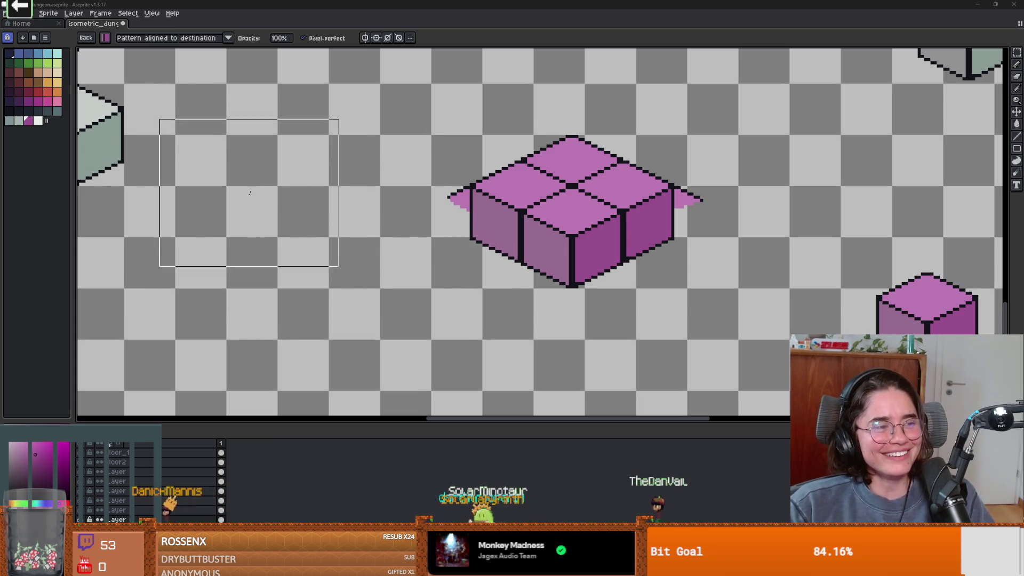
Switch to a round 5px brush and erase the stray pink pixels left of the block.
left_click(105, 37)
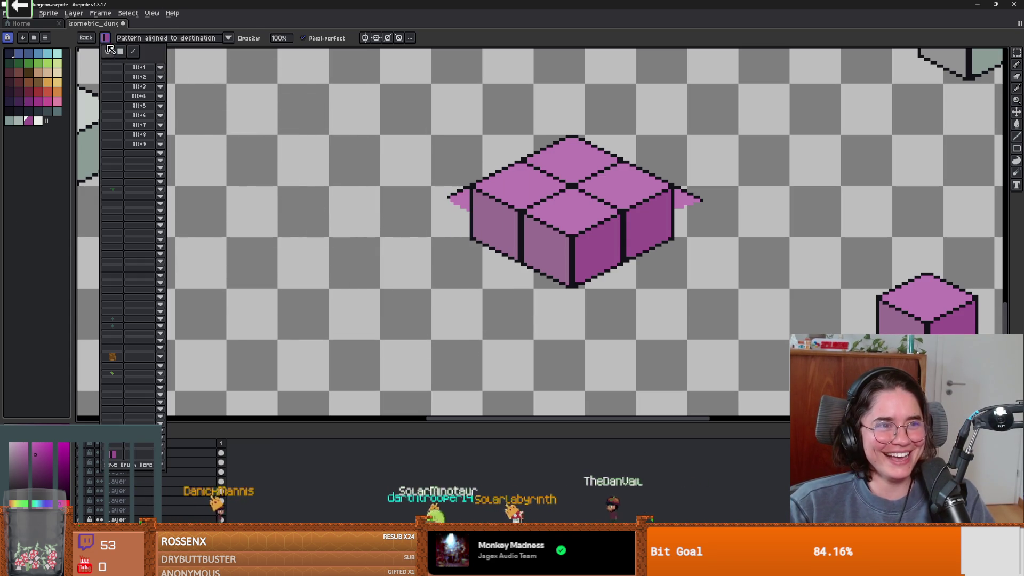
left_click(109, 51)
left_click(689, 197)
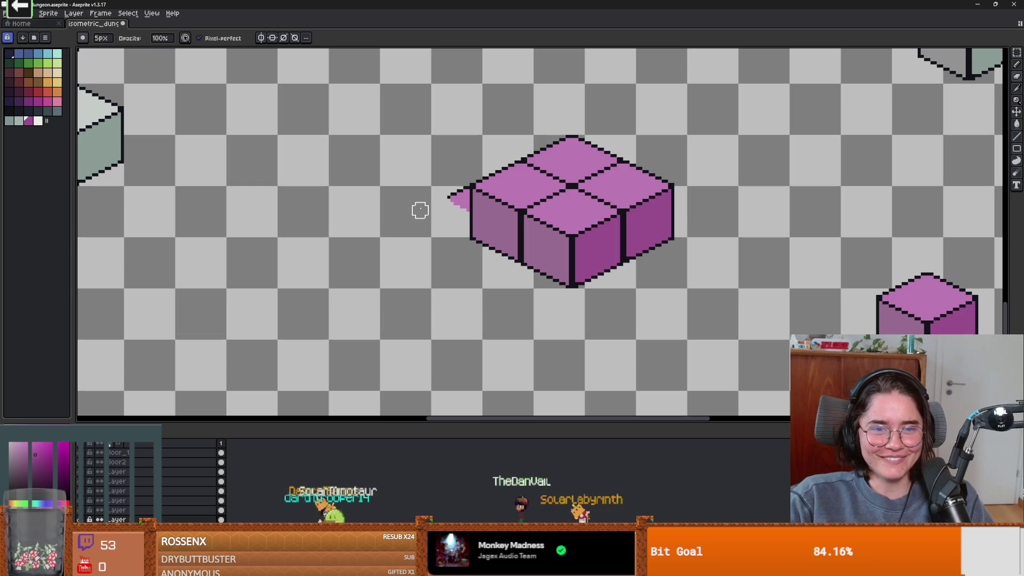
mouse_move(452, 199)
left_mouse_down()
mouse_move(458, 205)
mouse_move(450, 190)
left_mouse_up()
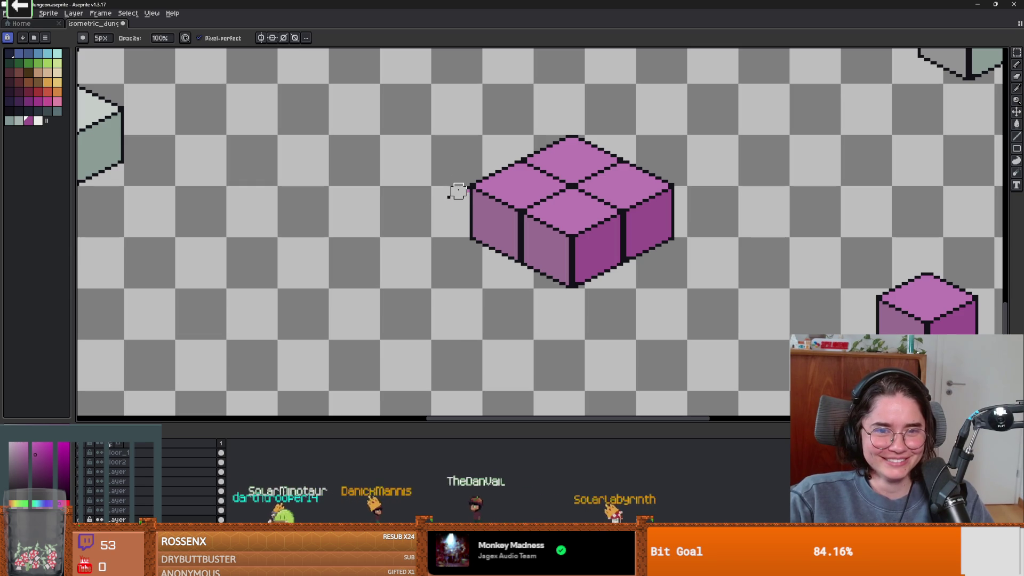
scroll(449, 194, "down", 4)
Copy the pink 2×2 block and tuck it just below the white blocks.
scroll(490, 198, "up", 2)
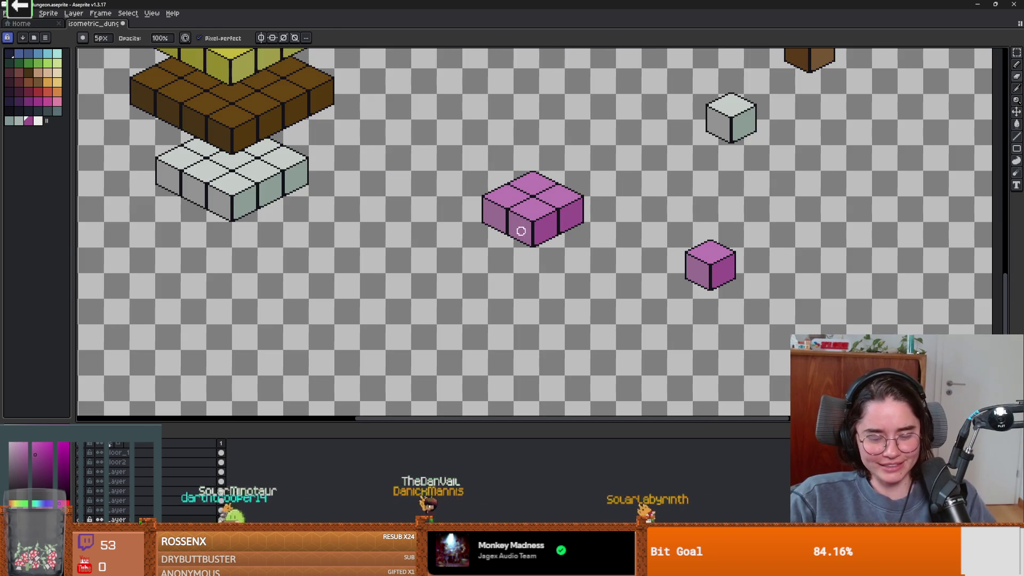
key("m")
left_click_drag(448, 131, 615, 265)
left_click_drag(549, 217, 247, 268)
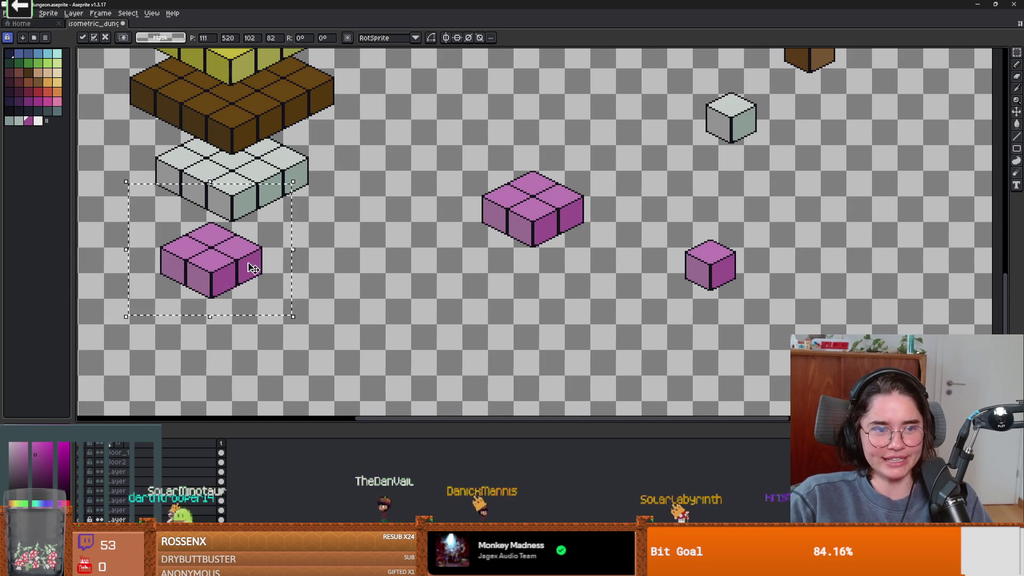
scroll(247, 267, "down", 3)
scroll(447, 241, "up", 3)
left_click_drag(450, 242, 445, 228)
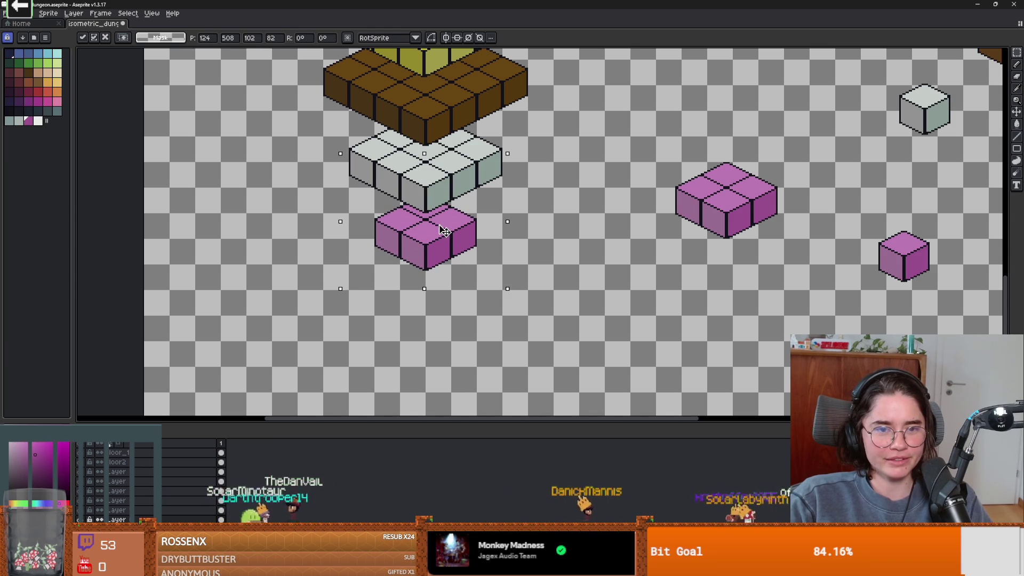
left_click(543, 233)
left_click(543, 233)
Marquee-select the small pink cube.
left_click_drag(590, 187, 679, 251)
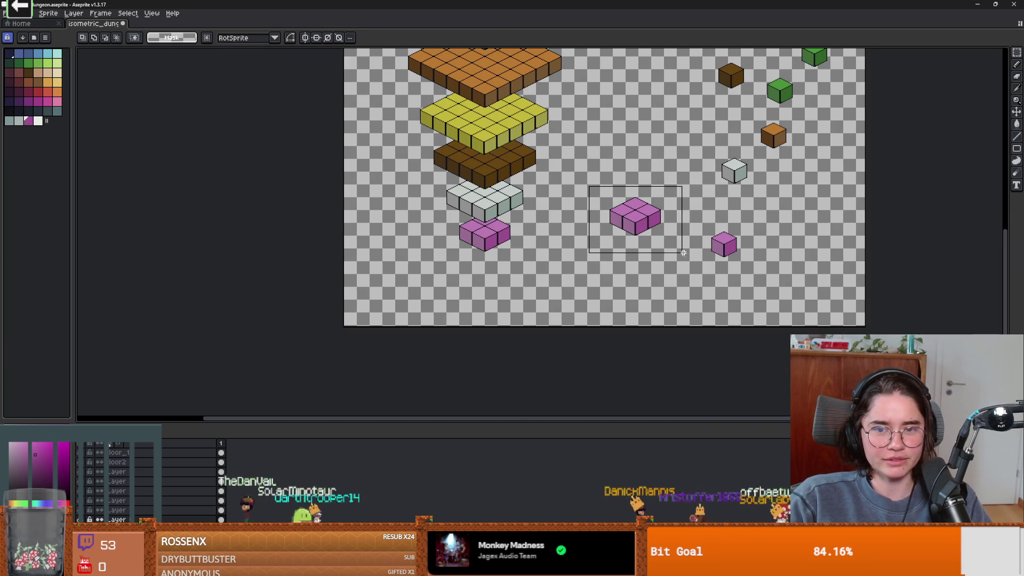
left_click_drag(748, 219, 671, 288)
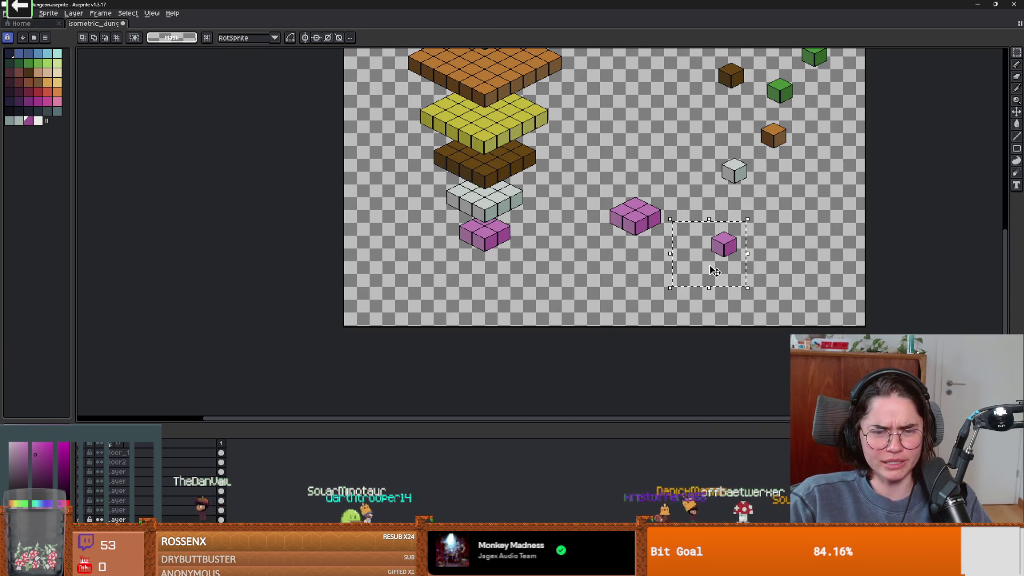
left_click_drag(740, 220, 690, 270)
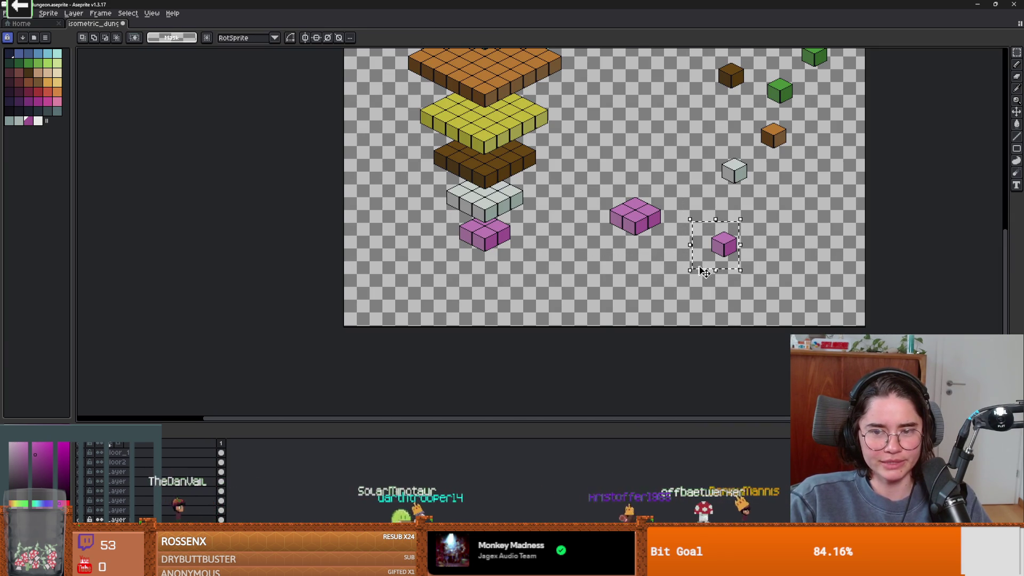
Paste a copy of the small pink cube and shift it slightly left.
left_click(73, 17)
key("Escape")
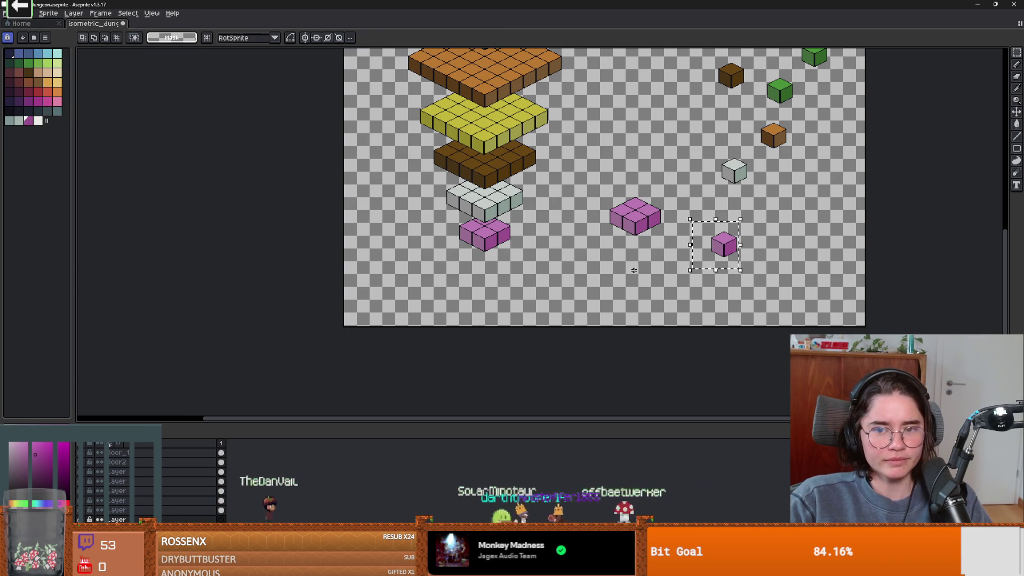
key("ctrl+v")
left_click_drag(626, 293, 612, 292)
scroll(612, 292, "up", 2)
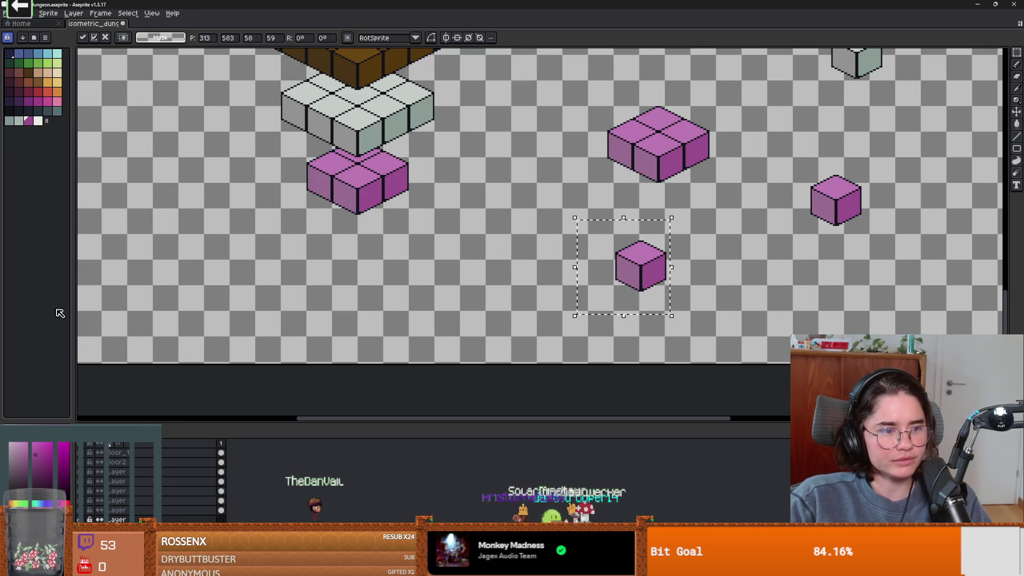
key("Return")
Bucket-fill the copied cube's top, right and left faces dark charcoal.
left_click(28, 110)
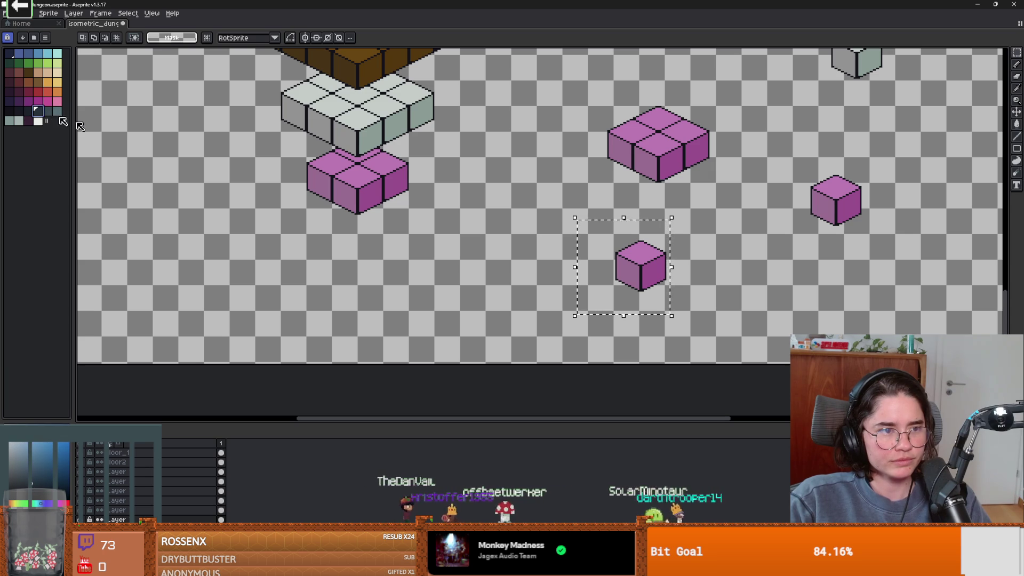
left_click(37, 111)
key("g")
left_click(633, 259)
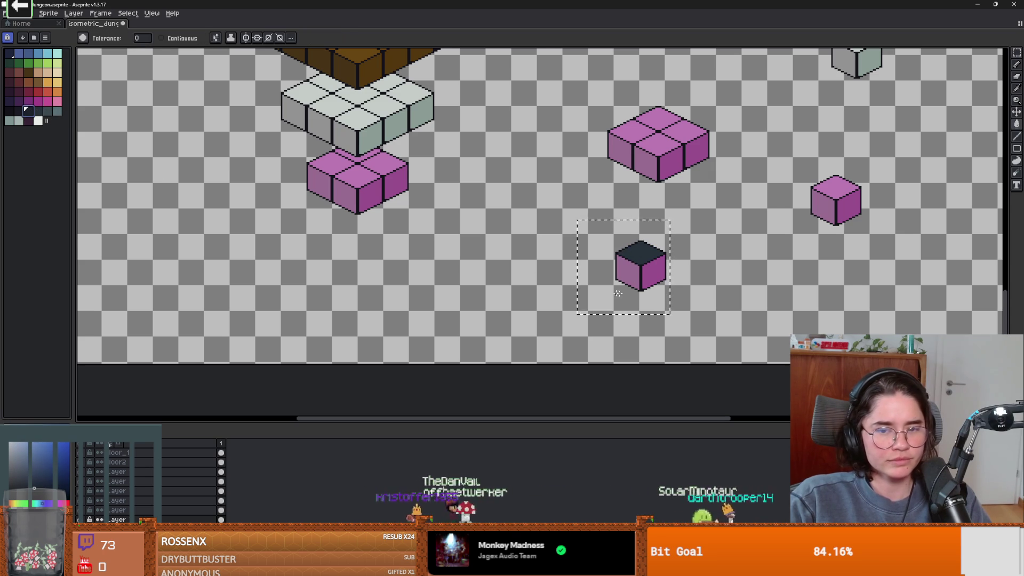
scroll(668, 299, "up", 1)
left_click(645, 265)
scroll(607, 307, "up", 2)
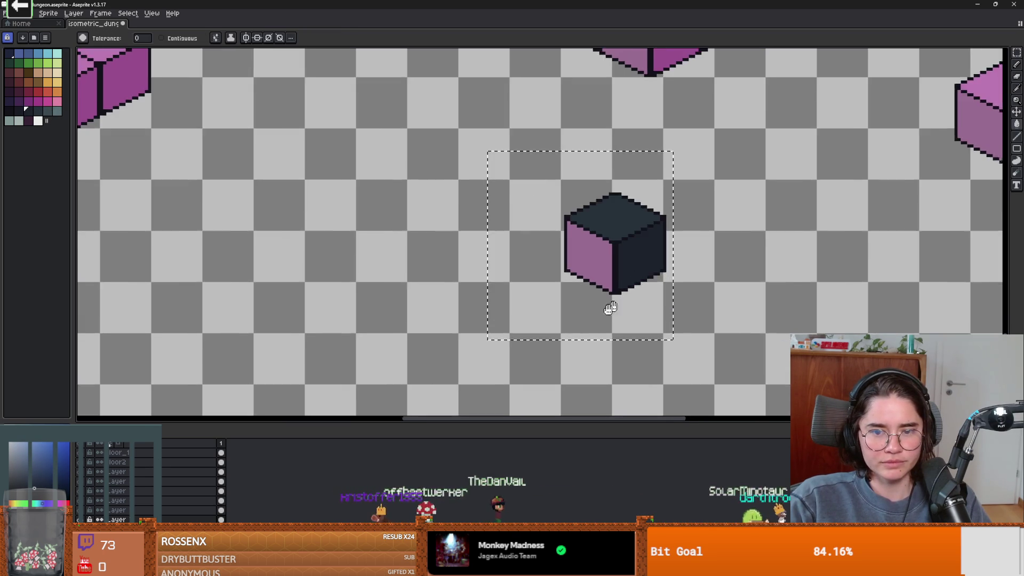
scroll(579, 320, "up", 1)
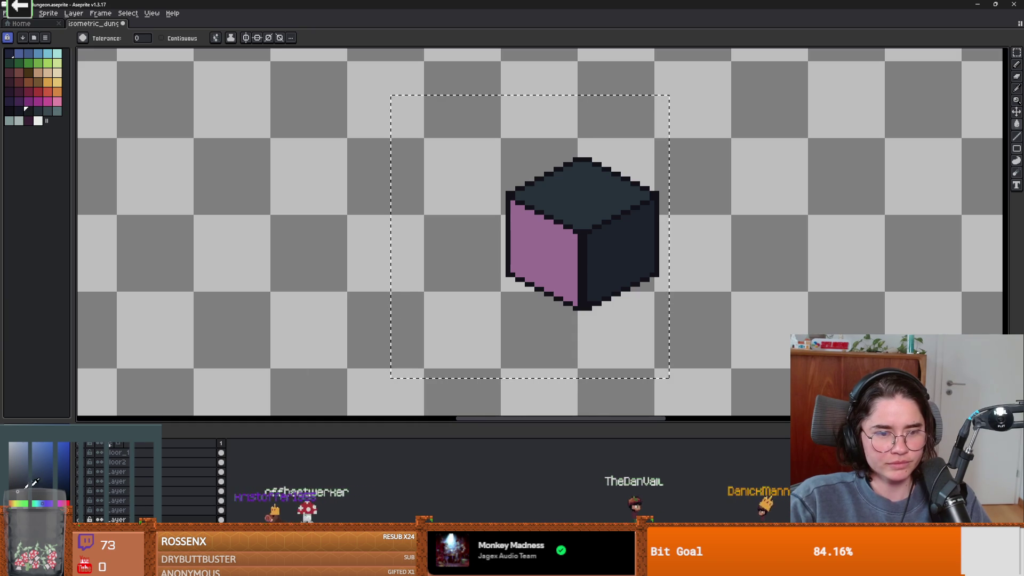
left_click(562, 238)
scroll(527, 360, "down", 2)
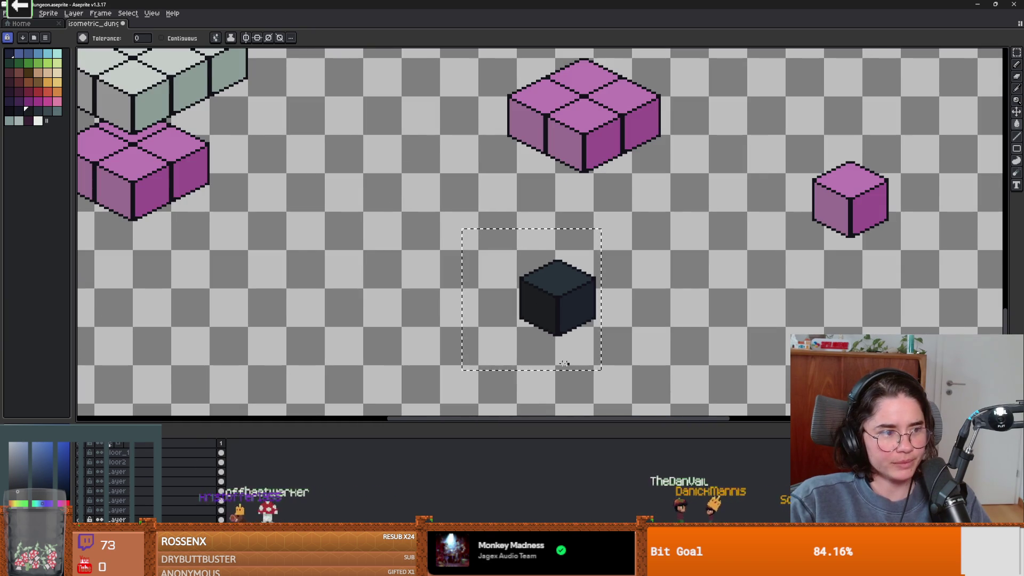
scroll(513, 360, "down", 1)
left_click_drag(518, 353, 542, 343)
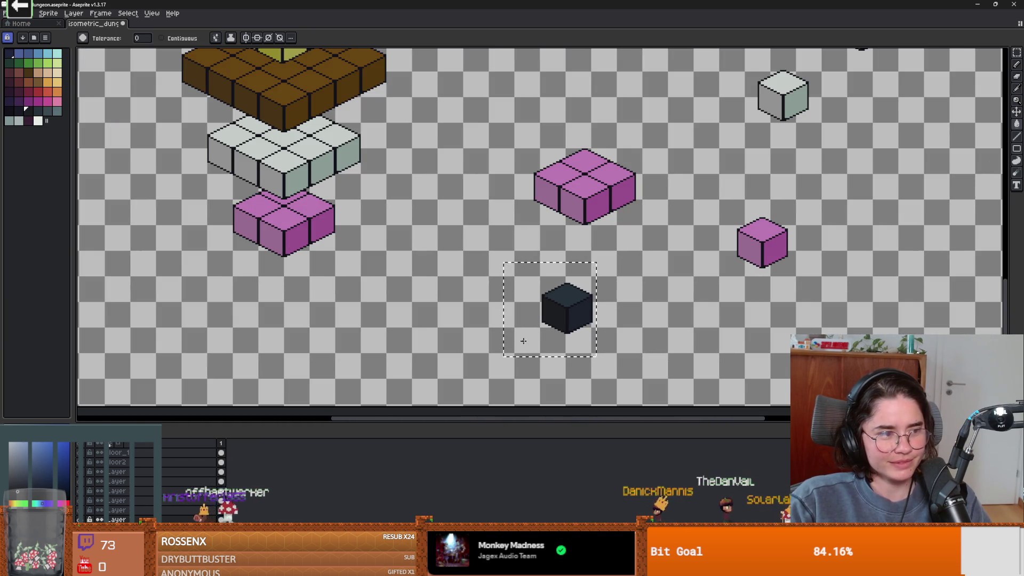
Box the dark cube and move it under the pink block.
key("m")
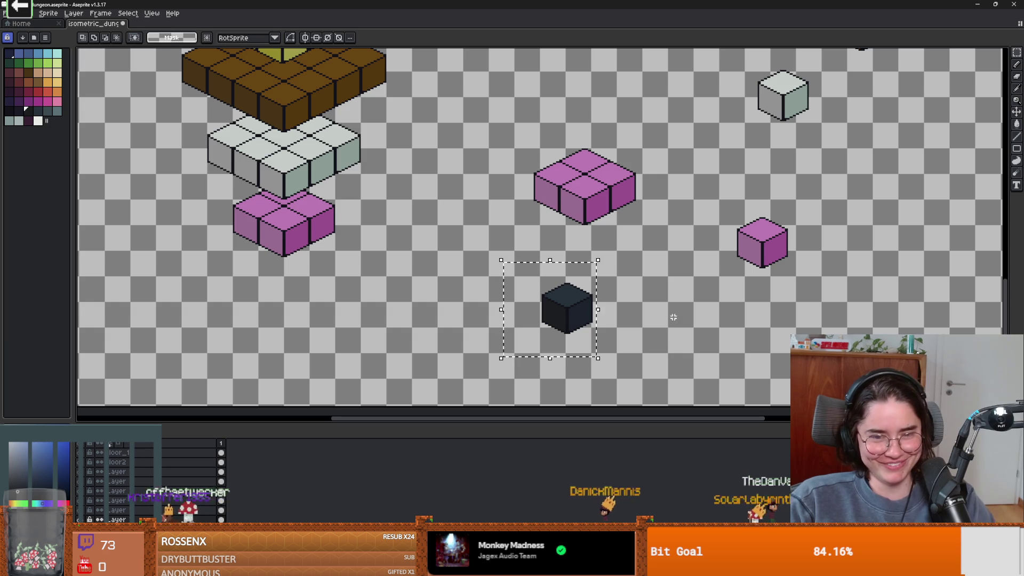
left_click(649, 304)
mouse_move(521, 271)
left_mouse_down()
mouse_move(606, 349)
mouse_move(306, 299)
mouse_move(300, 273)
left_mouse_up()
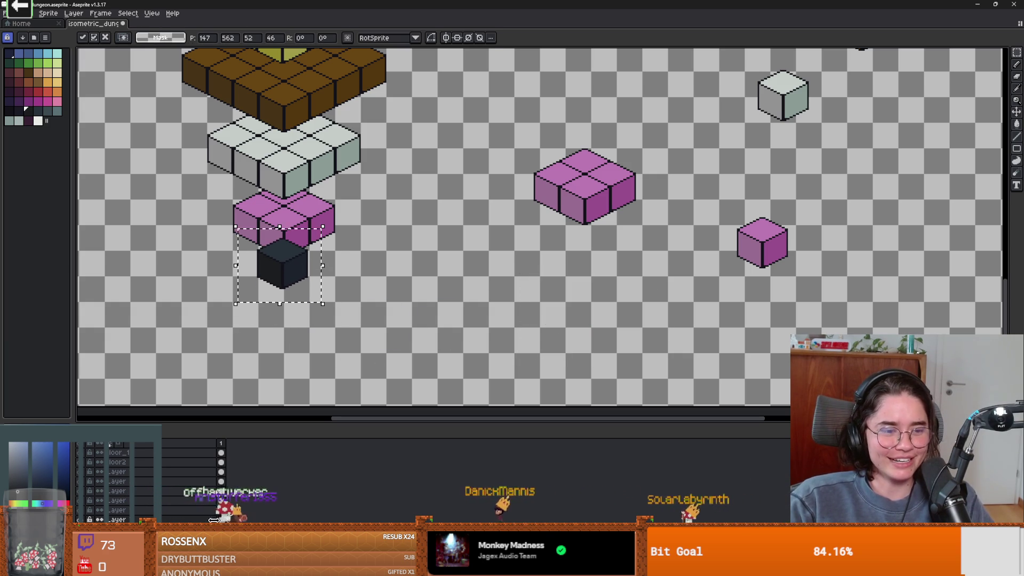
key("Return")
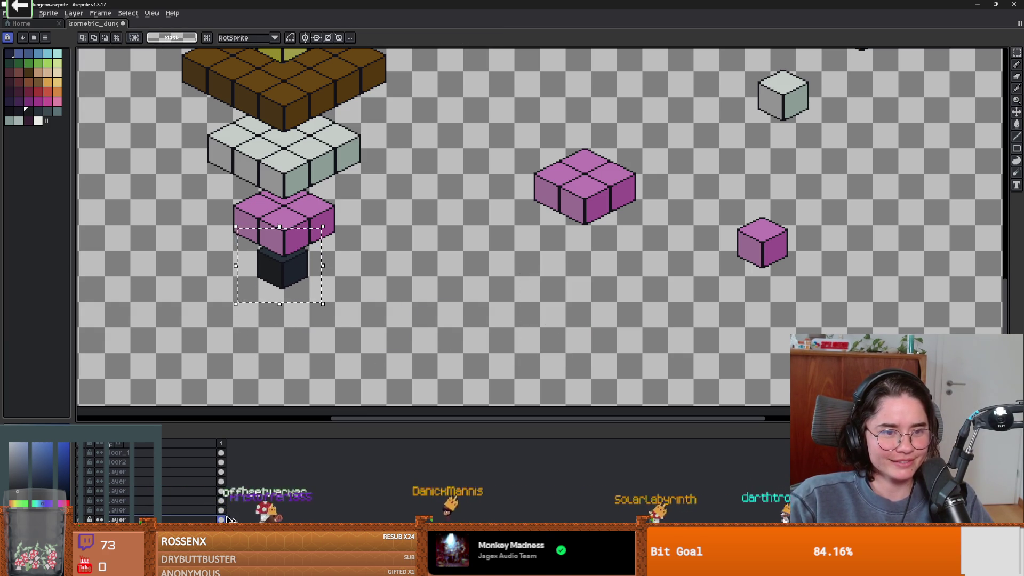
scroll(335, 322, "down", 1)
scroll(335, 322, "down", 1)
left_click(329, 319)
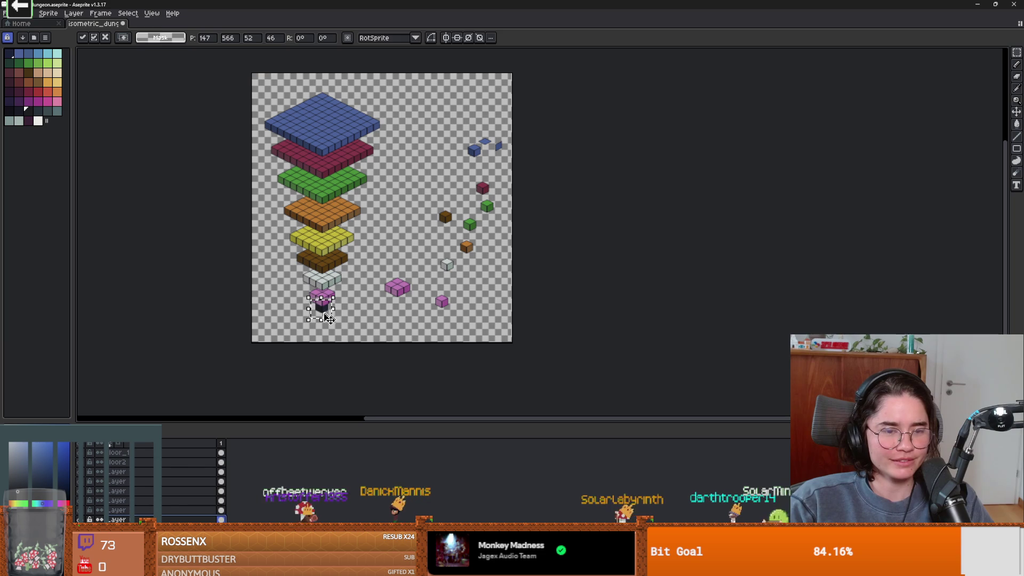
key("Return")
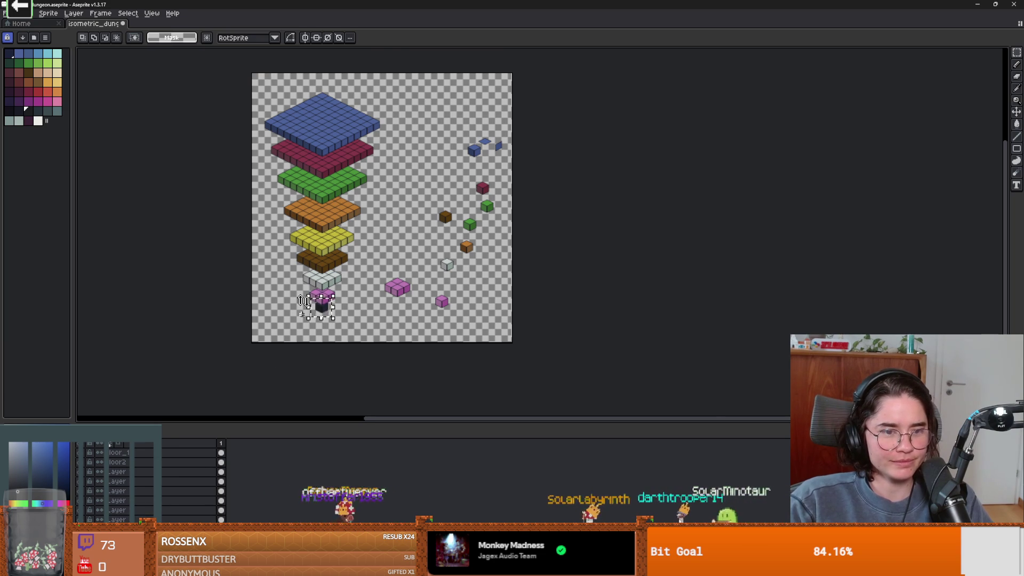
Nudge the dark cube slightly lower and confirm its final position.
scroll(304, 301, "up", 3)
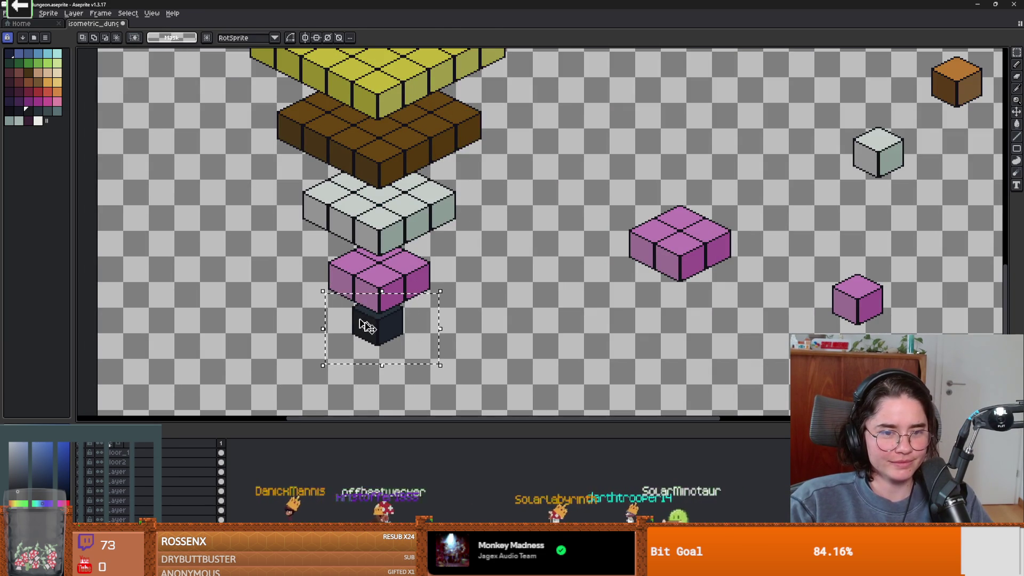
left_click_drag(365, 325, 389, 341)
key("Return")
scroll(396, 342, "down", 6)
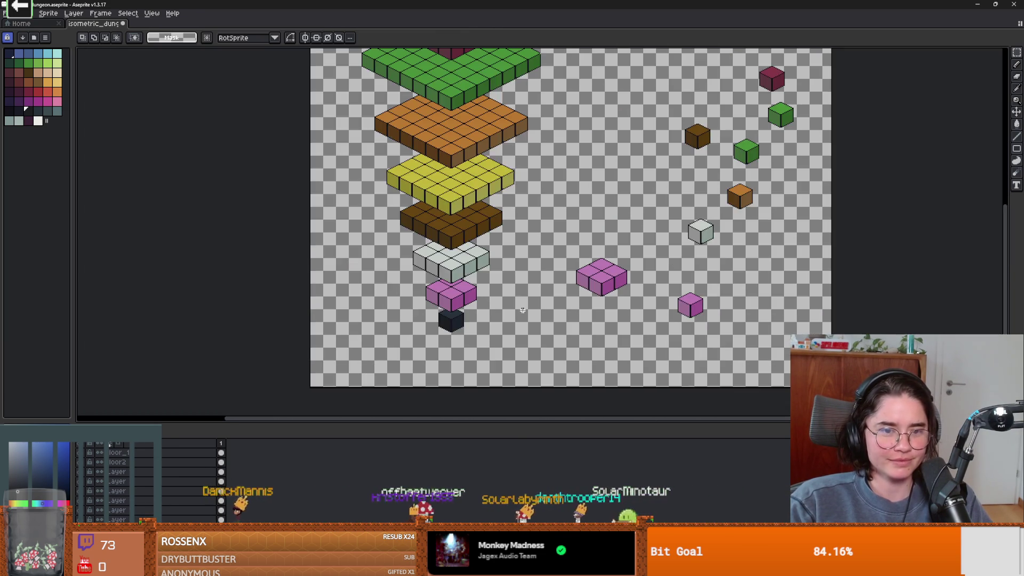
scroll(522, 309, "up", 2)
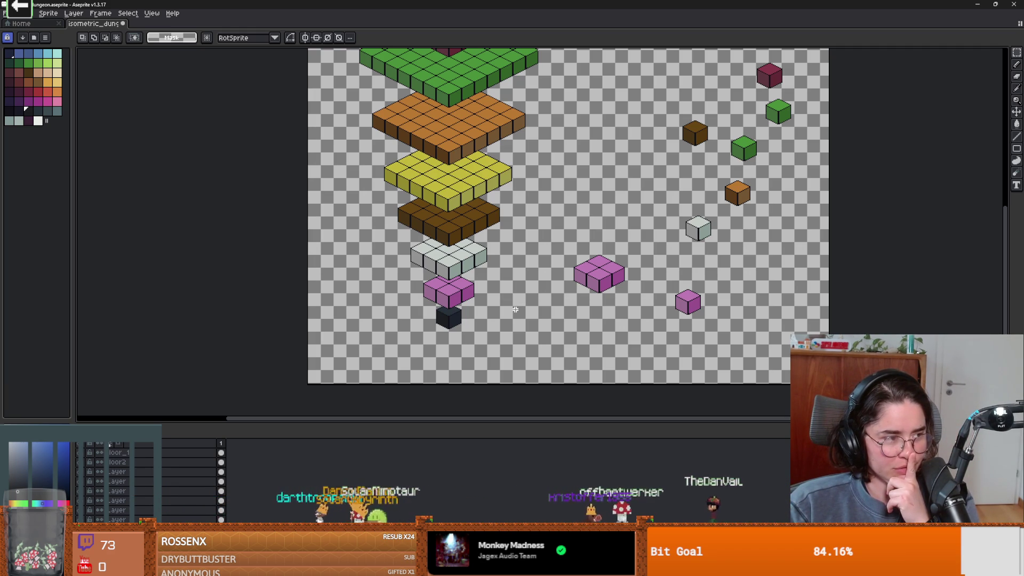
scroll(516, 309, "down", 2)
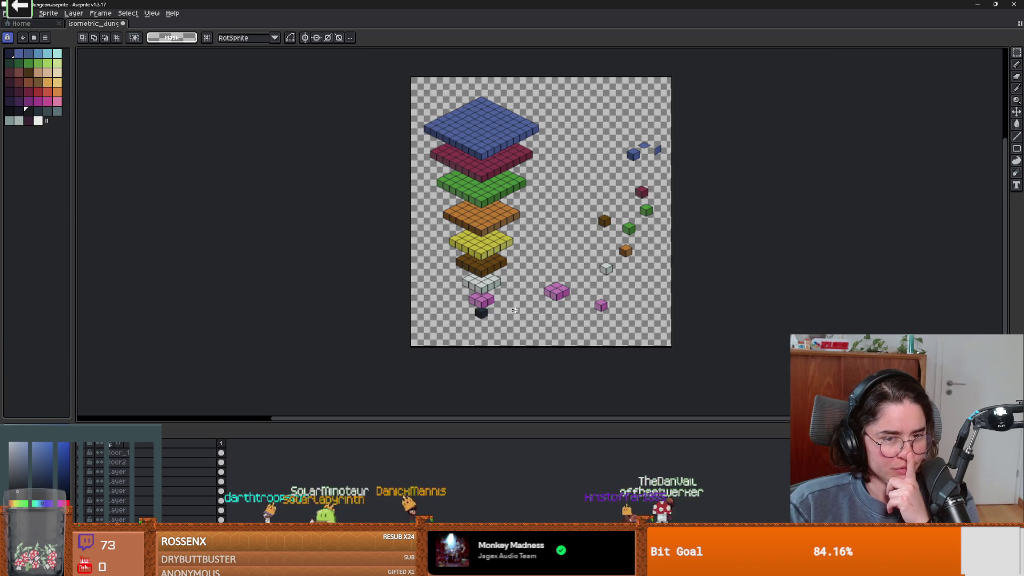
scroll(510, 267, "down", 1)
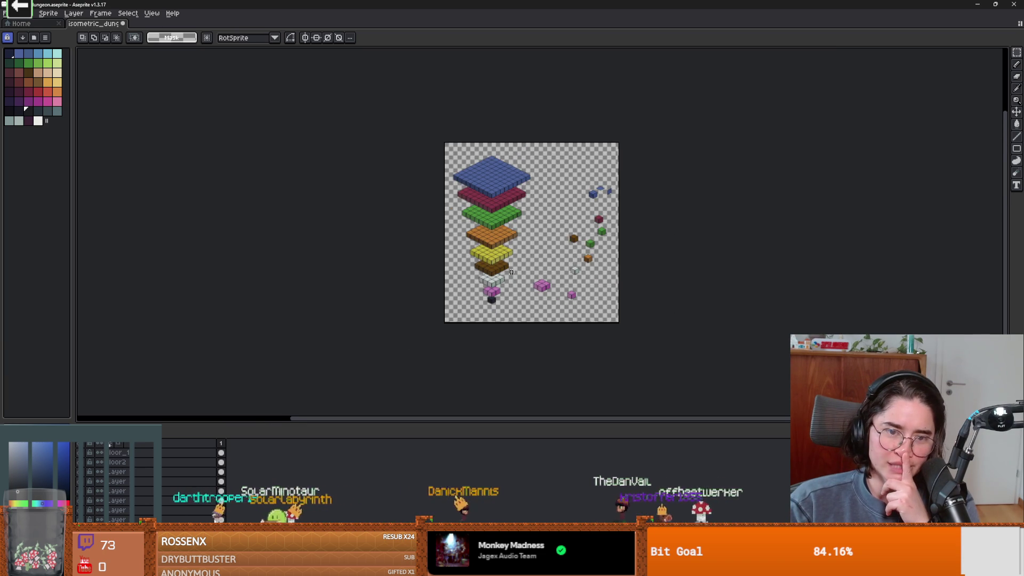
scroll(511, 272, "up", 1)
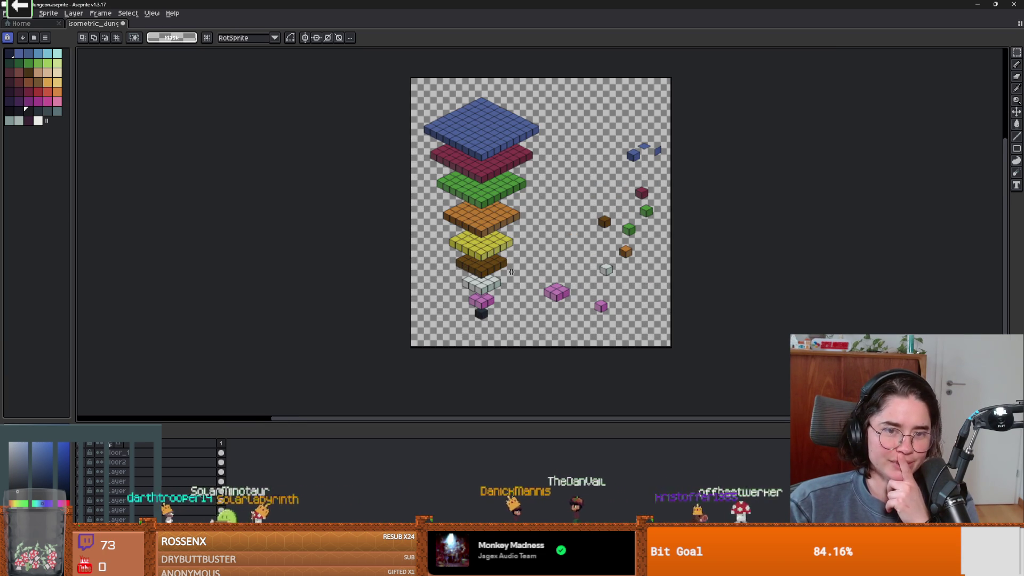
scroll(533, 234, "up", 4)
scroll(549, 203, "down", 2)
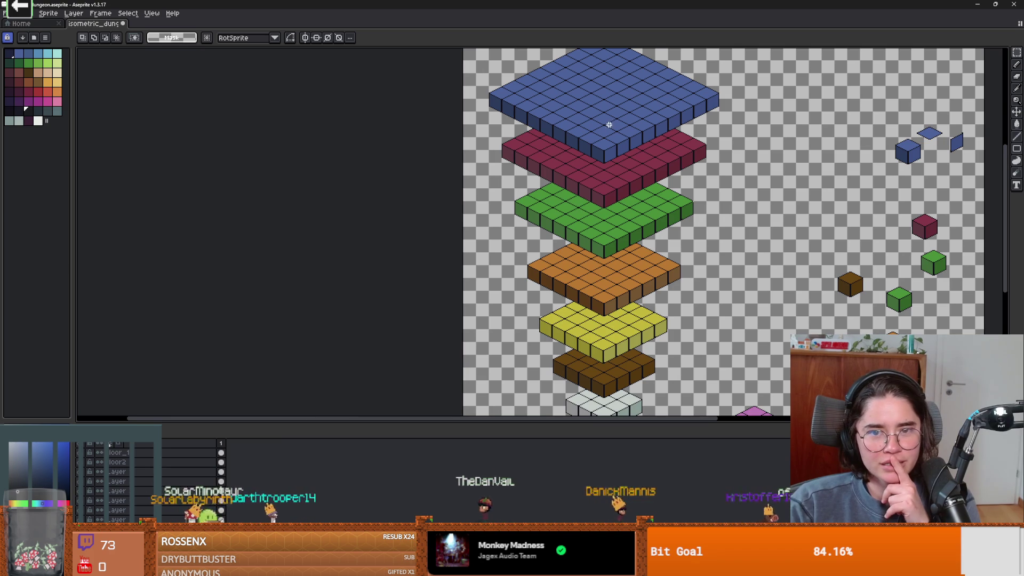
scroll(609, 124, "down", 1)
scroll(618, 160, "up", 1)
scroll(622, 165, "up", 1)
scroll(640, 174, "down", 1)
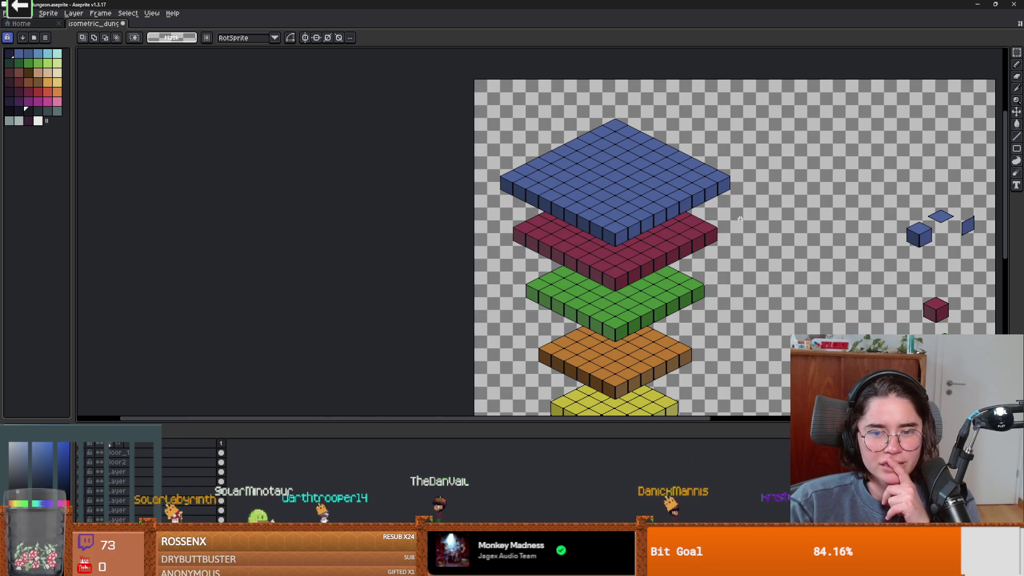
scroll(740, 218, "down", 2)
scroll(728, 183, "down", 1)
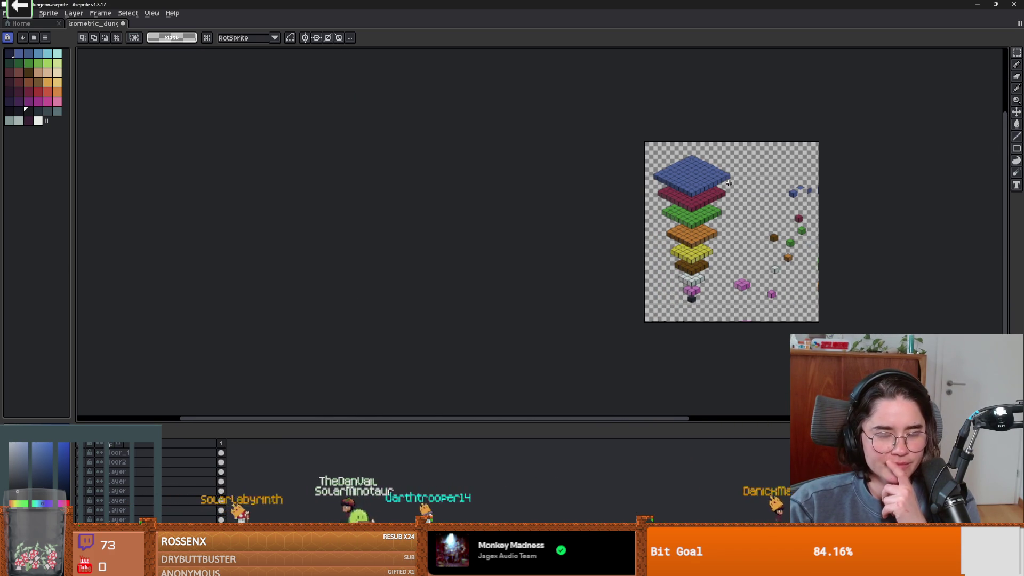
scroll(729, 187, "up", 2)
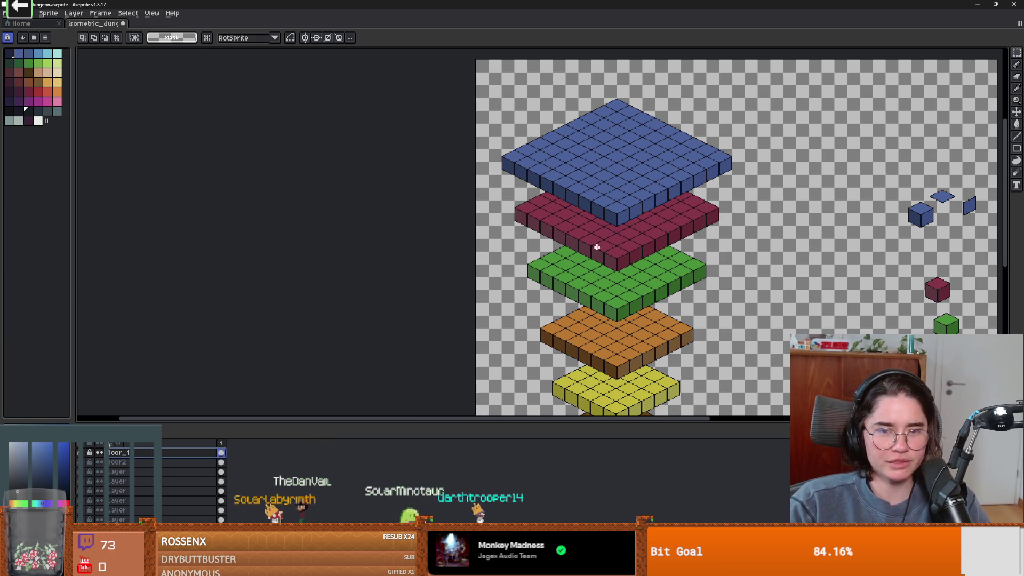
key("v")
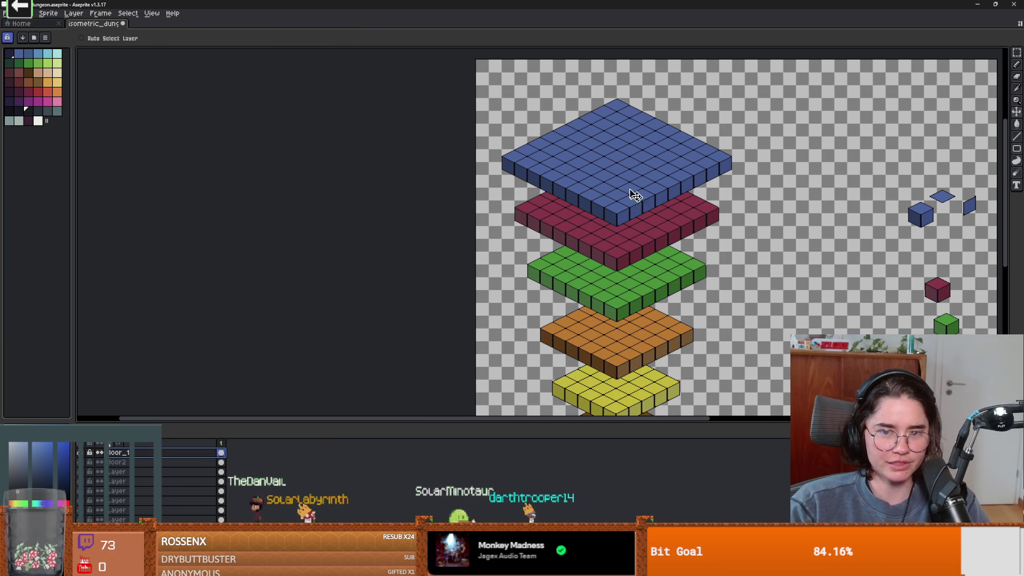
left_click_drag(633, 194, 628, 216)
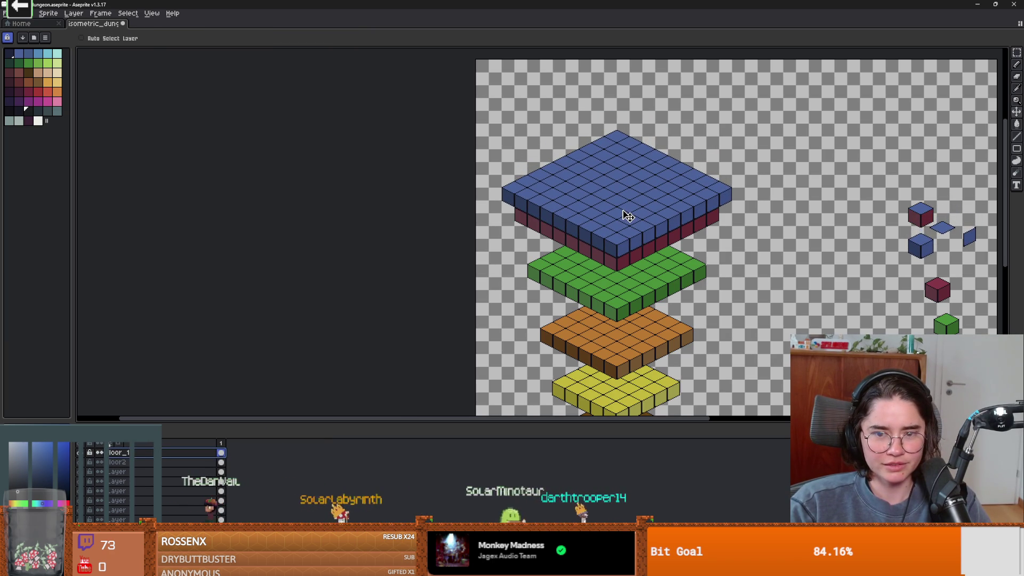
scroll(626, 256, "up", 2)
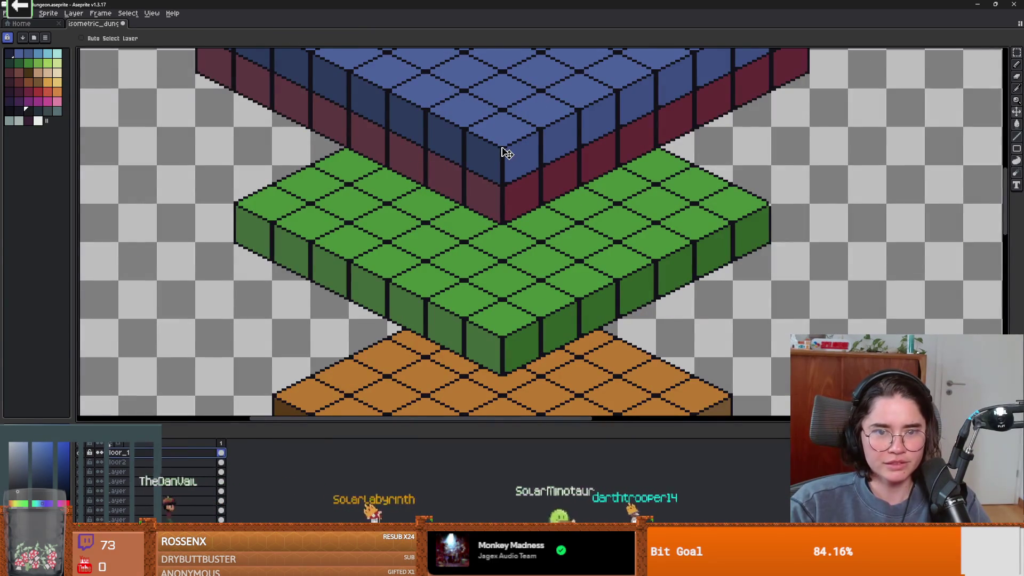
key("Up")
scroll(516, 166, "down", 2)
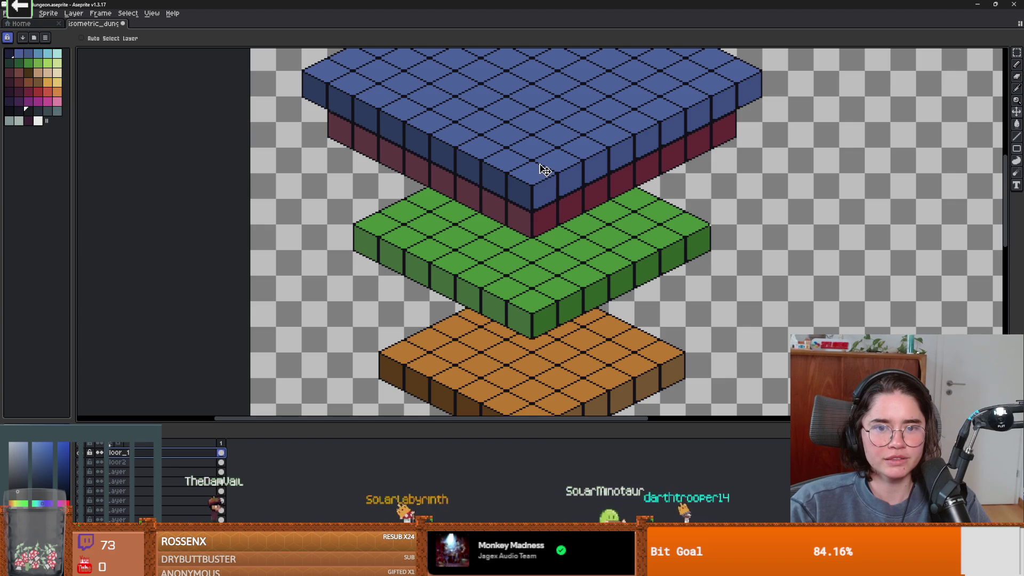
scroll(591, 286, "down", 1)
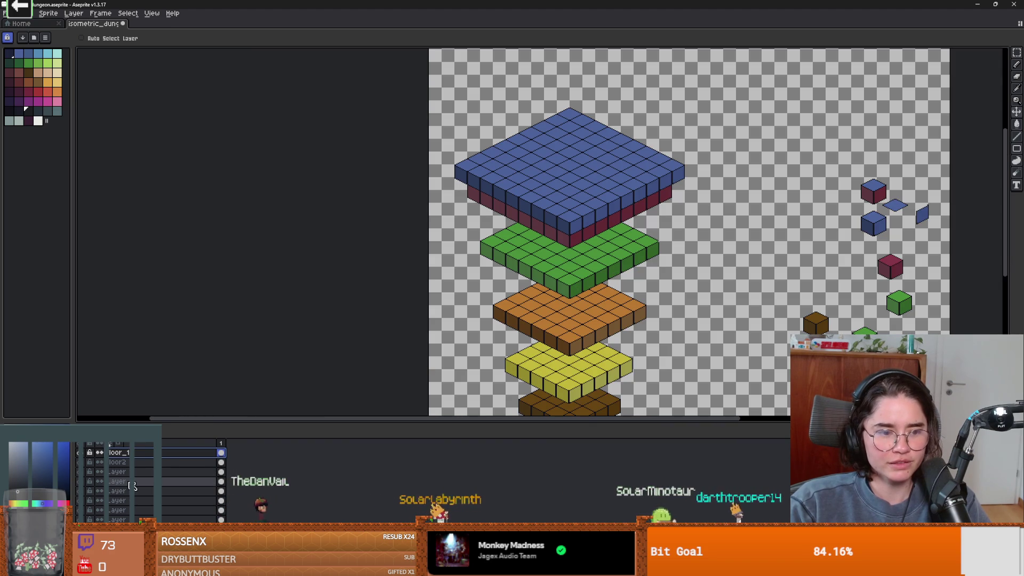
left_click(578, 274, "ctrl")
left_click_drag(578, 274, 578, 239)
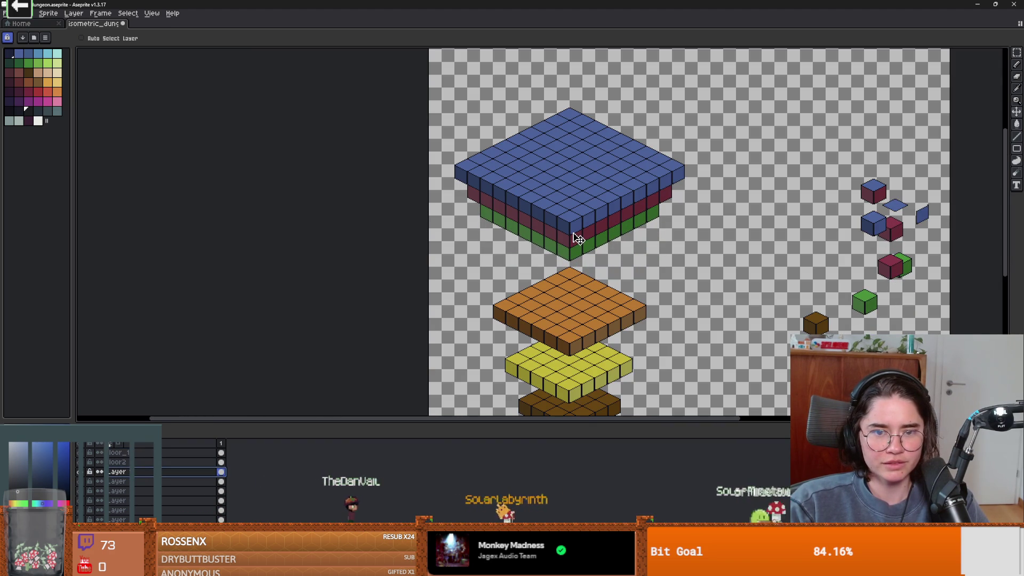
scroll(583, 312, "down", 2)
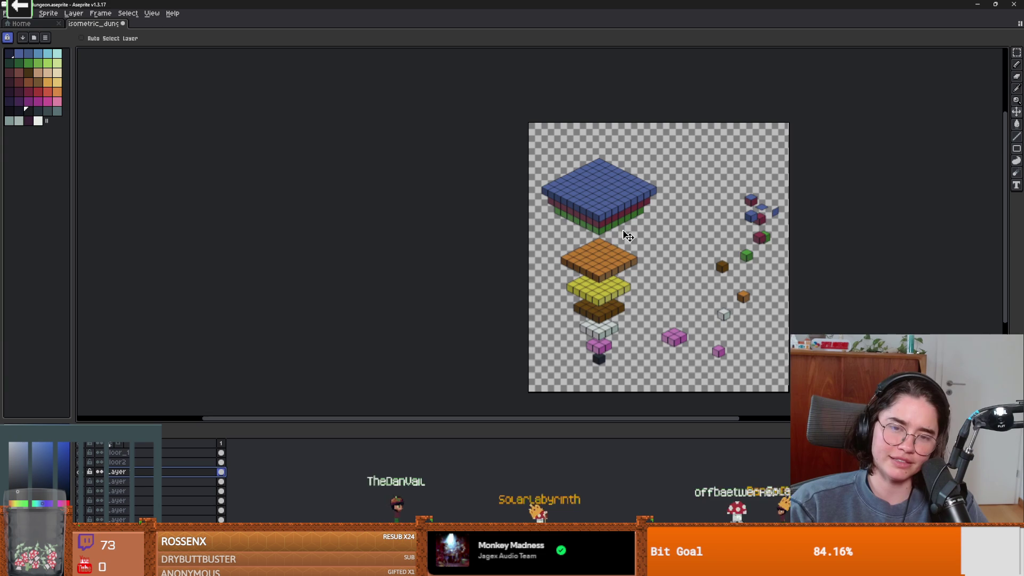
left_click_drag(613, 184, 613, 167)
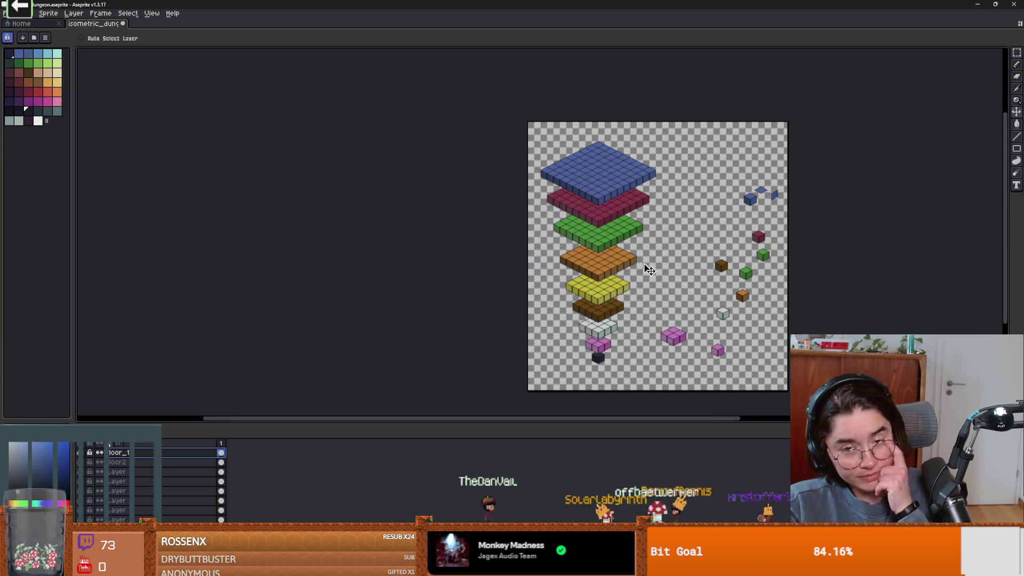
scroll(648, 270, "up", 1)
scroll(649, 263, "down", 1)
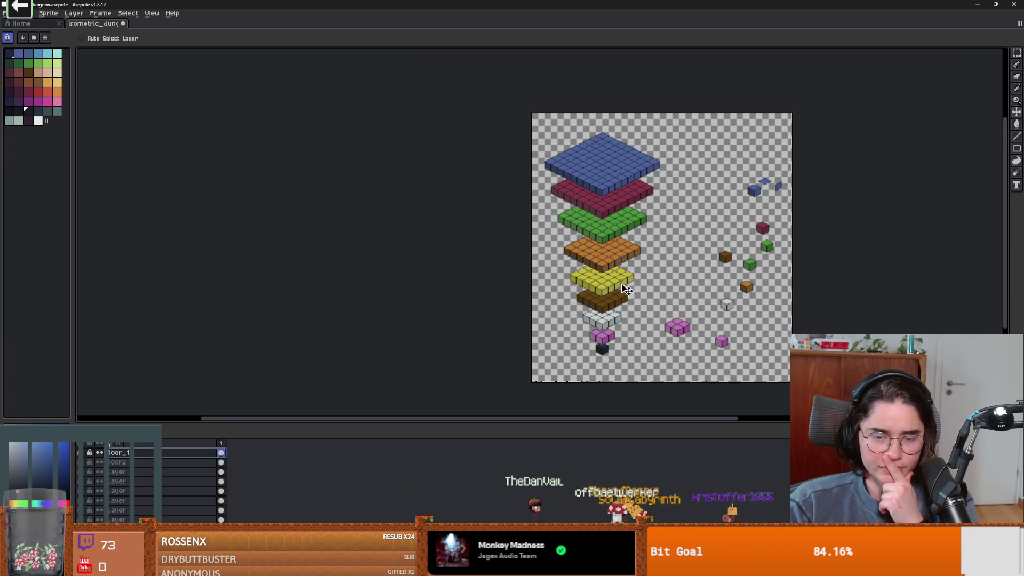
left_click_drag(627, 289, 629, 283)
key("ctrl+z")
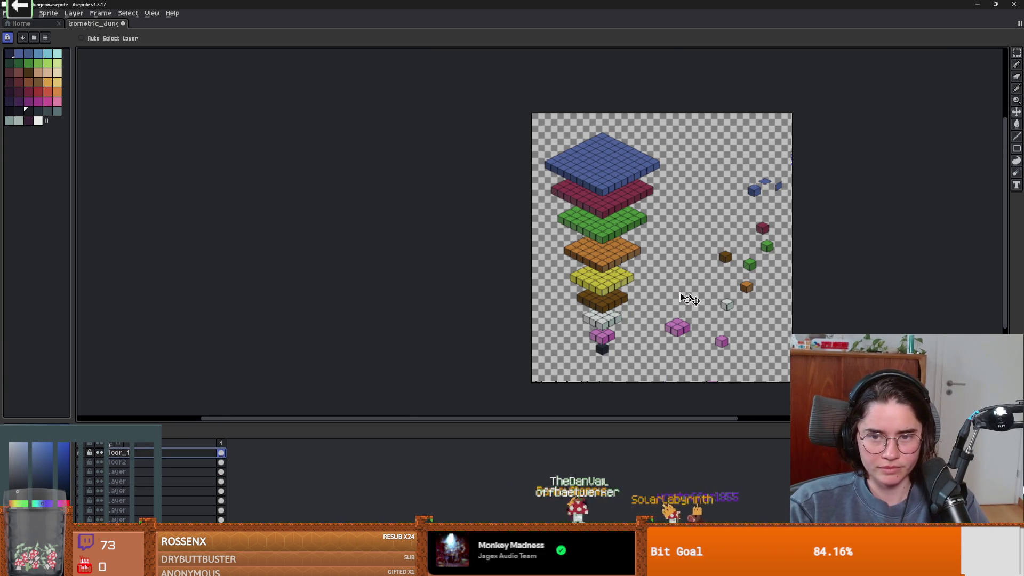
scroll(690, 299, "up", 1)
scroll(600, 281, "down", 1)
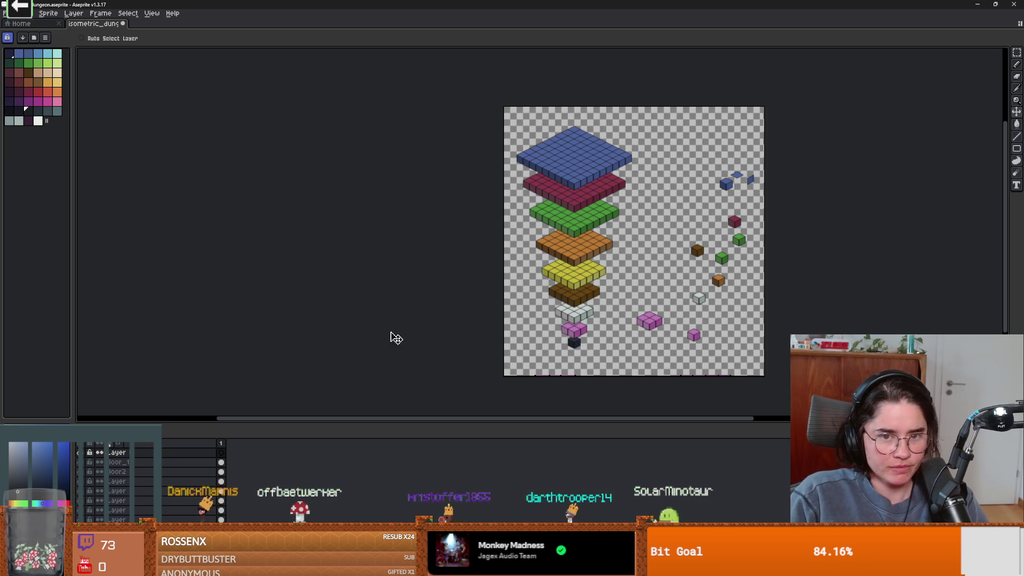
scroll(588, 149, "up", 3)
scroll(628, 171, "down", 2)
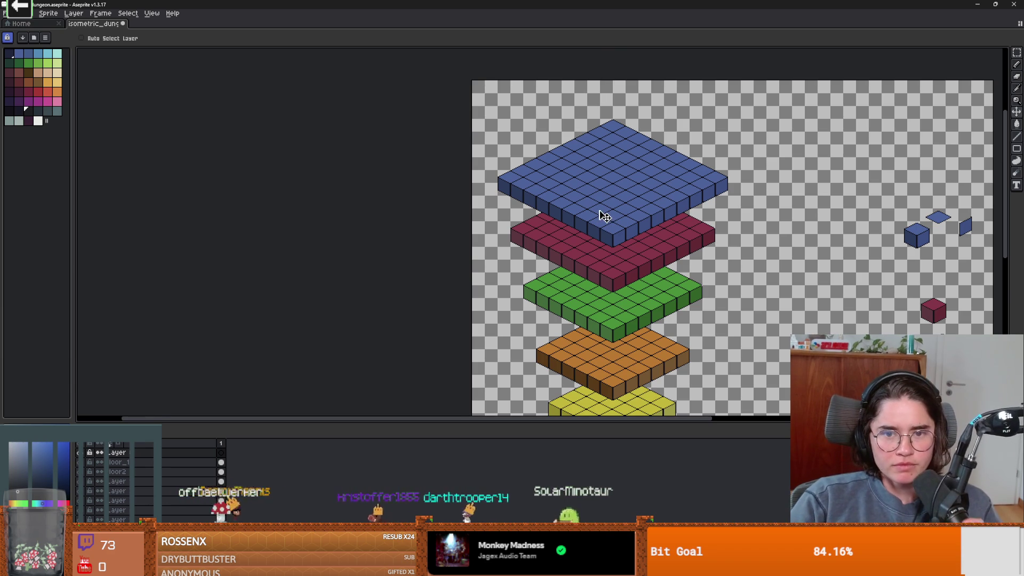
scroll(601, 217, "up", 1)
scroll(587, 194, "down", 1)
scroll(646, 187, "up", 2)
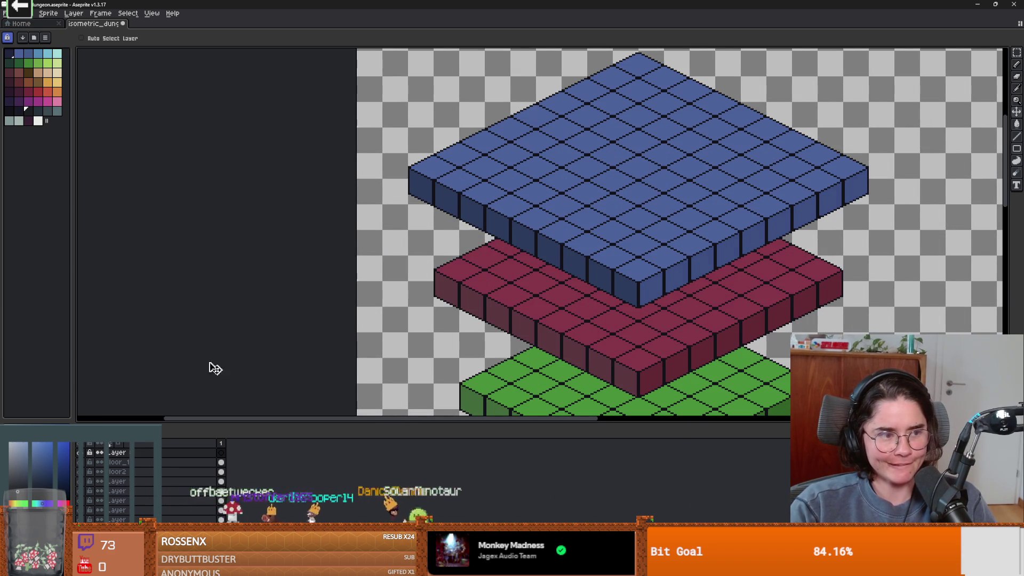
scroll(292, 299, "down", 3)
scroll(432, 298, "up", 2)
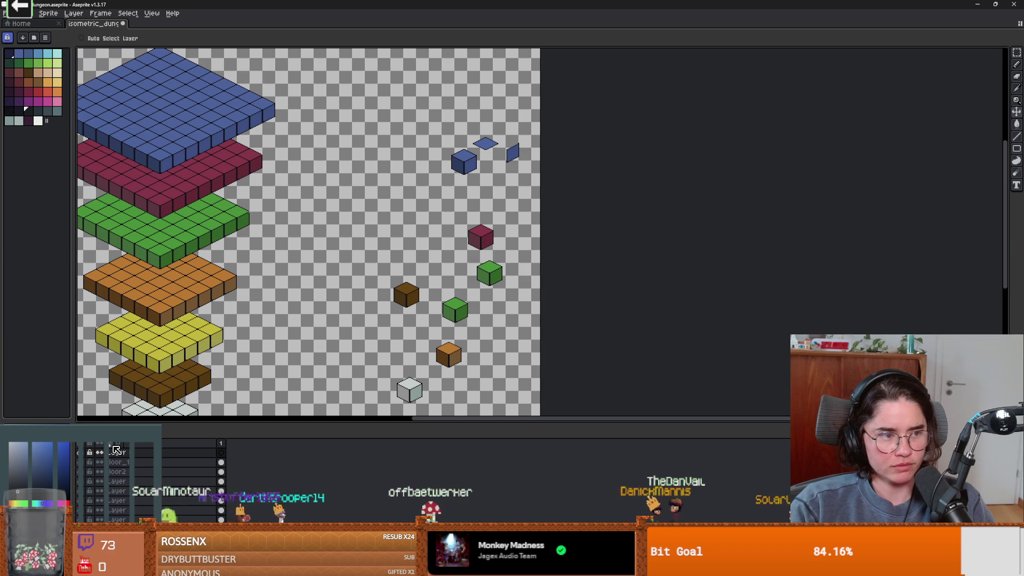
On the floor_1 layer, marquee-select the small blue cube.
left_click(140, 462)
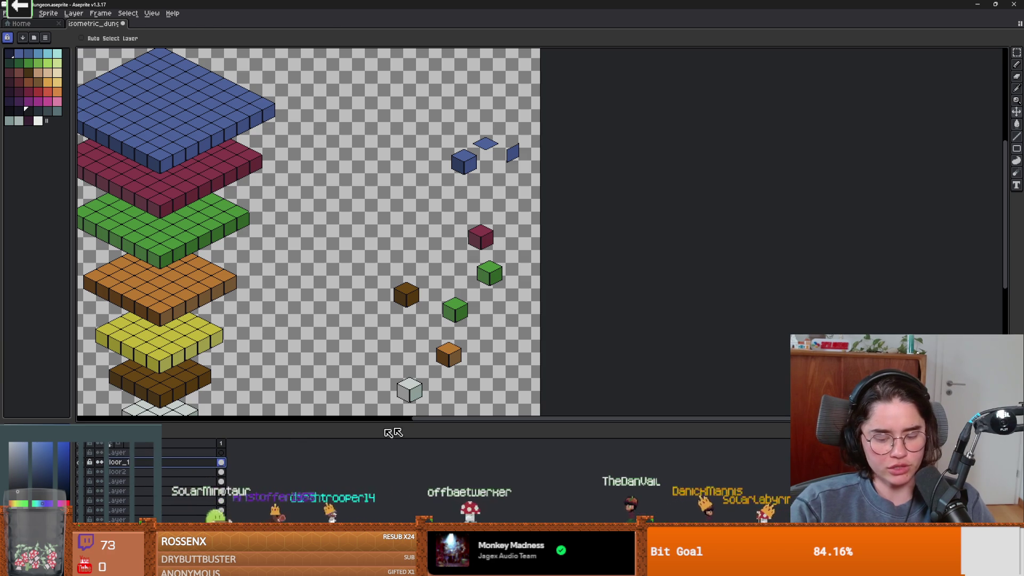
key("m")
mouse_move(446, 148)
left_mouse_down()
mouse_move(467, 164)
mouse_move(390, 193)
left_mouse_up()
scroll(399, 265, "up", 2)
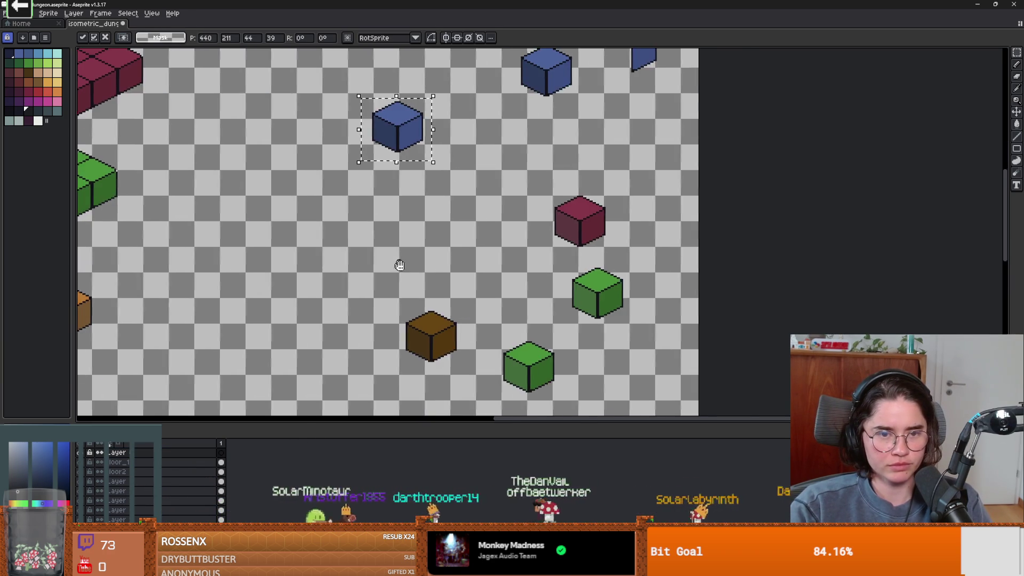
left_click_drag(400, 265, 454, 298)
Fill the cube's top face white and its left face light grey.
left_click(37, 121)
key("b")
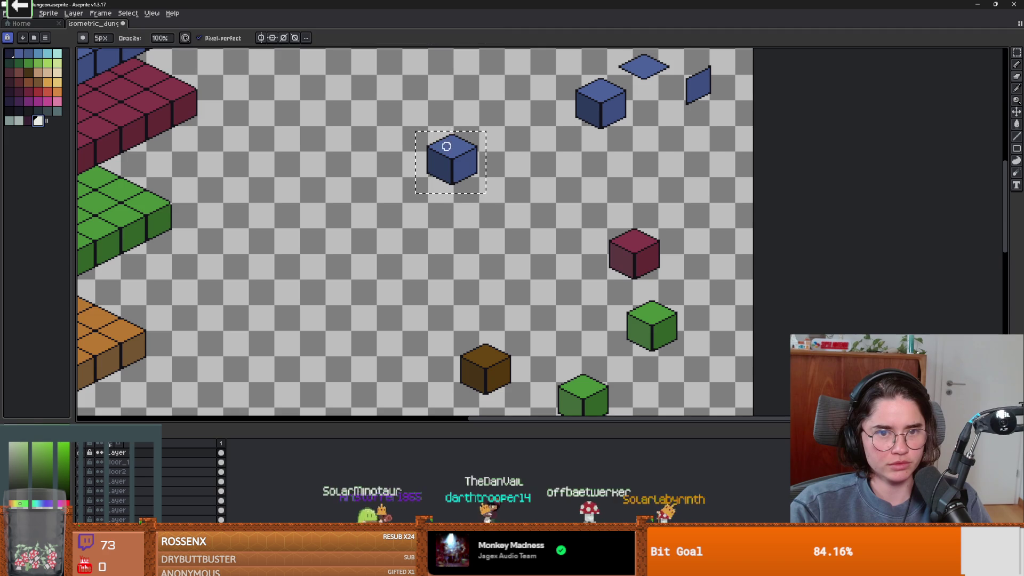
key("g")
left_click(456, 149)
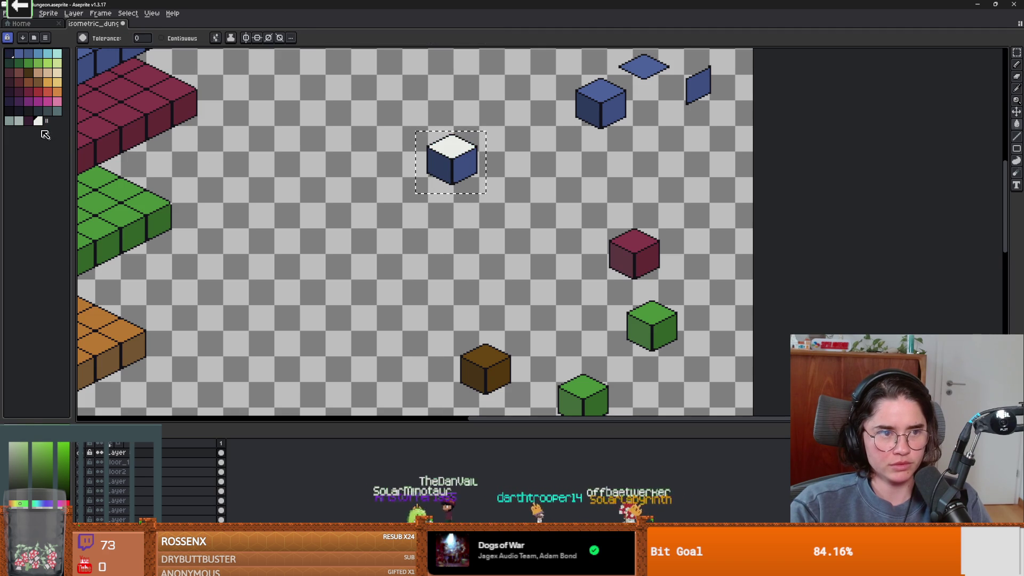
left_click(19, 121)
left_click(435, 171)
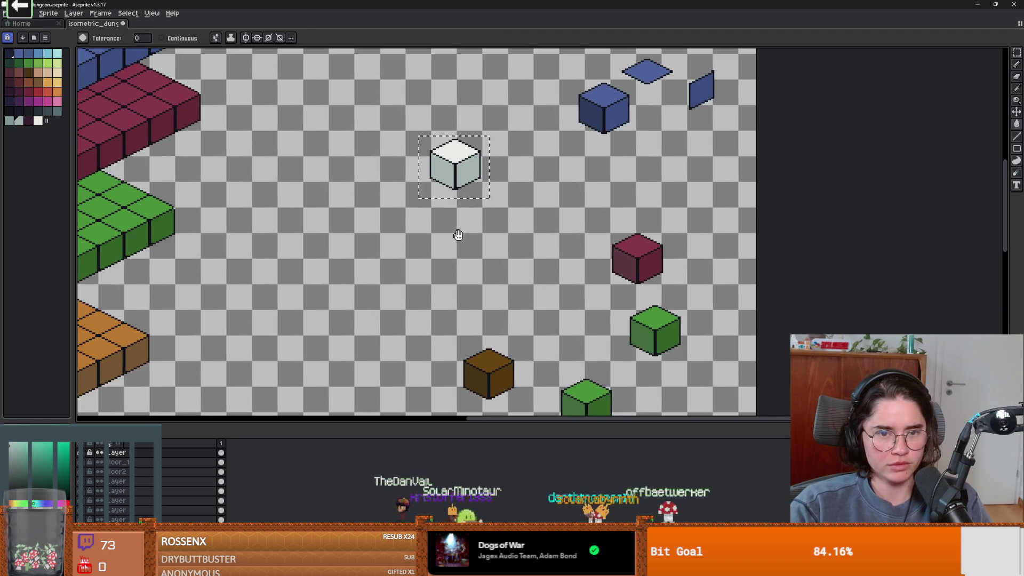
left_click_drag(455, 231, 574, 285)
scroll(574, 285, "down", 2)
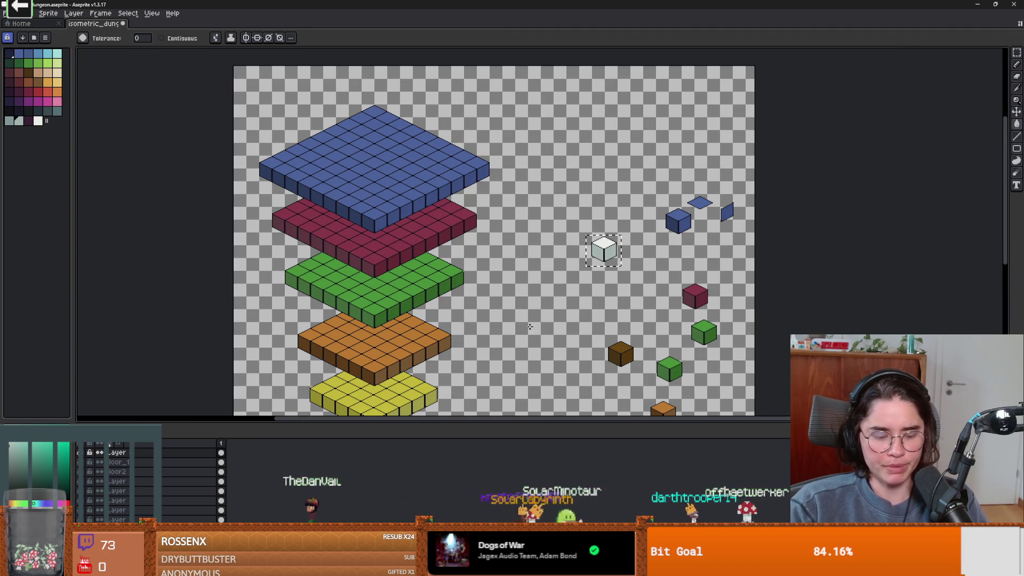
Move the white cube onto the centre of the blue floor slab.
key("v")
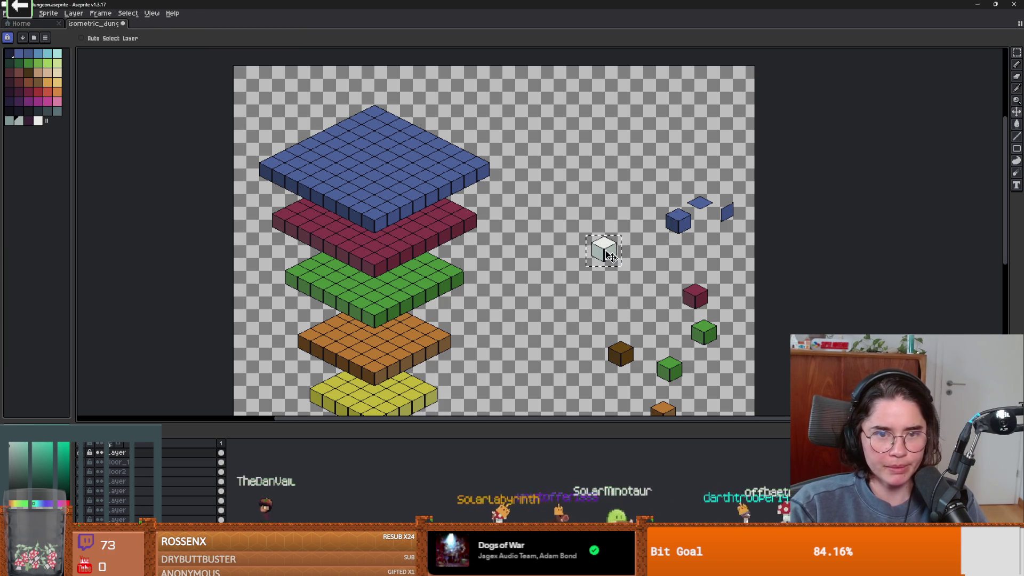
left_click_drag(609, 255, 380, 164)
scroll(376, 168, "up", 2)
key("ctrl+d")
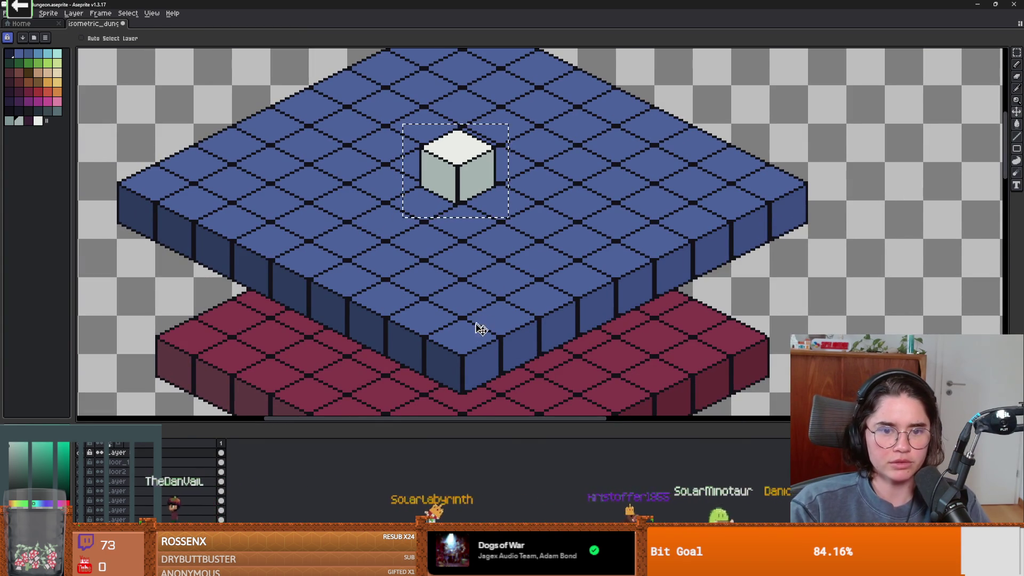
scroll(463, 182, "up", 2)
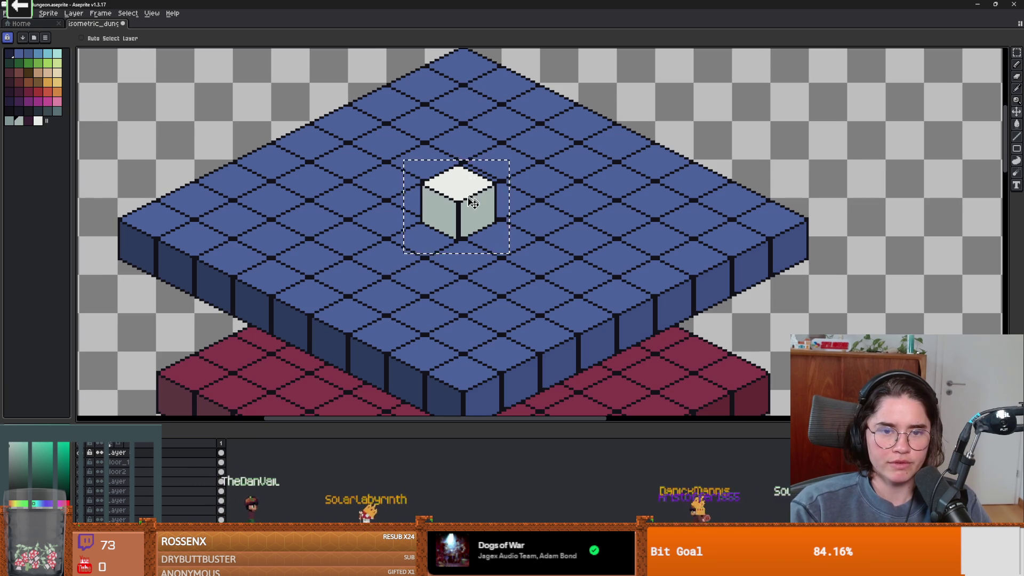
mouse_move(473, 206)
left_mouse_down()
mouse_move(521, 198)
mouse_move(478, 241)
left_mouse_up()
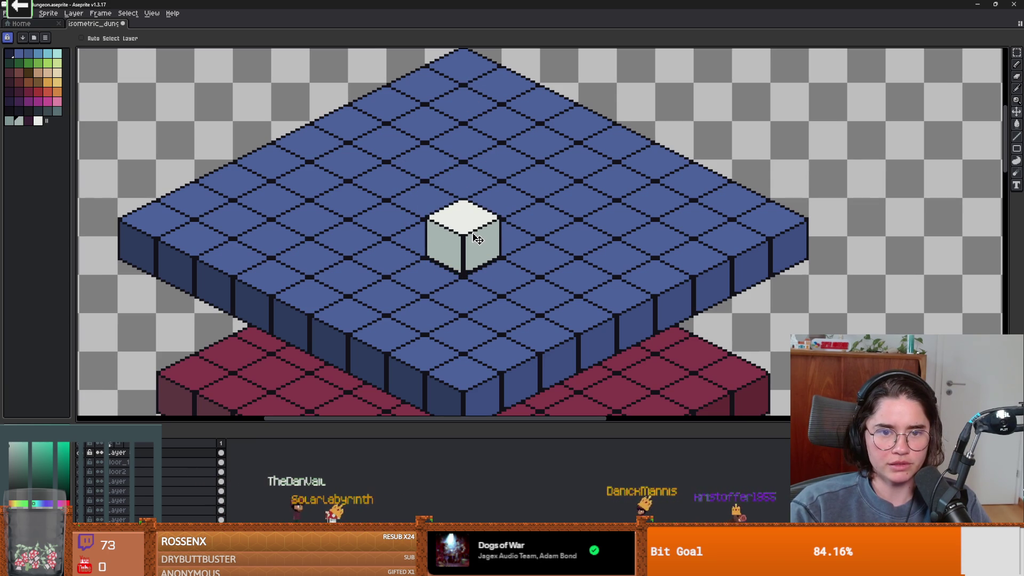
scroll(512, 242, "down", 3)
scroll(533, 254, "up", 2)
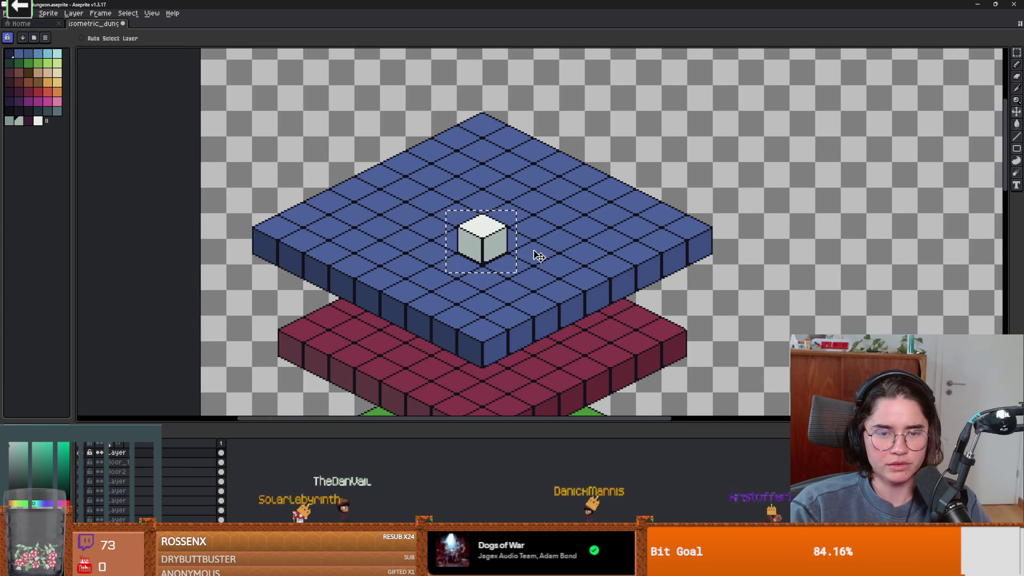
scroll(539, 254, "down", 2)
scroll(558, 205, "up", 2)
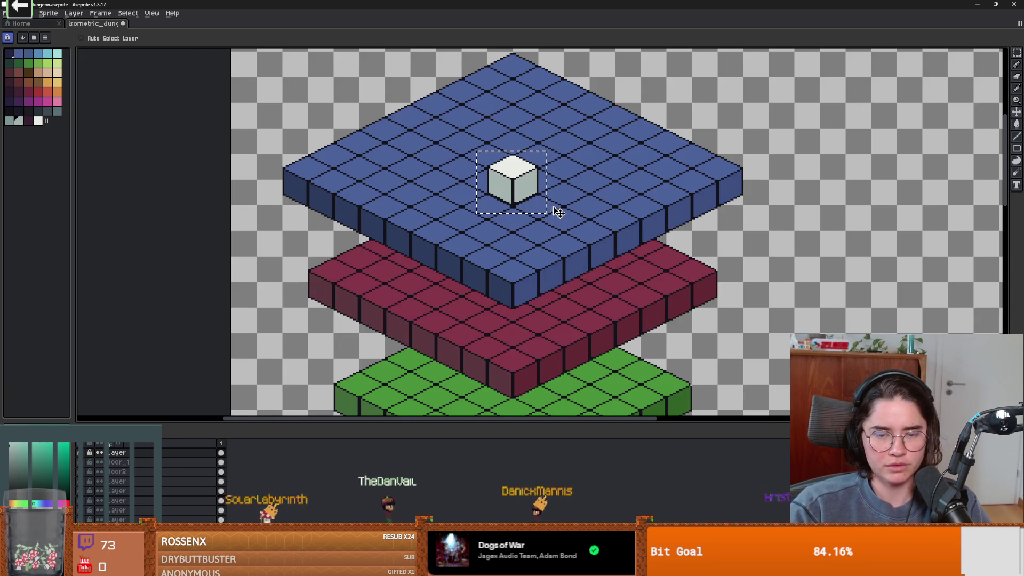
scroll(565, 208, "down", 1)
scroll(583, 201, "up", 1)
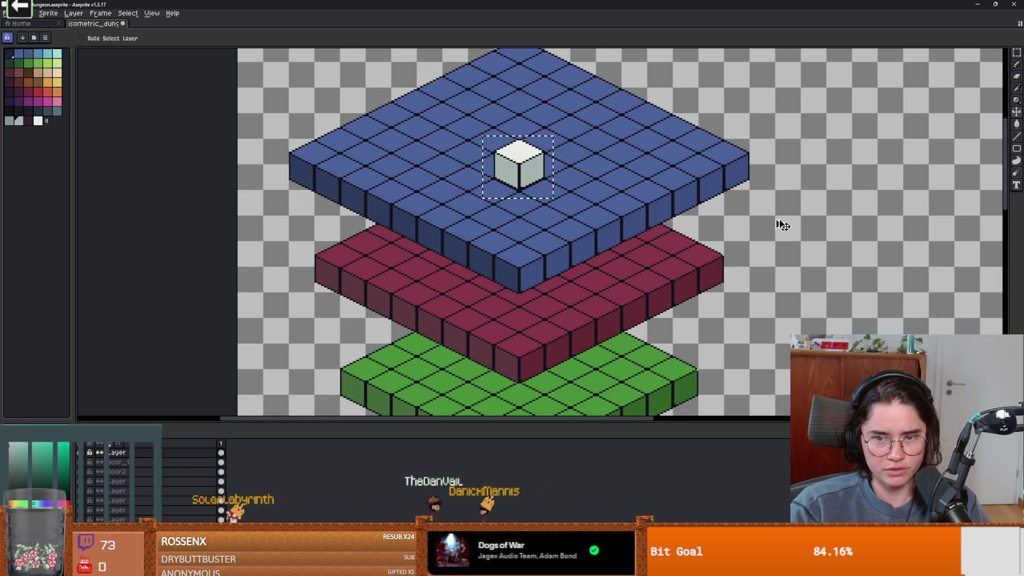
Try 46% opacity on the cube layer, undo it, and deselect.
double_click(127, 454)
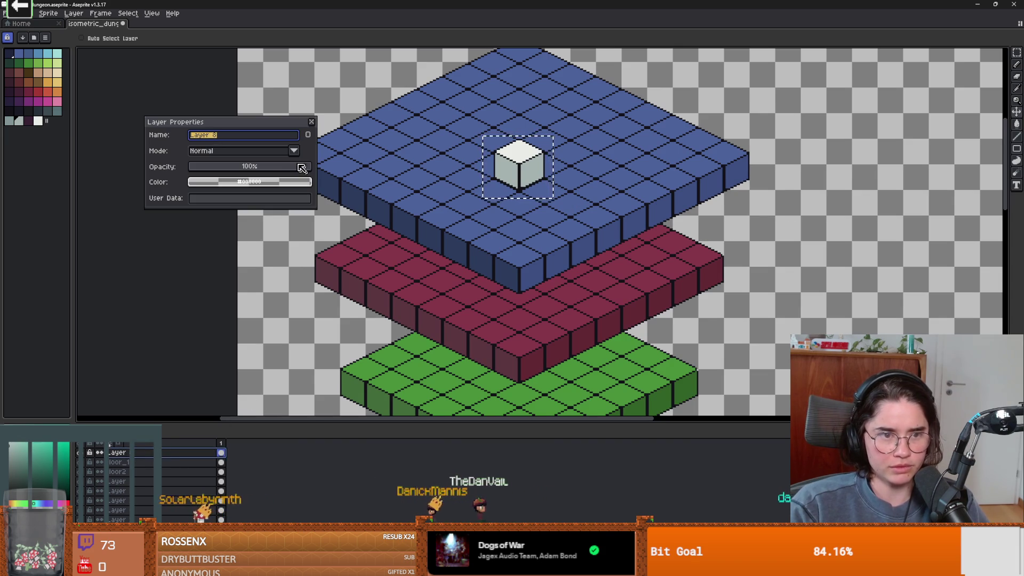
left_click(246, 166)
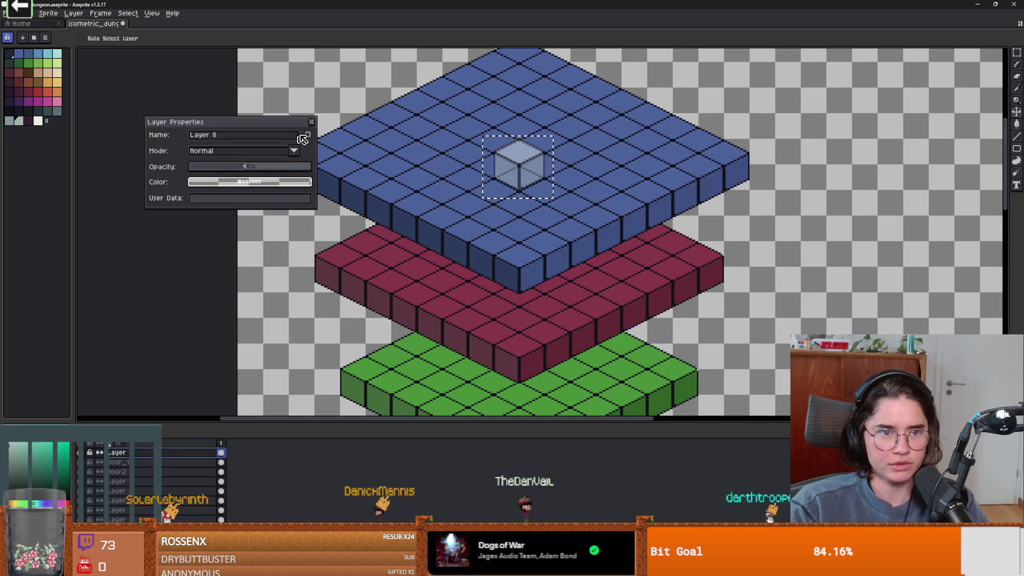
left_click(312, 122)
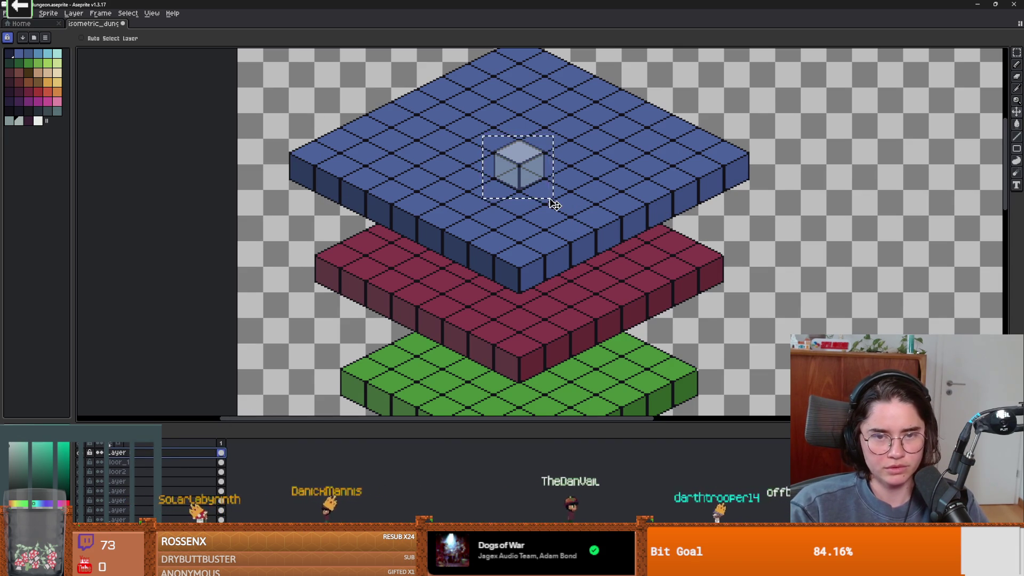
key("ctrl+z")
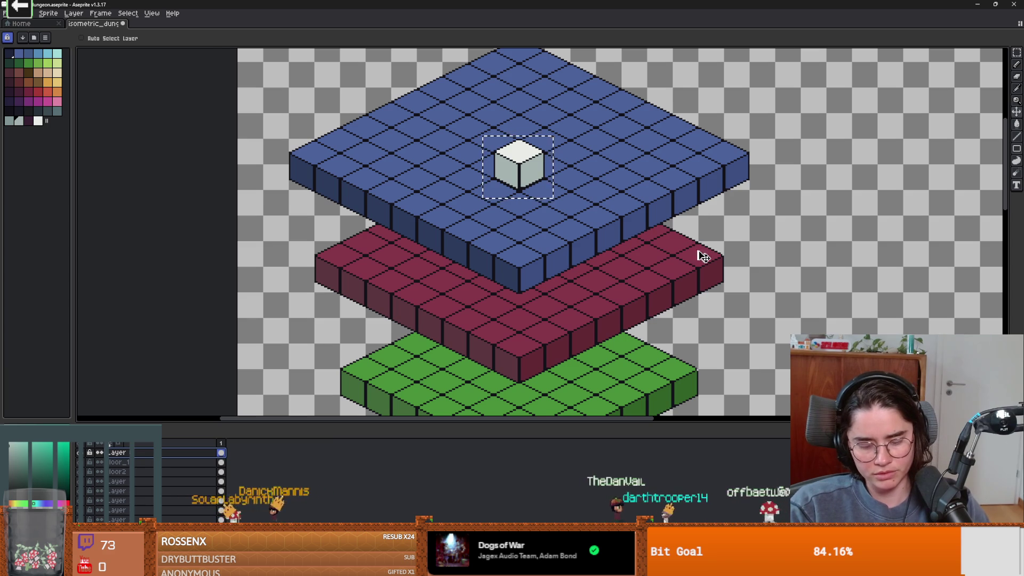
key("ctrl+d")
Pick a dark colour with the Pencil and try a short vertical line under the cube, then undo it.
key("b")
scroll(535, 174, "up", 1)
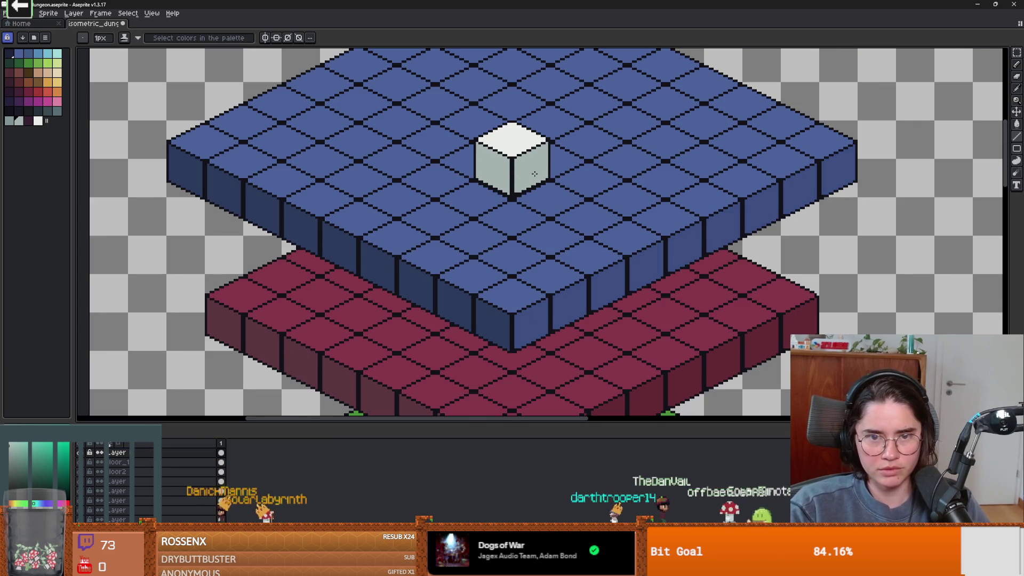
left_click(549, 183, "alt")
mouse_move(551, 184)
left_mouse_down()
mouse_move(555, 353)
mouse_move(546, 213)
left_mouse_up()
scroll(555, 353, "down", 5)
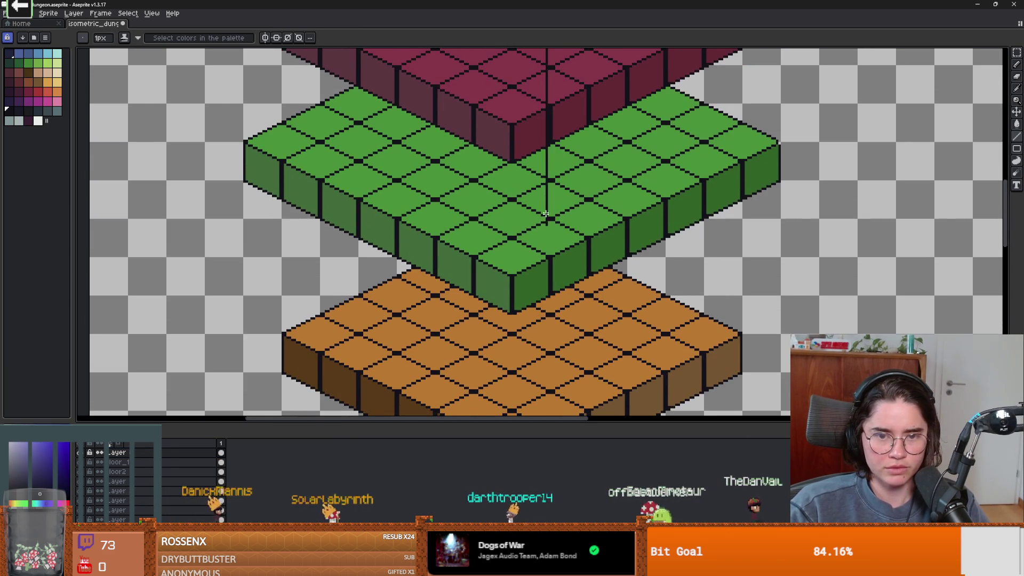
key("ctrl+z")
scroll(545, 213, "down", 3)
scroll(560, 85, "up", 3)
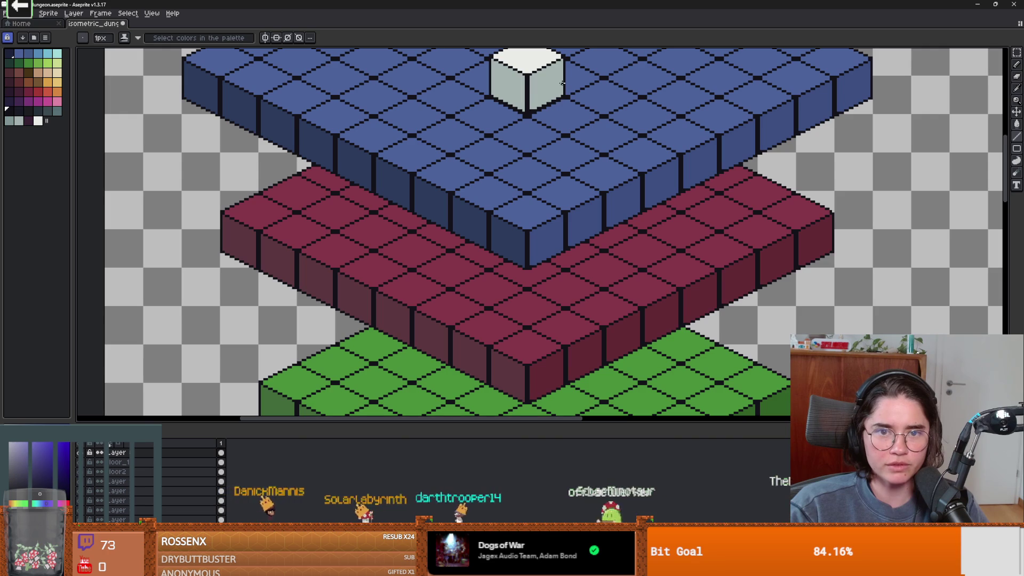
scroll(586, 362, "down", 5)
scroll(609, 129, "down", 12)
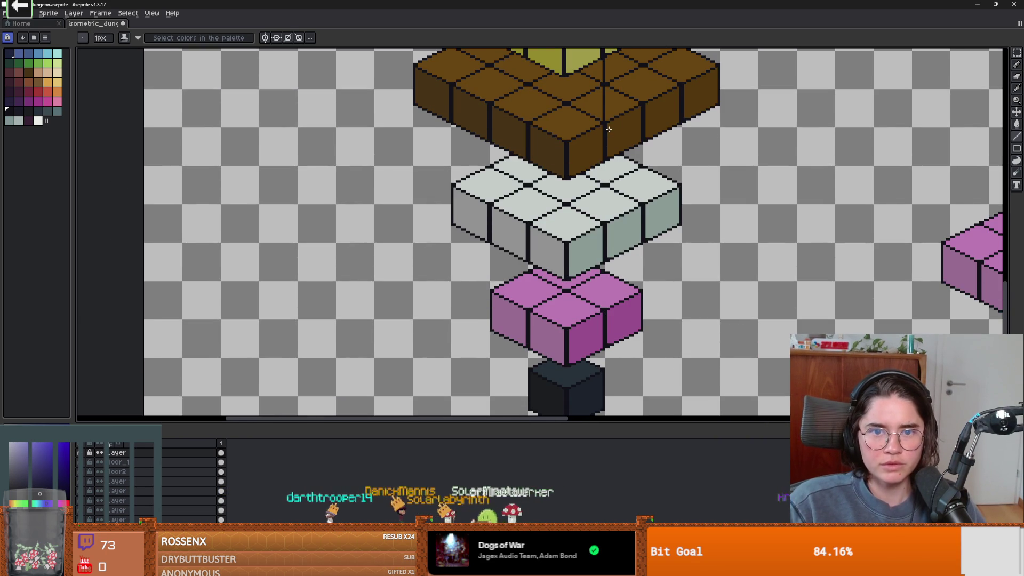
Draw a long dark vertical line from under the white cube down through the stacked floor slabs.
left_click_drag(608, 129, 596, 364)
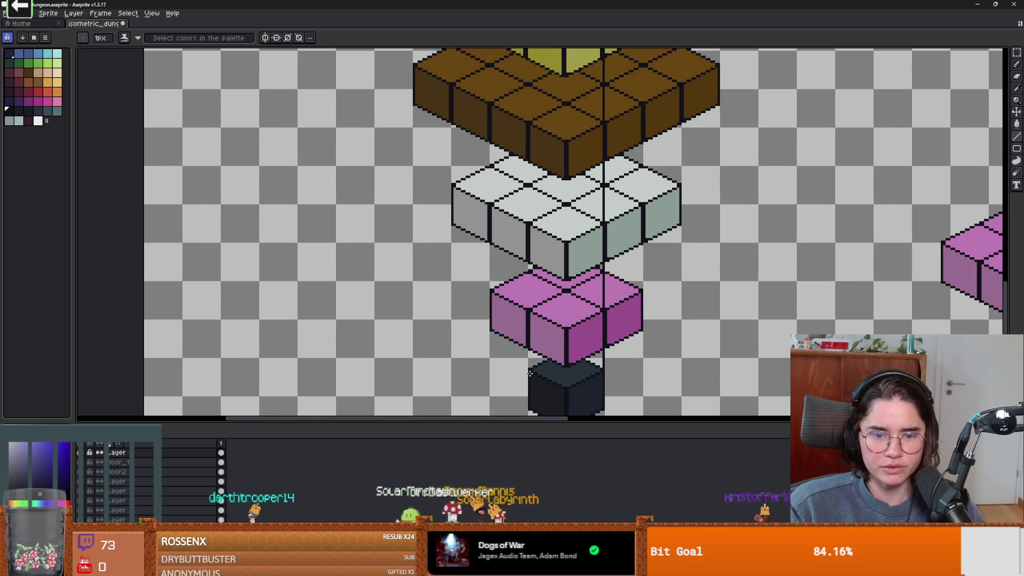
scroll(530, 372, "up", 15)
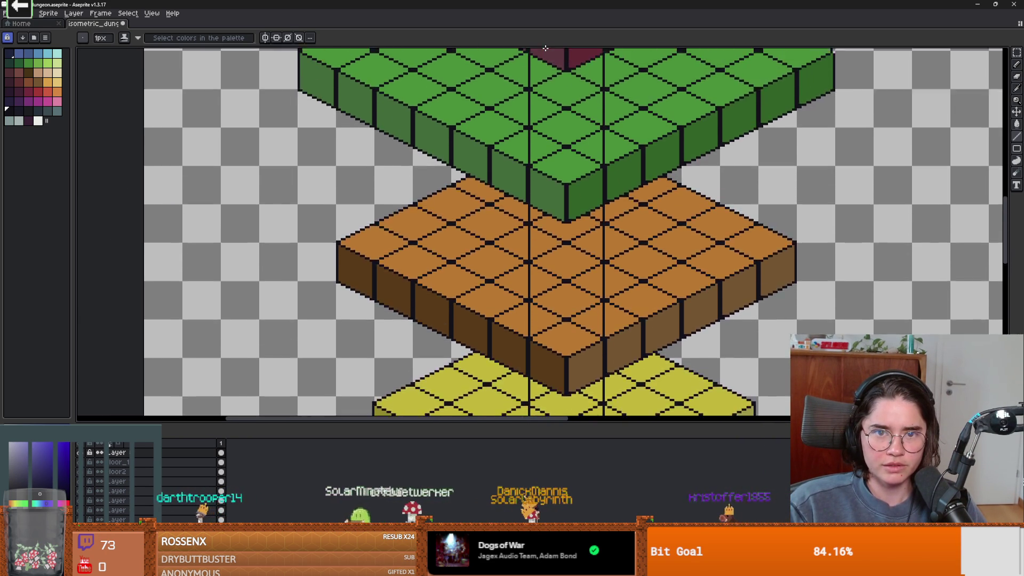
scroll(546, 48, "up", 5)
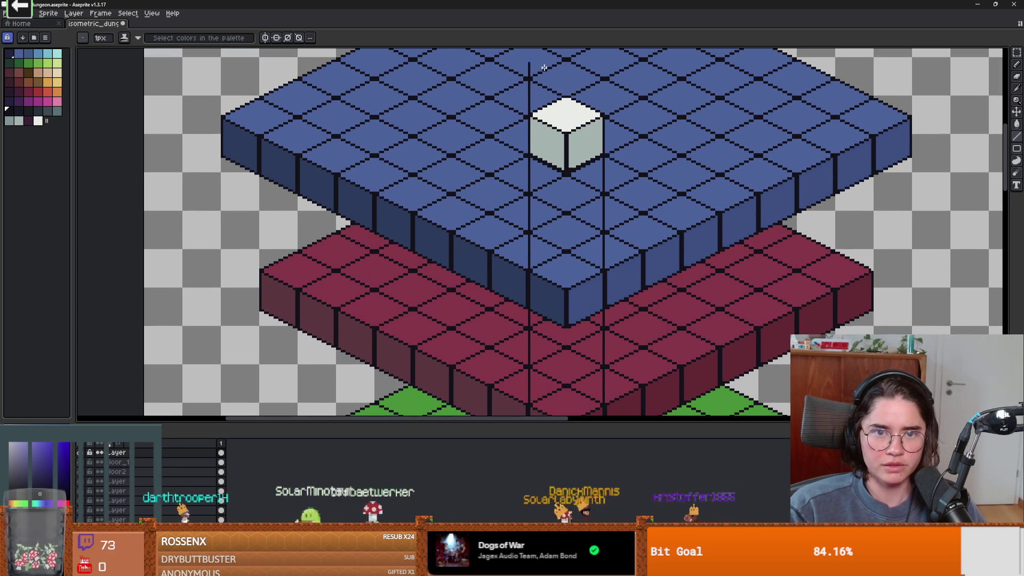
scroll(624, 202, "down", 6)
scroll(688, 282, "up", 1)
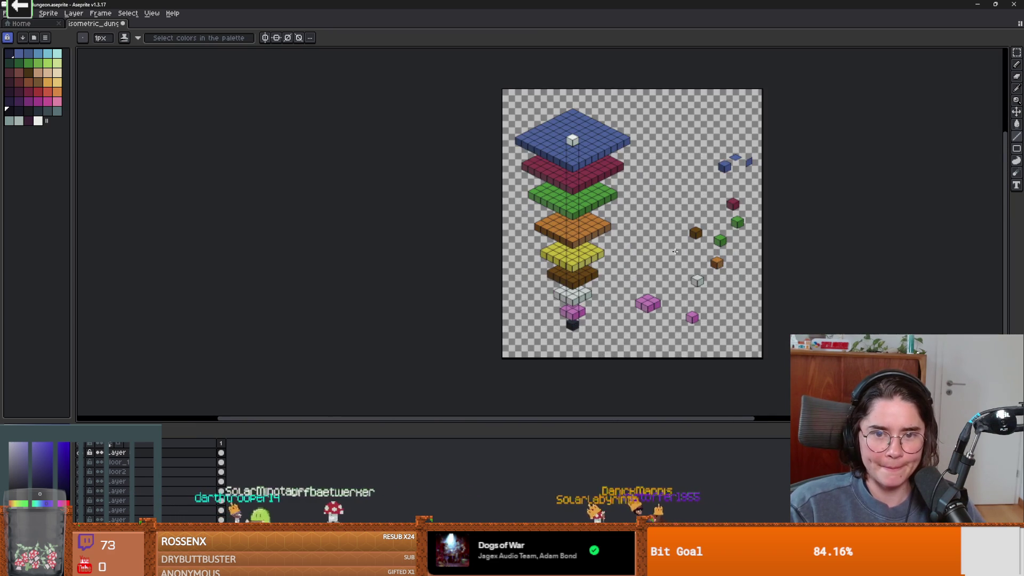
left_click_drag(661, 155, 655, 108)
scroll(655, 109, "up", 2)
scroll(654, 108, "down", 2)
scroll(655, 108, "up", 2)
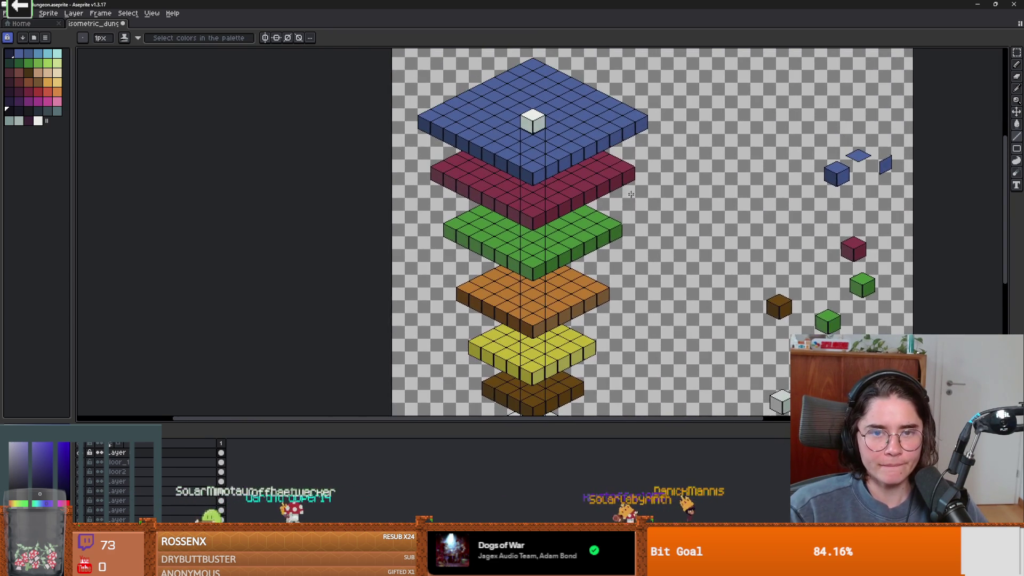
scroll(550, 192, "up", 3)
scroll(550, 192, "down", 1)
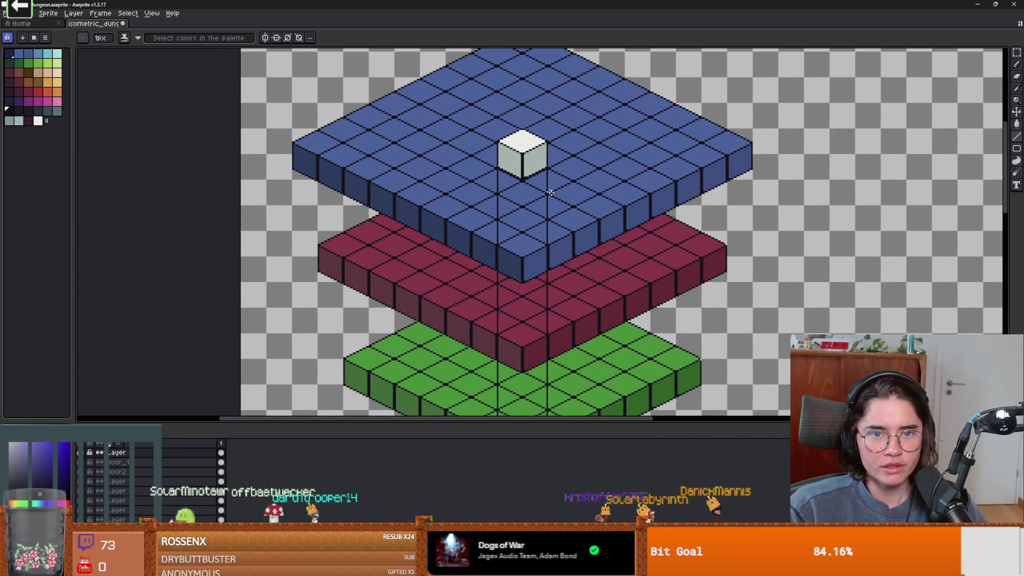
Try filling the cube with light cyan, switch to contiguous fill, and undo both fills.
left_click(57, 54)
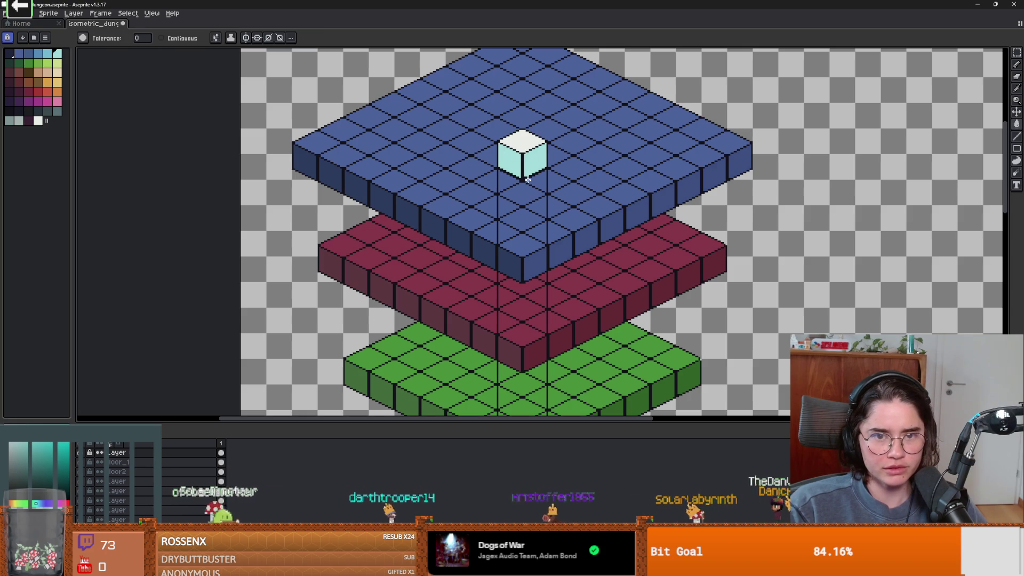
left_click(528, 180)
key("ctrl+z")
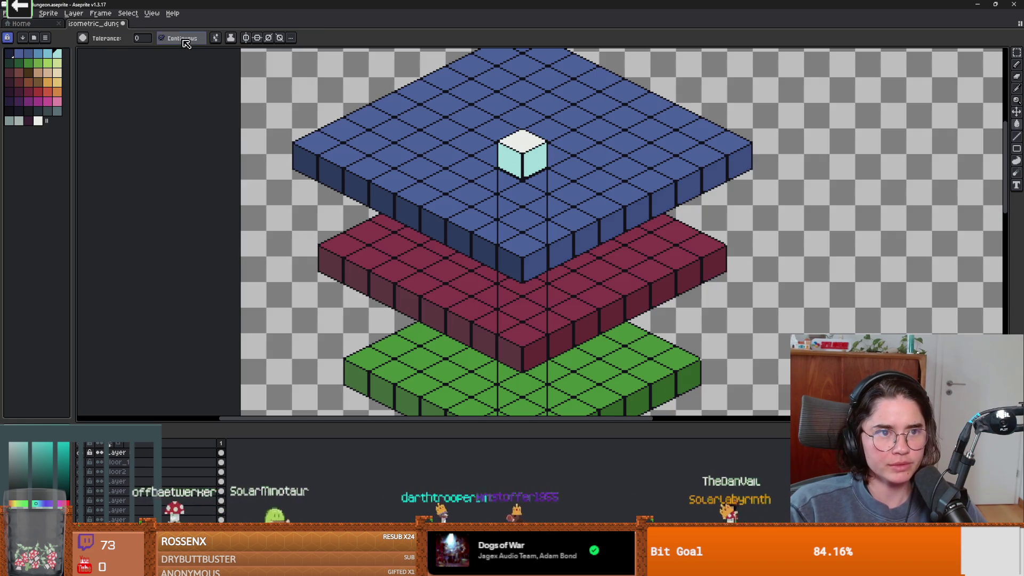
left_click(161, 38)
left_click(577, 250)
key("ctrl+z")
scroll(577, 250, "down", 3)
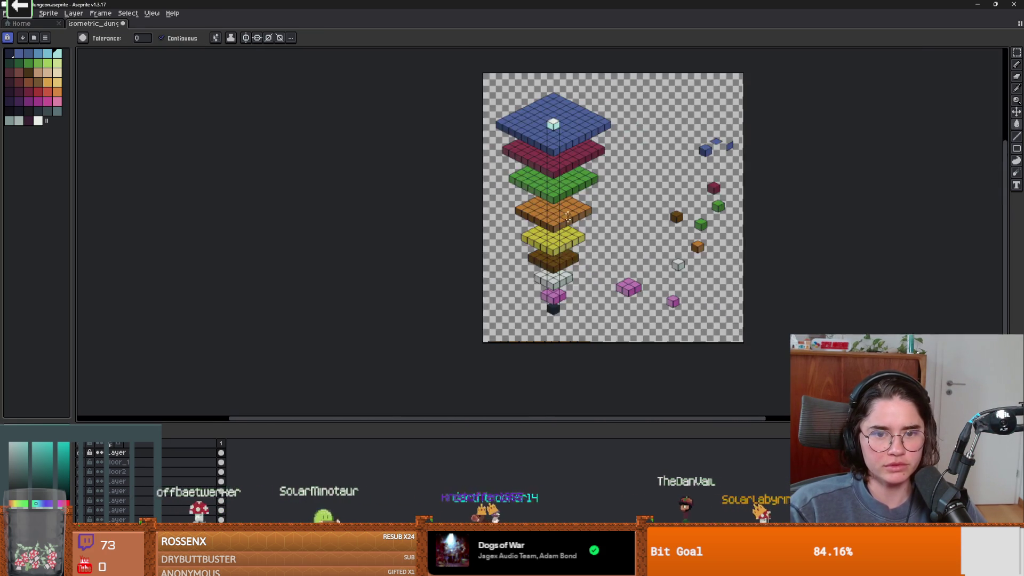
scroll(626, 273, "up", 4)
Eyedrop the dark outline colour, shrink the pencil to 1px, and bucket-fill the pillar outline with light cyan.
key("i")
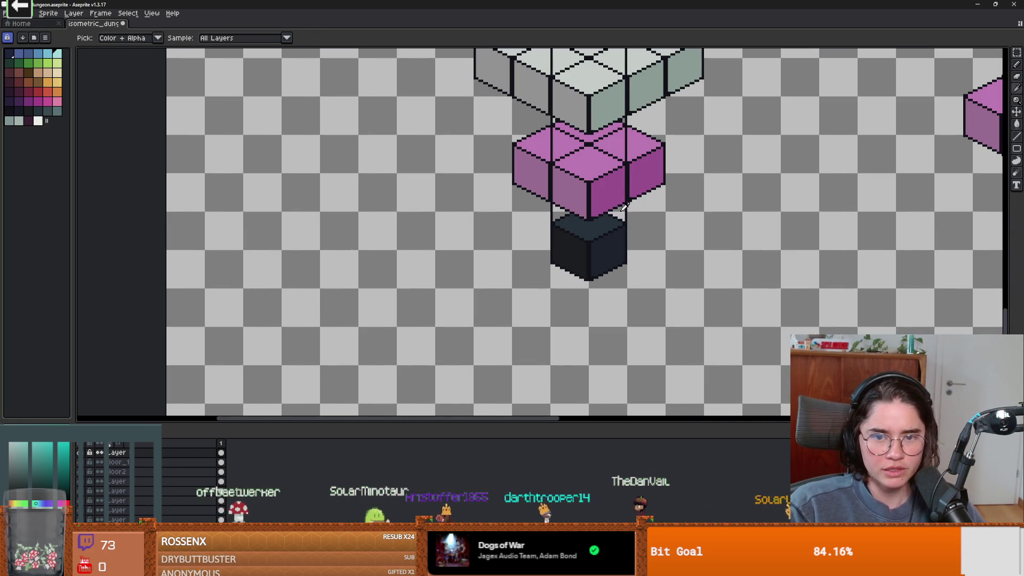
left_click(630, 206)
key("b")
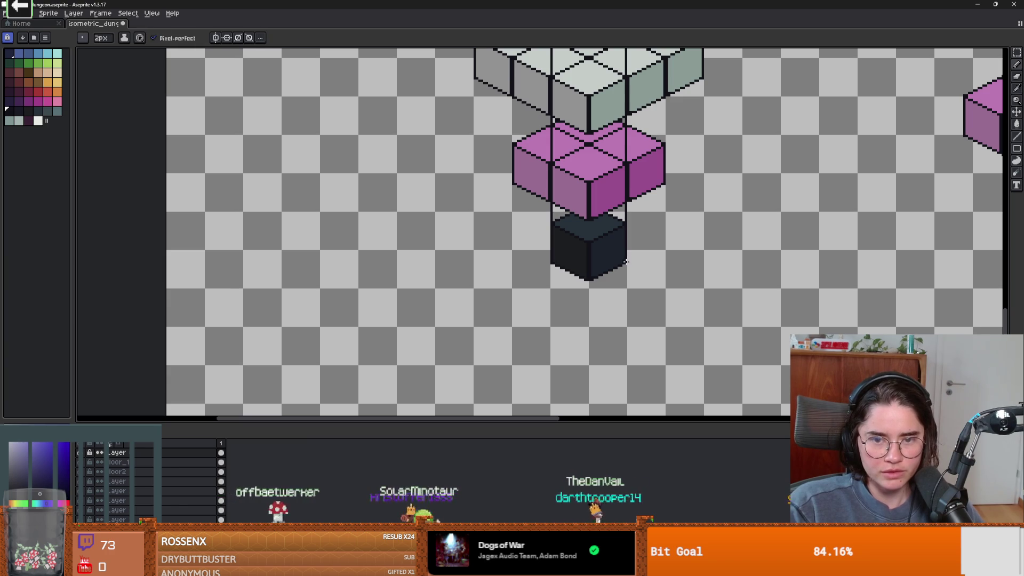
scroll(654, 275, "up", 2)
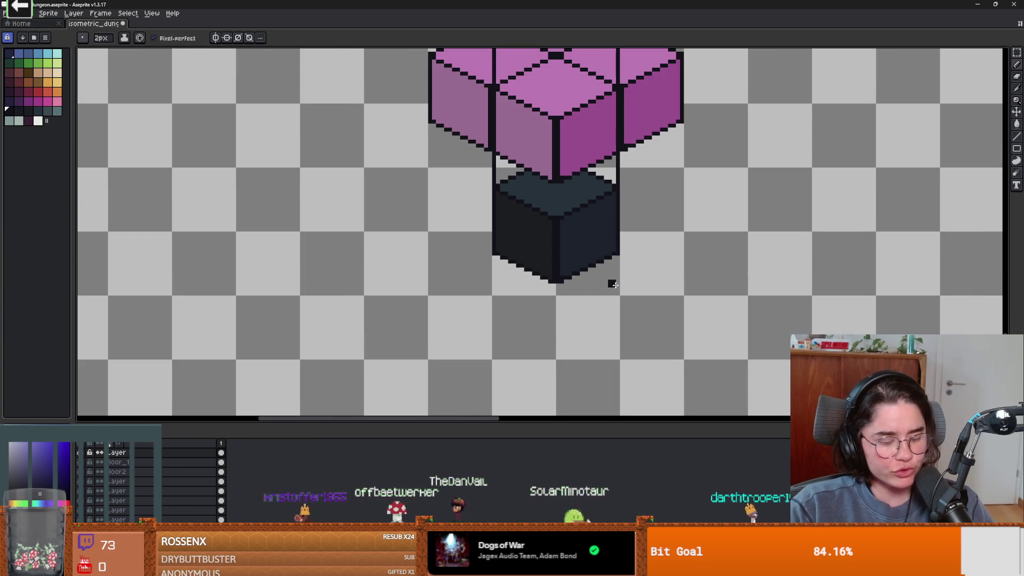
key("minus")
scroll(613, 284, "up", 1)
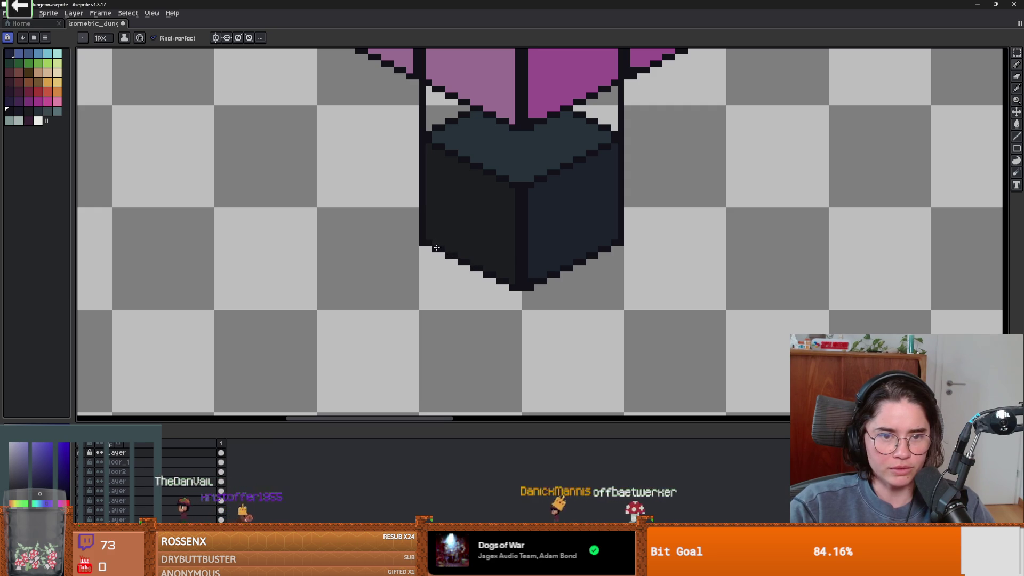
scroll(425, 241, "down", 1)
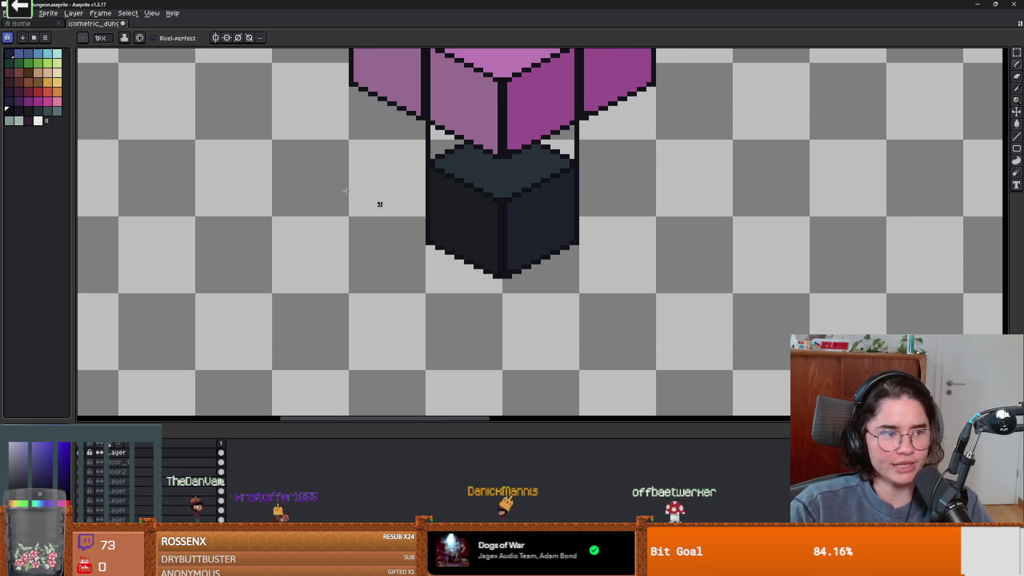
key("g")
left_click(524, 186)
Undo the leaked cyan fill and pick the dark outline colour to close the outline gaps with the pencil.
scroll(506, 208, "down", 1)
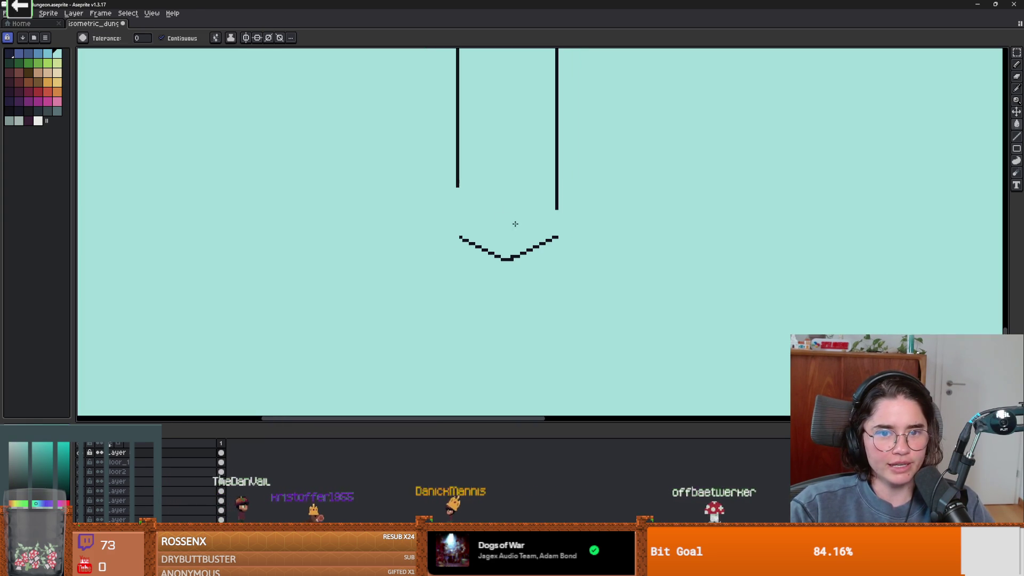
key("ctrl+z")
key("i")
left_click(462, 168)
key("b")
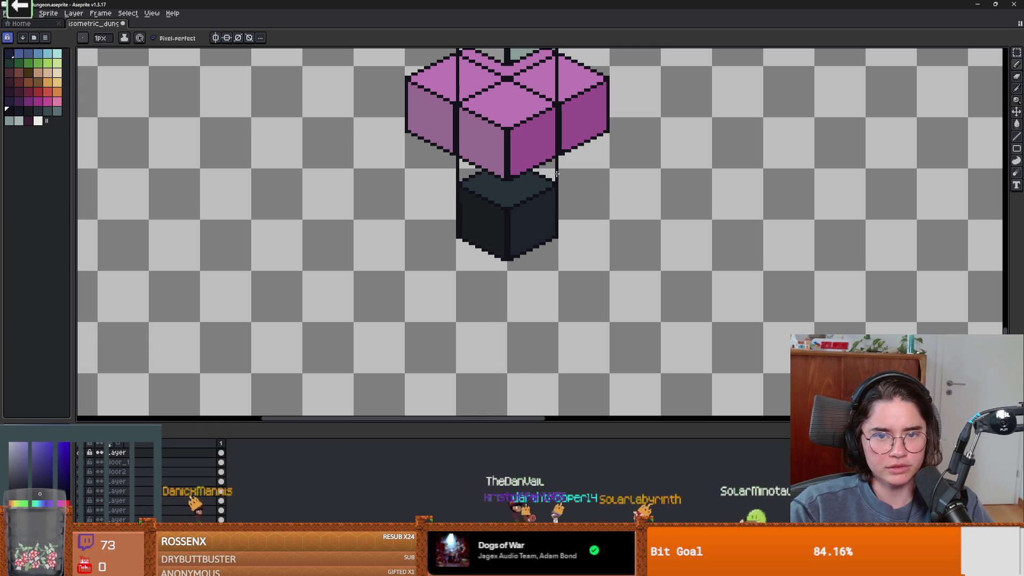
scroll(524, 236, "down", 1)
scroll(525, 235, "up", 1)
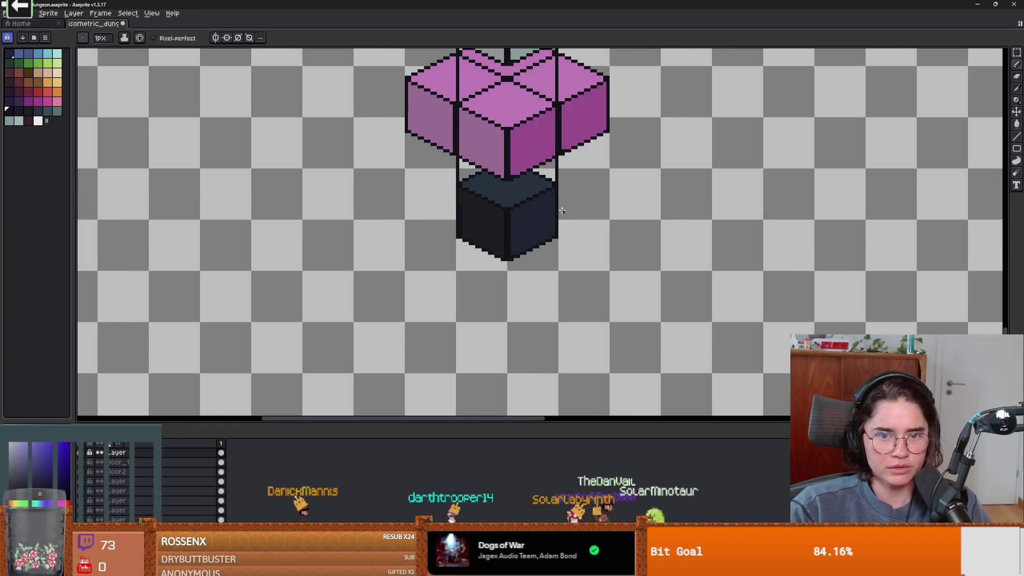
scroll(551, 212, "down", 1)
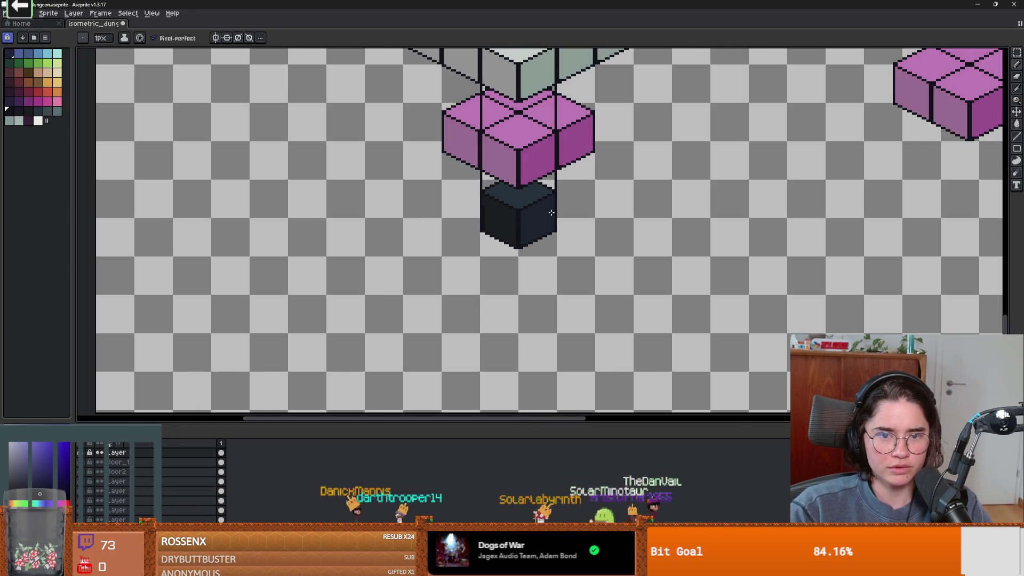
Bucket-fill the pillar column with light cyan from under the cube down to its pointed tip.
left_click(57, 54)
key("g")
left_click(545, 128)
scroll(500, 213, "up", 1)
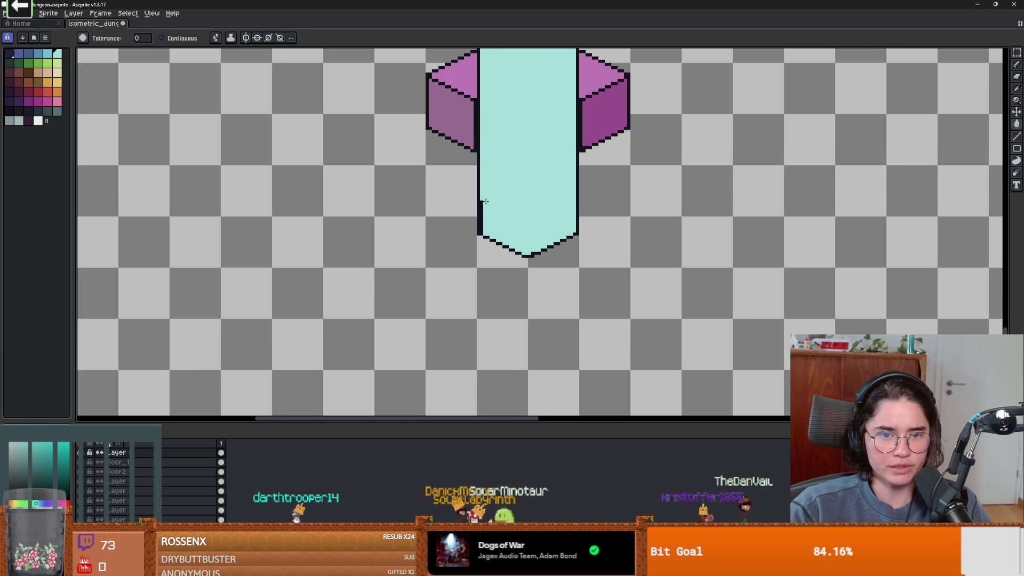
key("b")
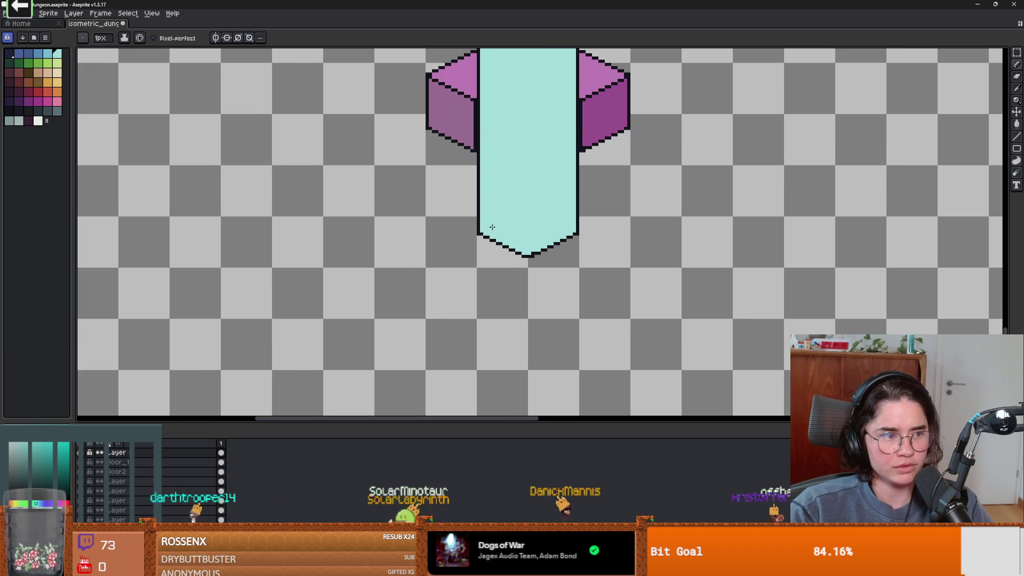
scroll(492, 227, "down", 2)
scroll(493, 227, "up", 1)
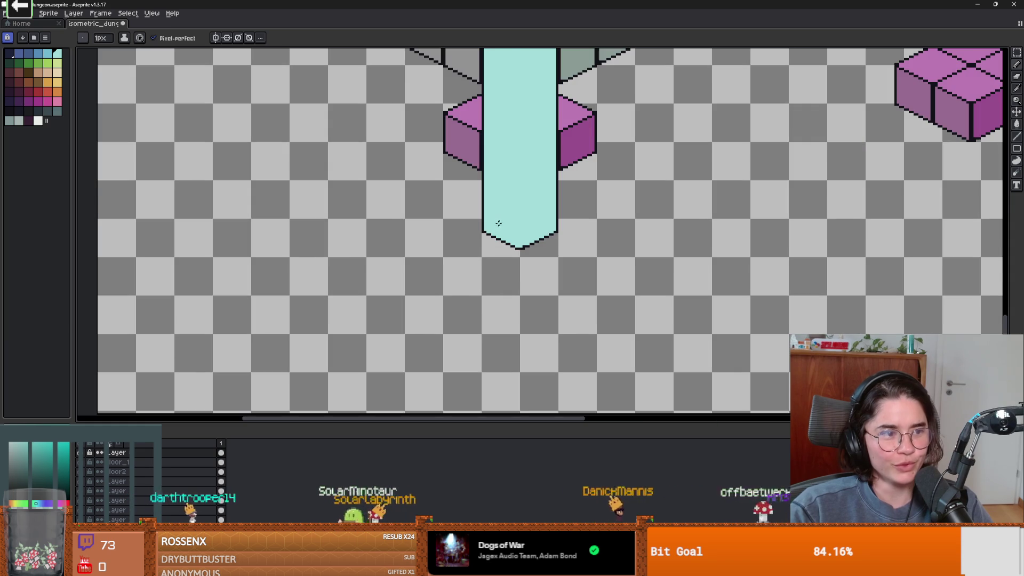
scroll(541, 222, "down", 3)
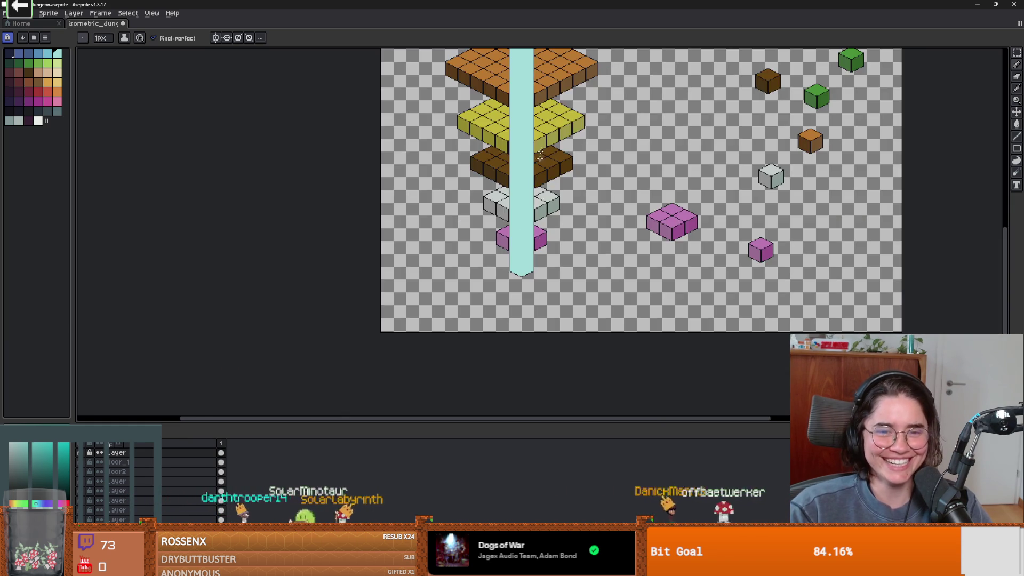
scroll(539, 156, "up", 5)
scroll(543, 260, "up", 3)
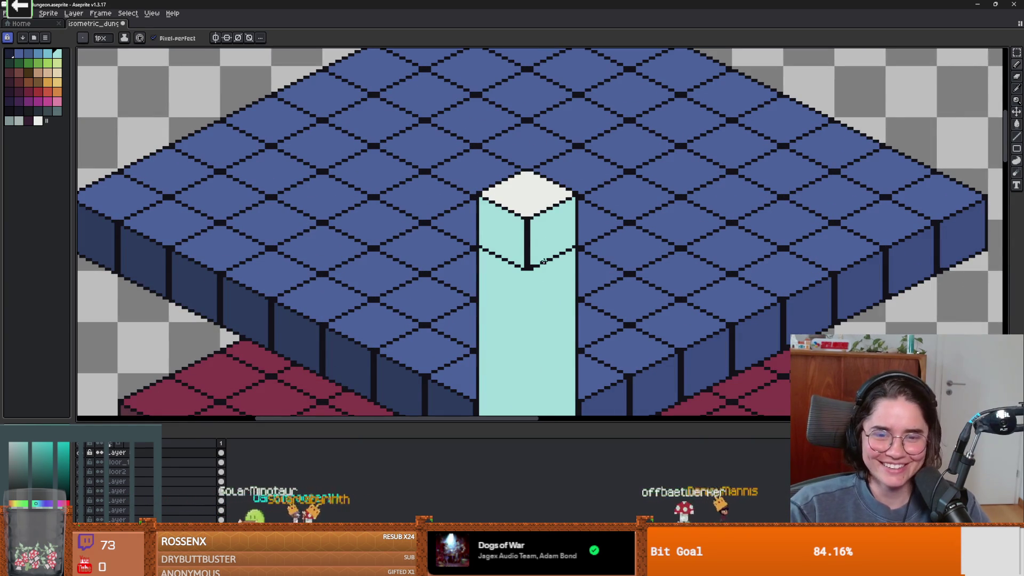
Add a dark pixel on the column's front edge and fill its white top face with cyan.
scroll(543, 261, "down", 2)
scroll(541, 273, "up", 2)
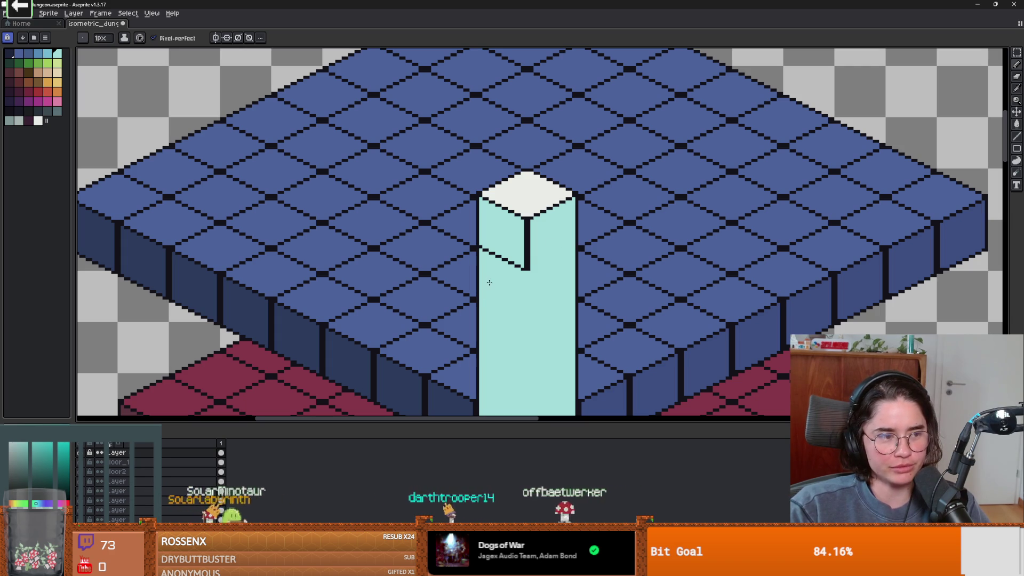
left_click(509, 262)
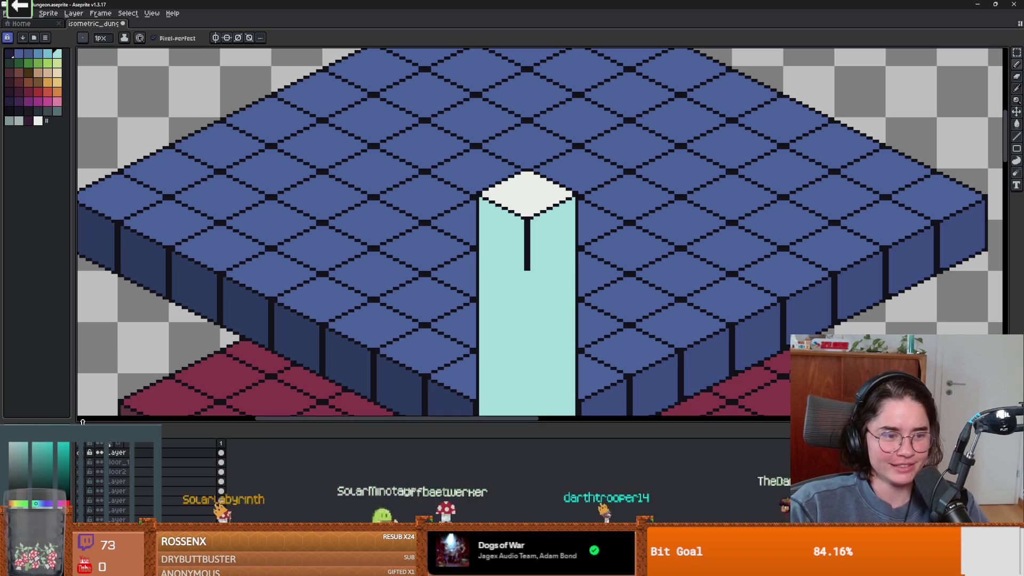
key("g")
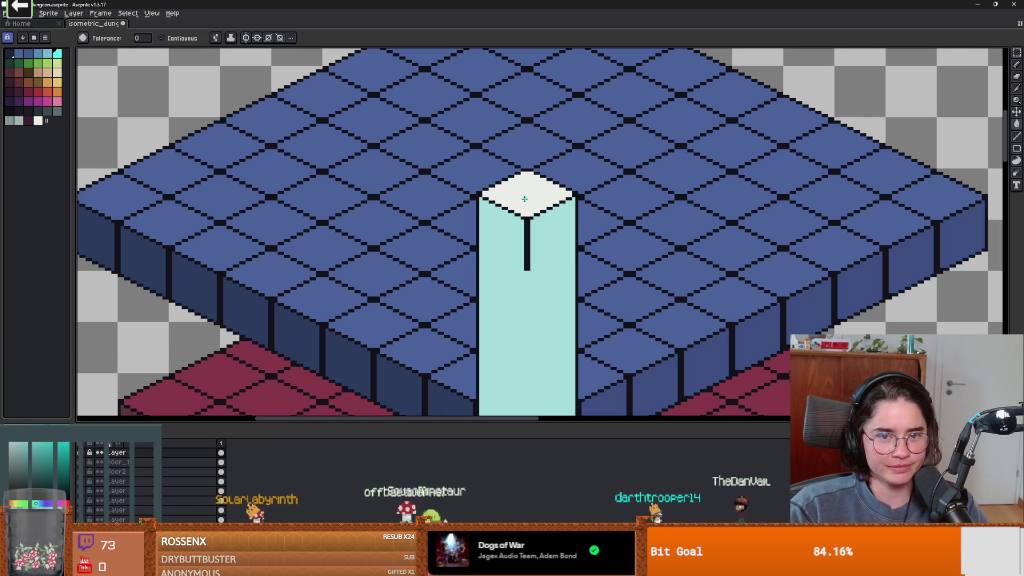
left_click(525, 193)
scroll(531, 224, "down", 1)
scroll(530, 229, "up", 1)
Eyedrop black from the column edge and try an edge line down the column, undoing the attempts.
key("alt")
left_click(530, 230, "alt")
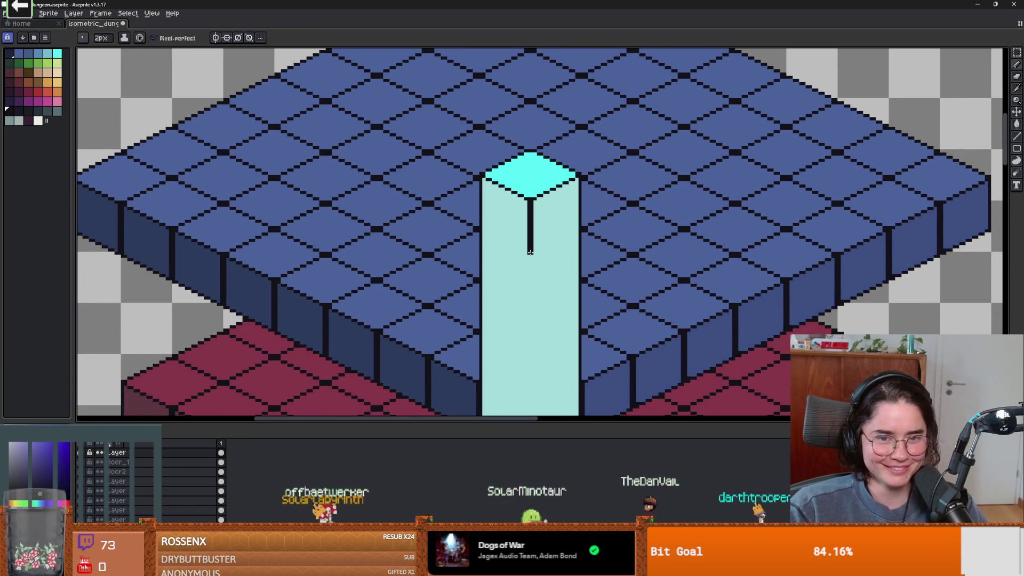
left_click_drag(530, 252, 530, 363)
scroll(530, 320, "down", 1)
key("ctrl+z")
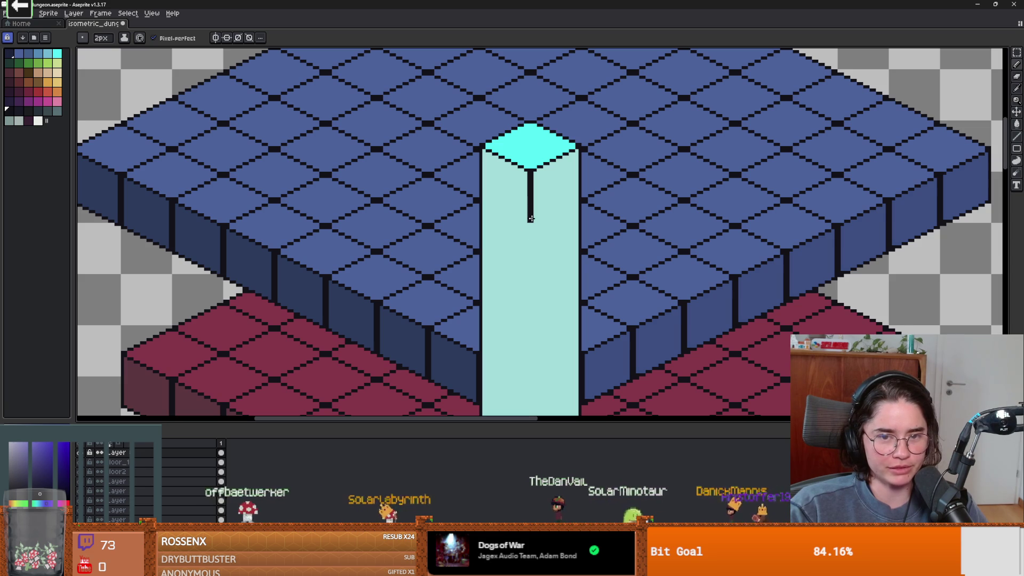
left_click_drag(531, 218, 528, 405)
scroll(528, 320, "down", 8)
key("ctrl+z")
left_click_drag(525, 107, 524, 167)
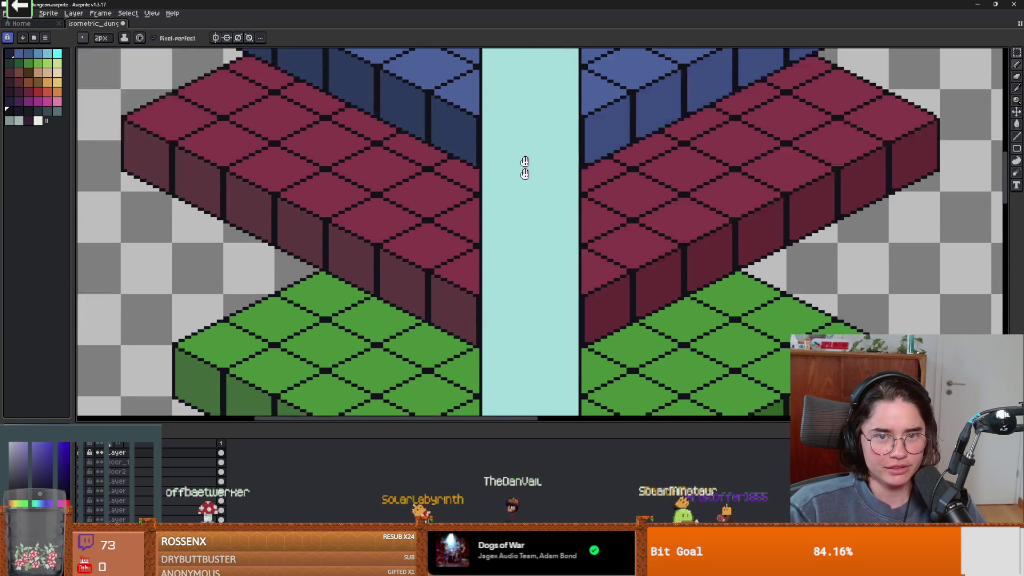
scroll(525, 168, "down", 3)
scroll(532, 217, "up", 2)
Draw a thin dark line down the middle of the cyan pillar to its pointed tip, splitting it into two faces.
left_click_drag(532, 217, 418, 176)
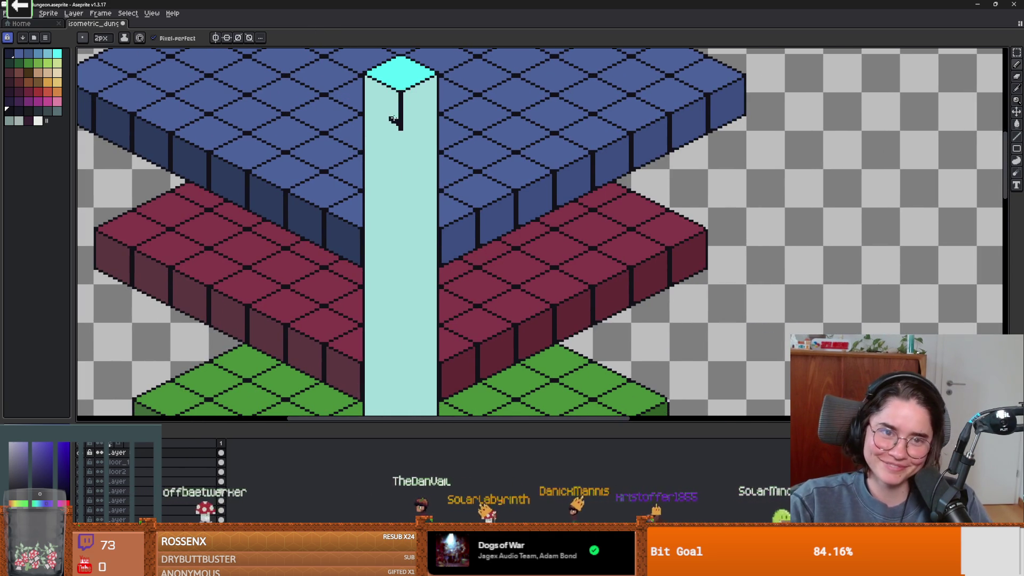
left_click_drag(401, 116, 399, 351)
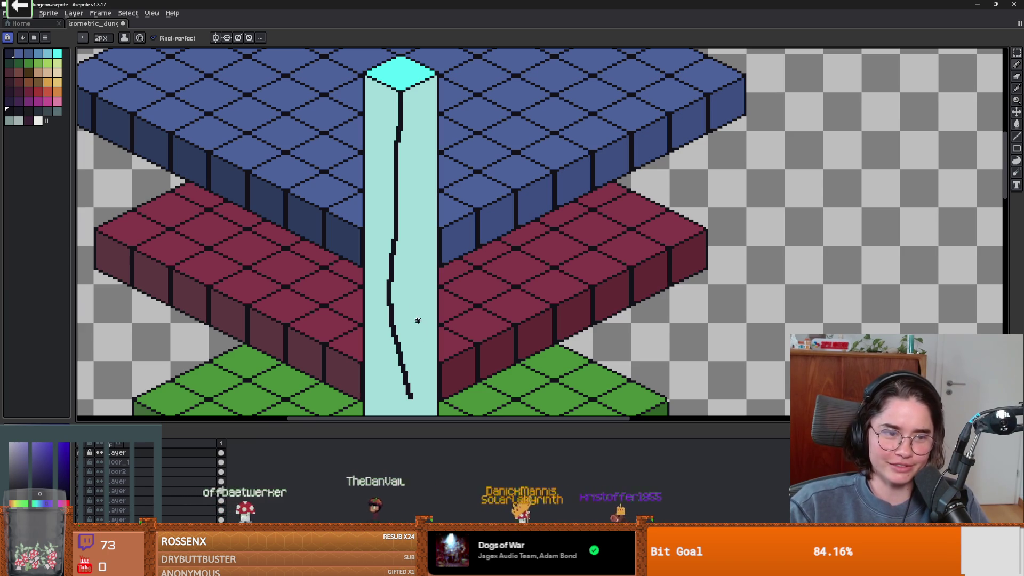
key("ctrl+z")
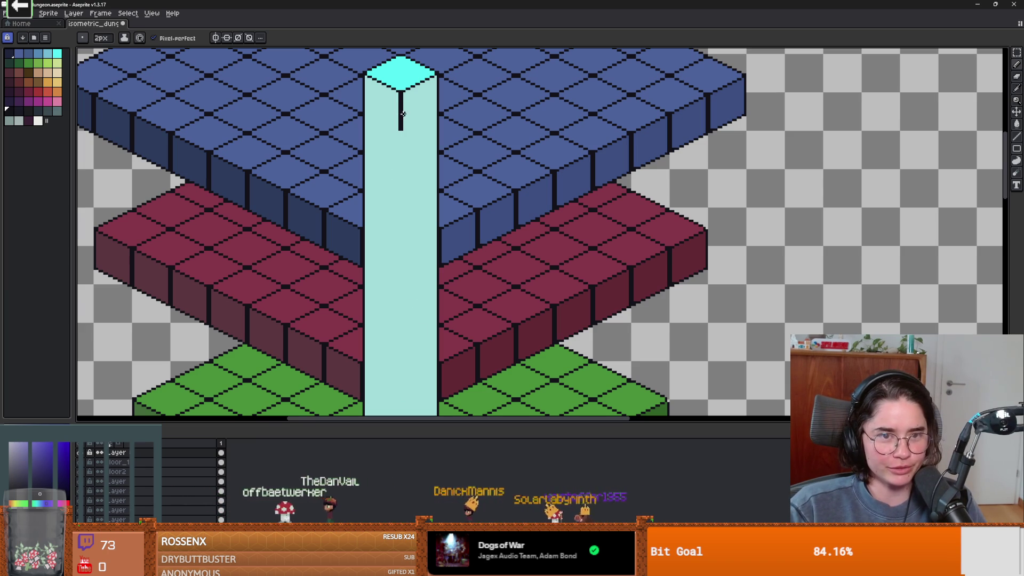
left_click_drag(401, 115, 410, 345)
key("ctrl+z")
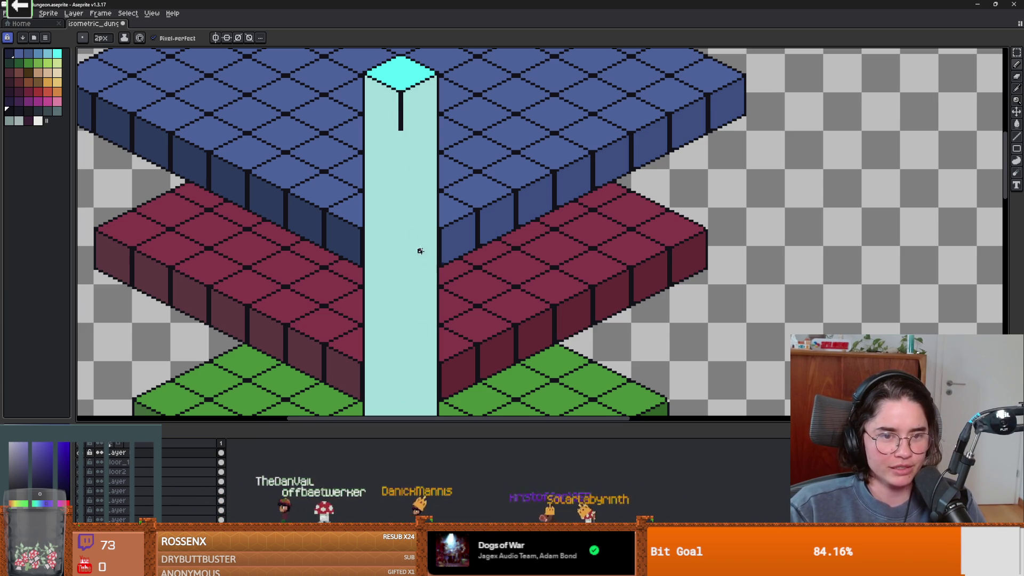
left_click_drag(401, 121, 383, 414)
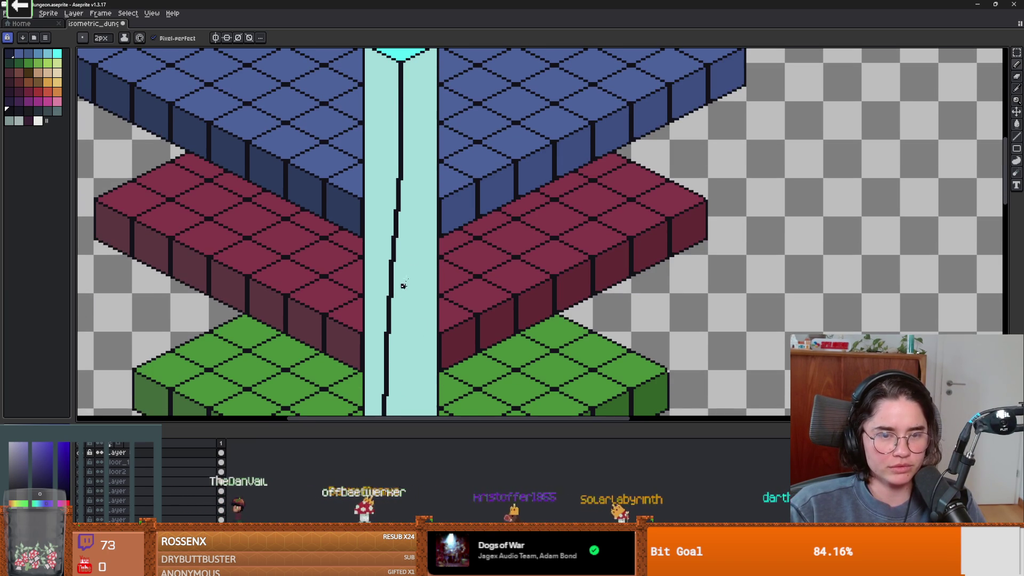
key("ctrl+z")
left_click_drag(401, 102, 386, 328)
key("ctrl+z")
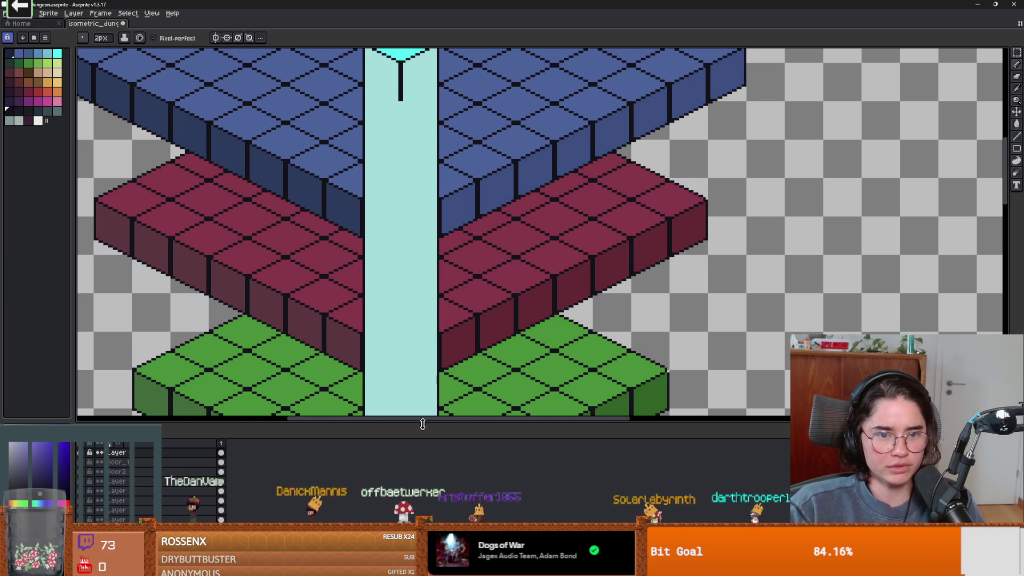
left_click_drag(420, 419, 490, 420)
scroll(433, 259, "down", 15)
scroll(433, 259, "left", 5)
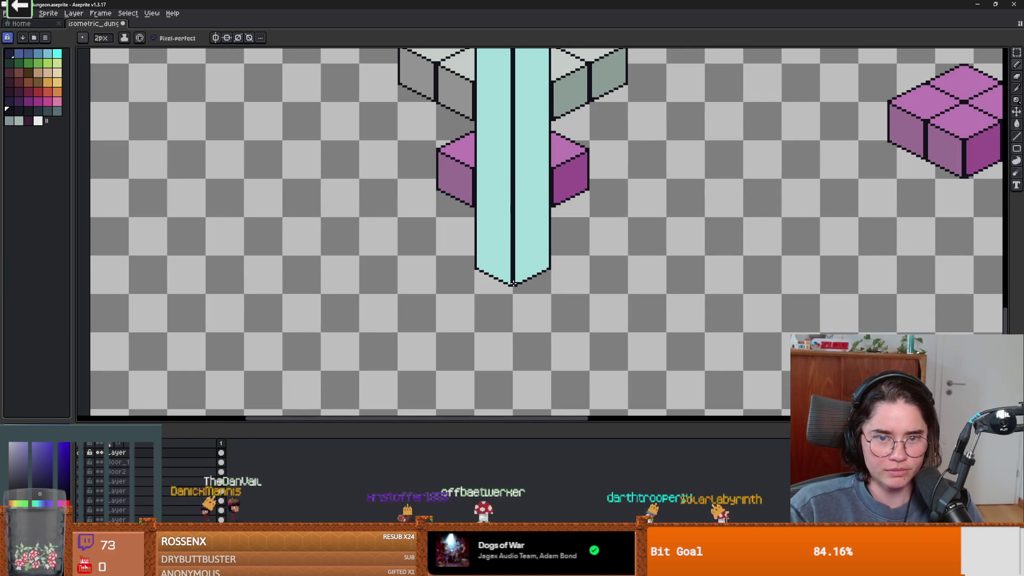
scroll(513, 283, "right", 5)
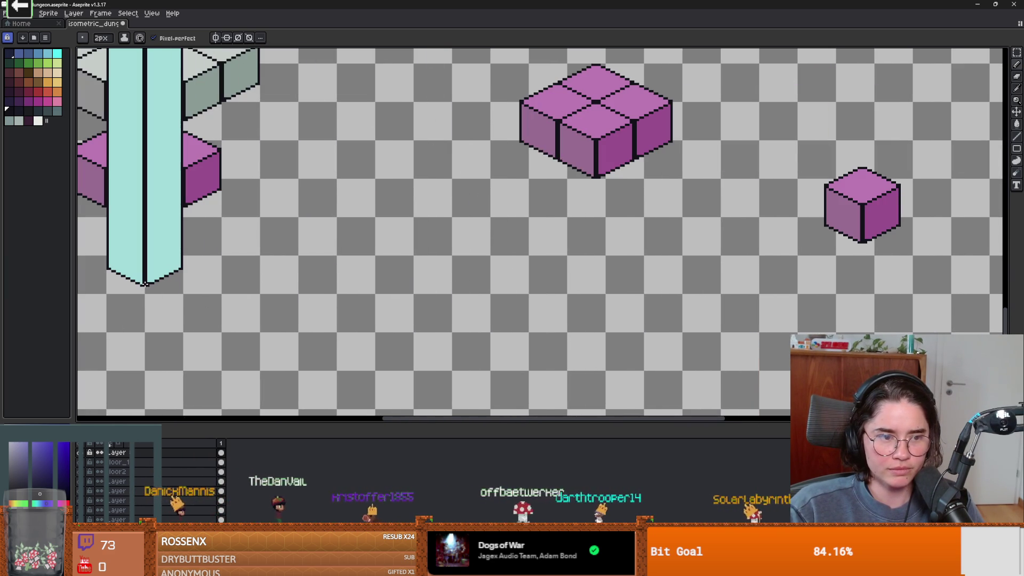
scroll(145, 283, "down", 5)
scroll(362, 239, "up", 6)
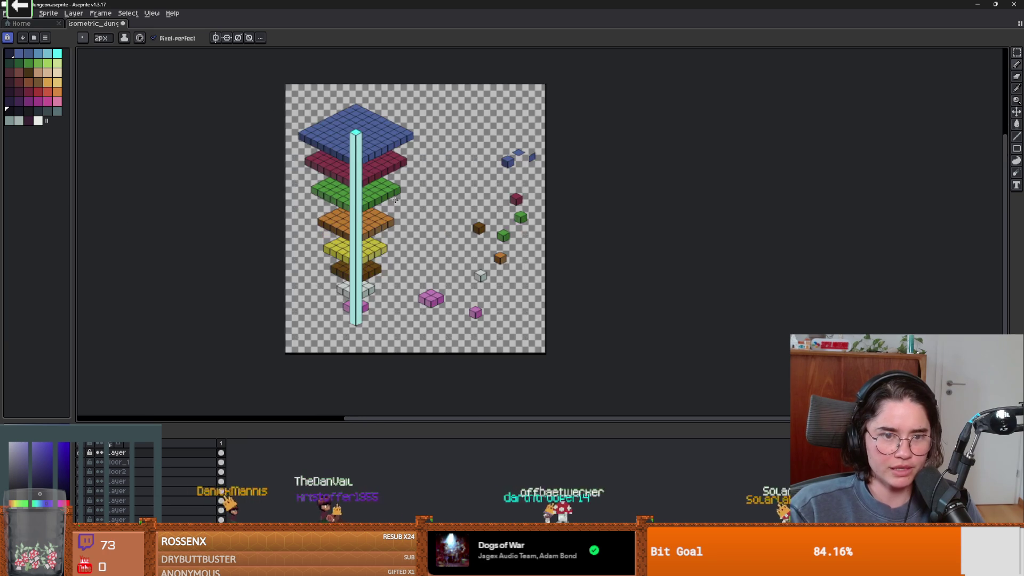
scroll(586, 280, "down", 2)
scroll(441, 161, "down", 1)
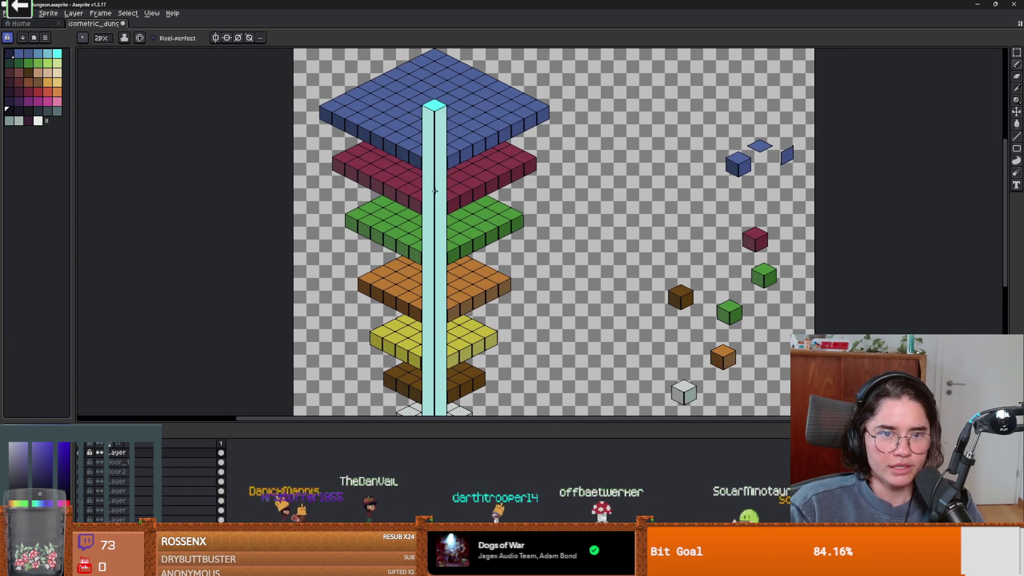
scroll(443, 128, "down", 1)
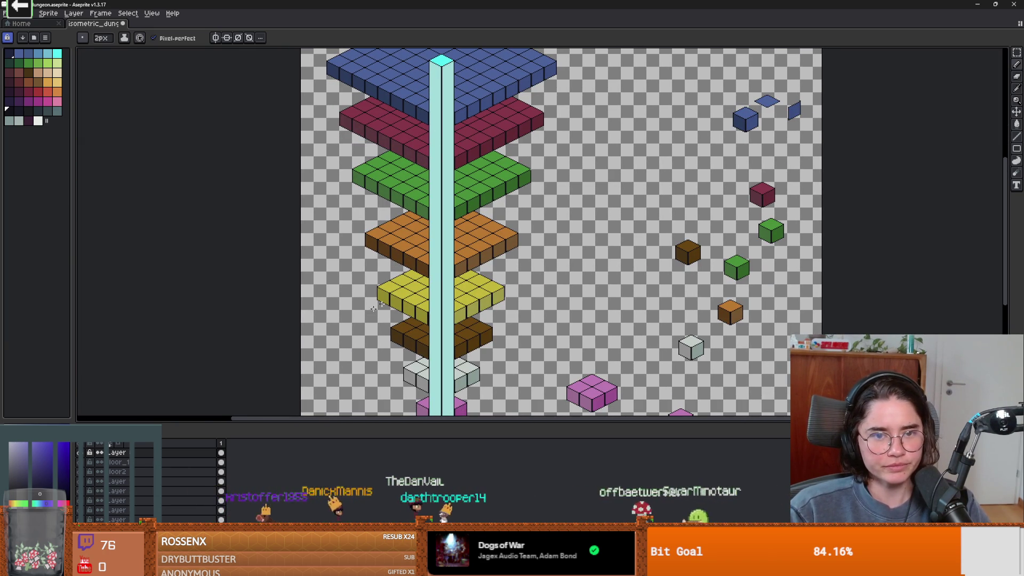
Set the pillar layer's opacity to 51 in Layer Properties, after first trying 29.
double_click(120, 451)
left_click_drag(256, 169, 224, 168)
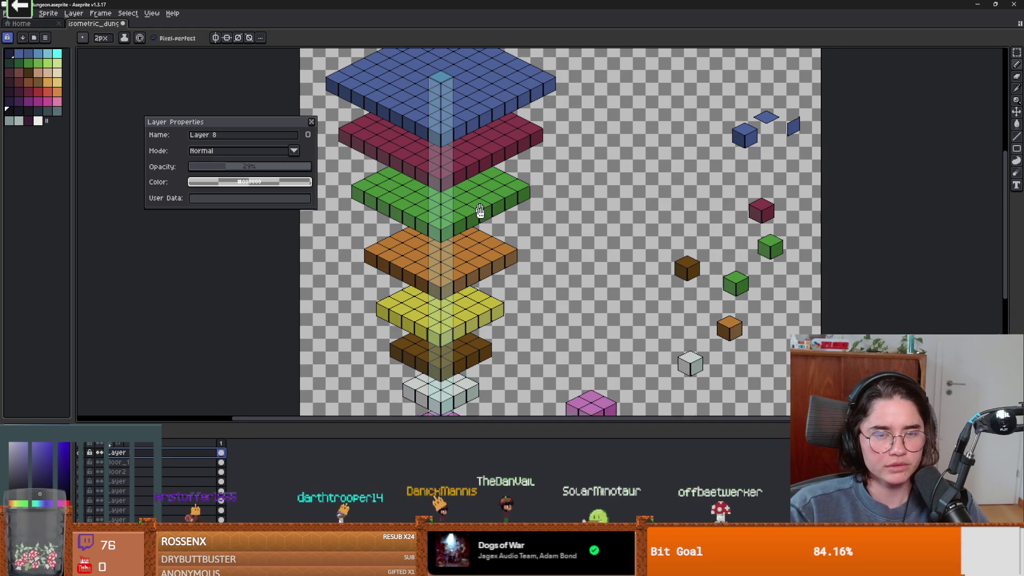
scroll(500, 237, "up", 2)
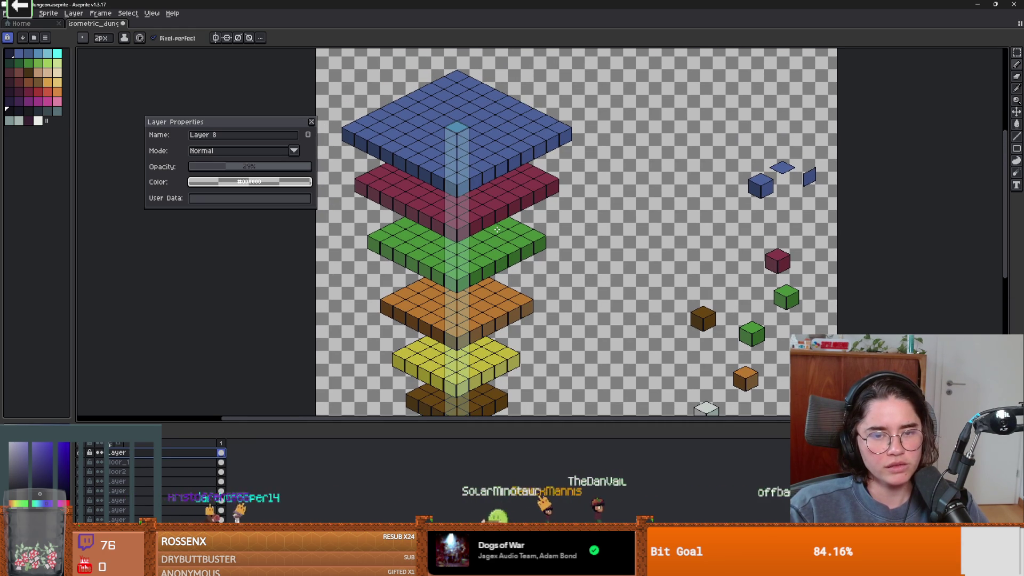
left_click_drag(497, 229, 509, 190)
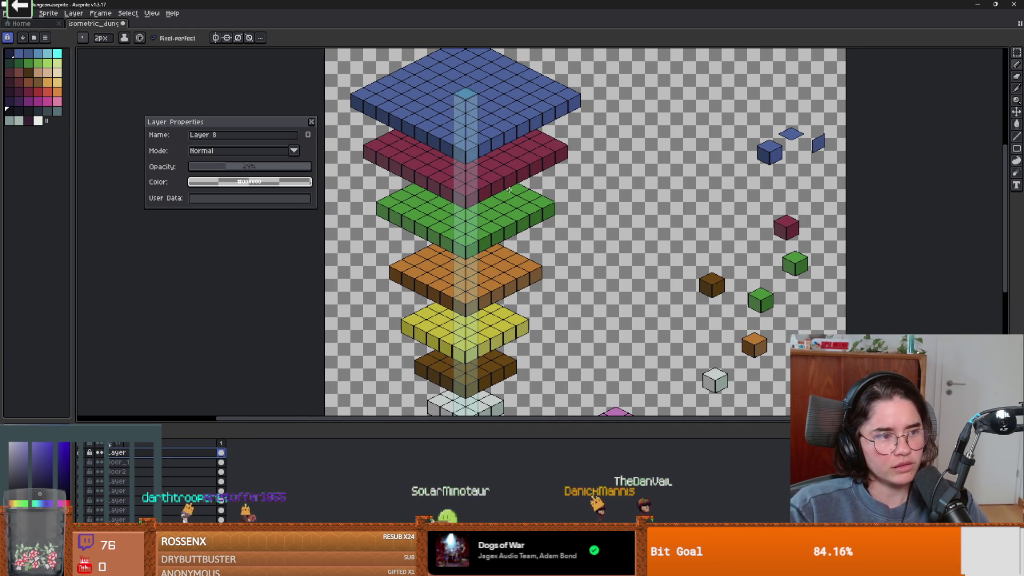
scroll(509, 191, "down", 2)
scroll(508, 198, "up", 2)
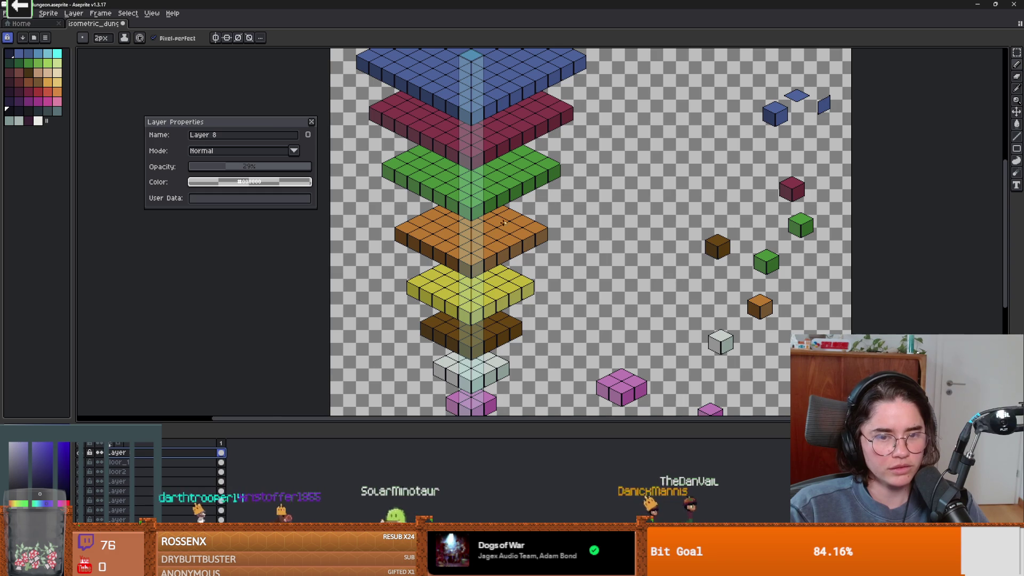
left_click_drag(504, 210, 502, 228)
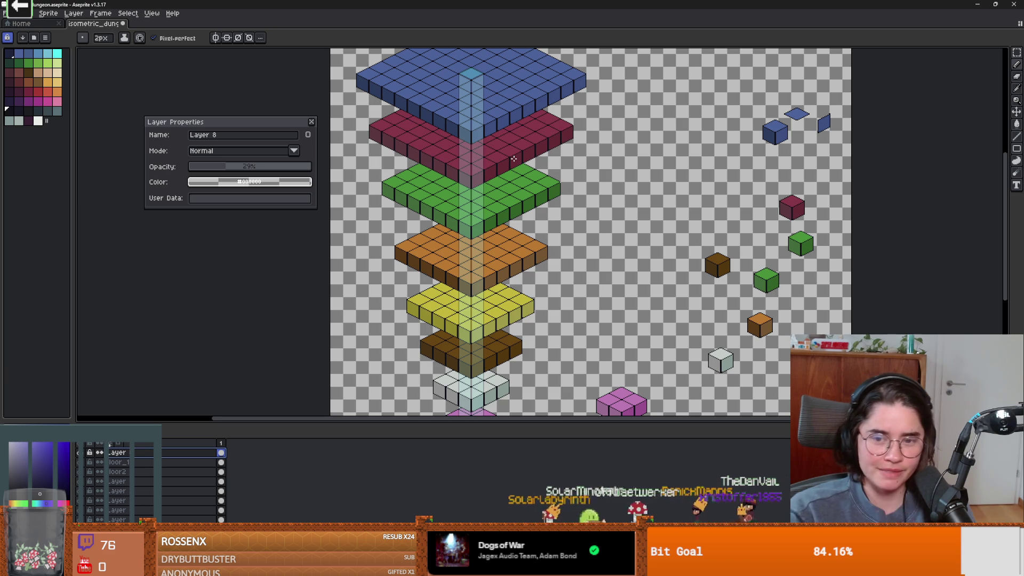
scroll(513, 159, "down", 2)
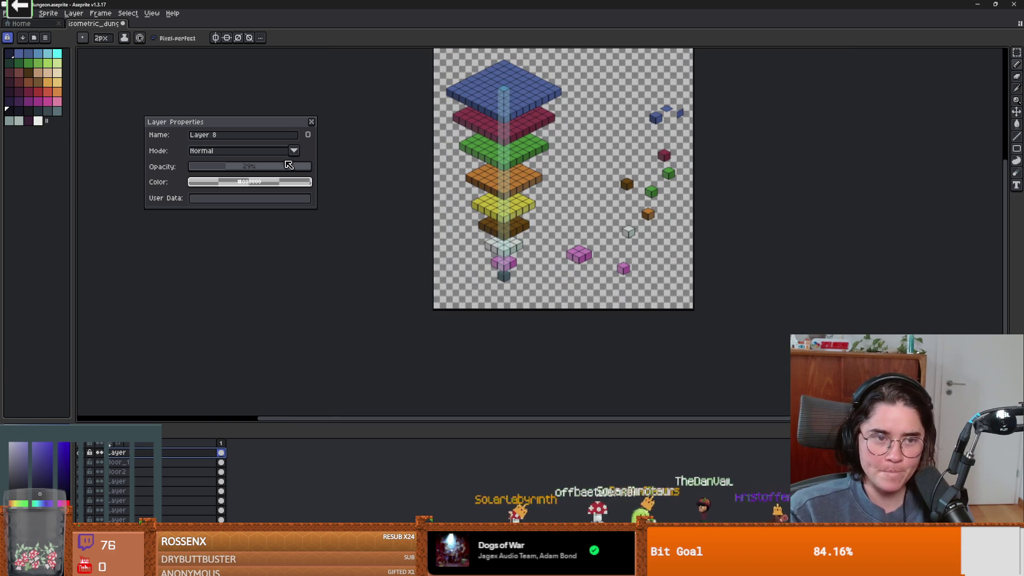
left_click(255, 166)
scroll(496, 186, "up", 1)
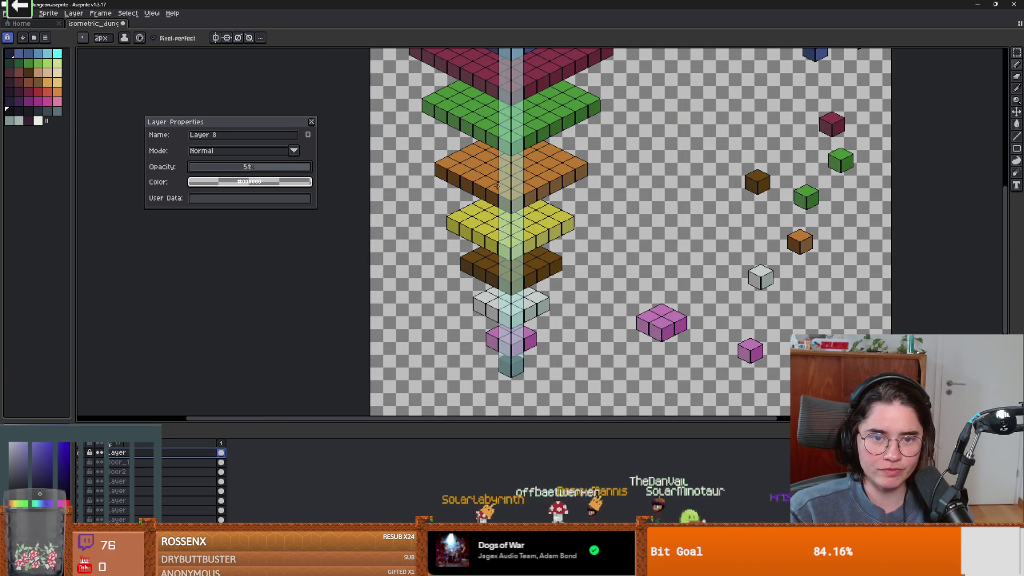
scroll(496, 186, "down", 1)
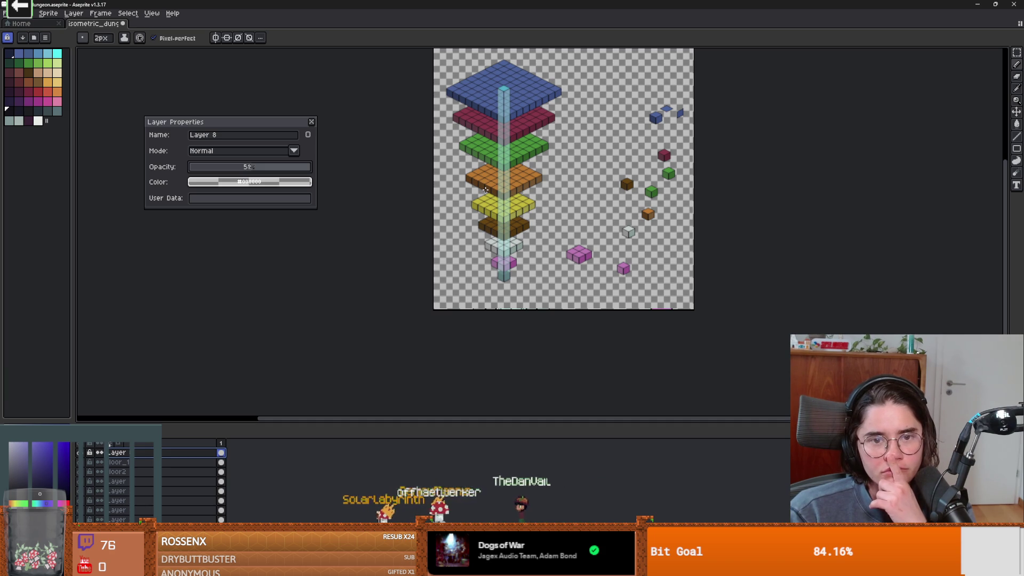
left_click(312, 122)
scroll(509, 94, "up", 1)
scroll(509, 94, "down", 2)
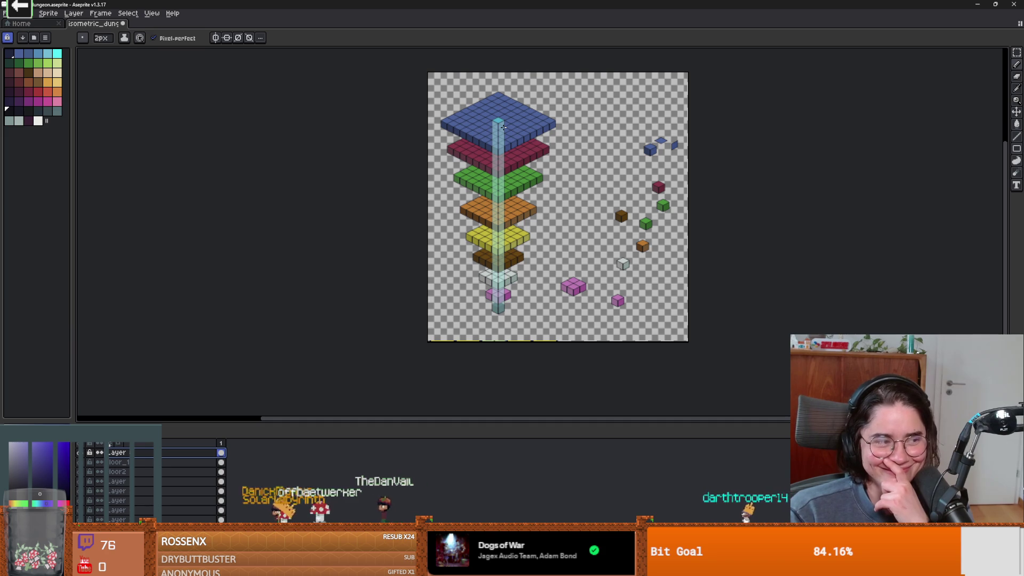
scroll(503, 127, "up", 1)
scroll(503, 127, "down", 1)
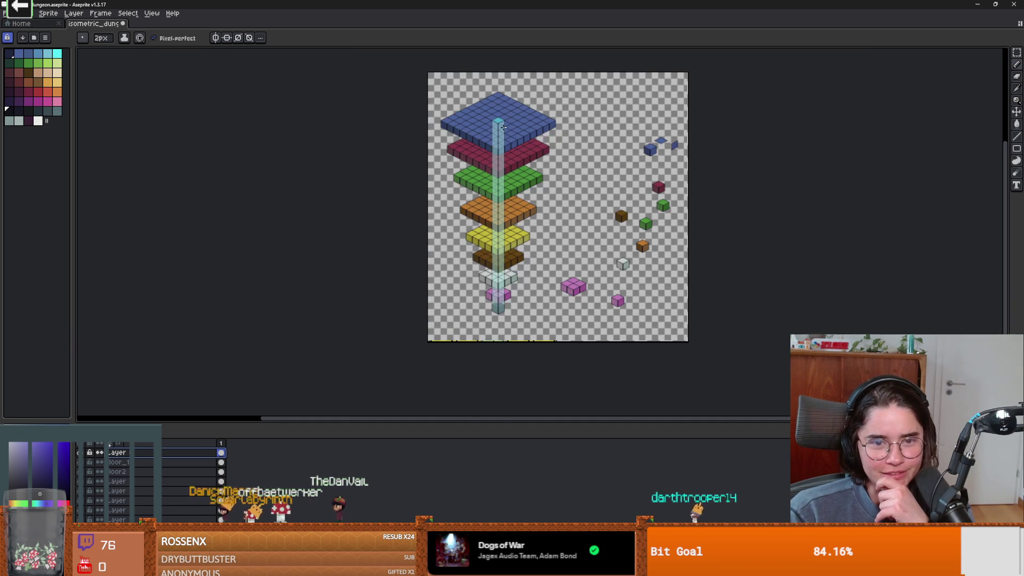
scroll(503, 127, "up", 1)
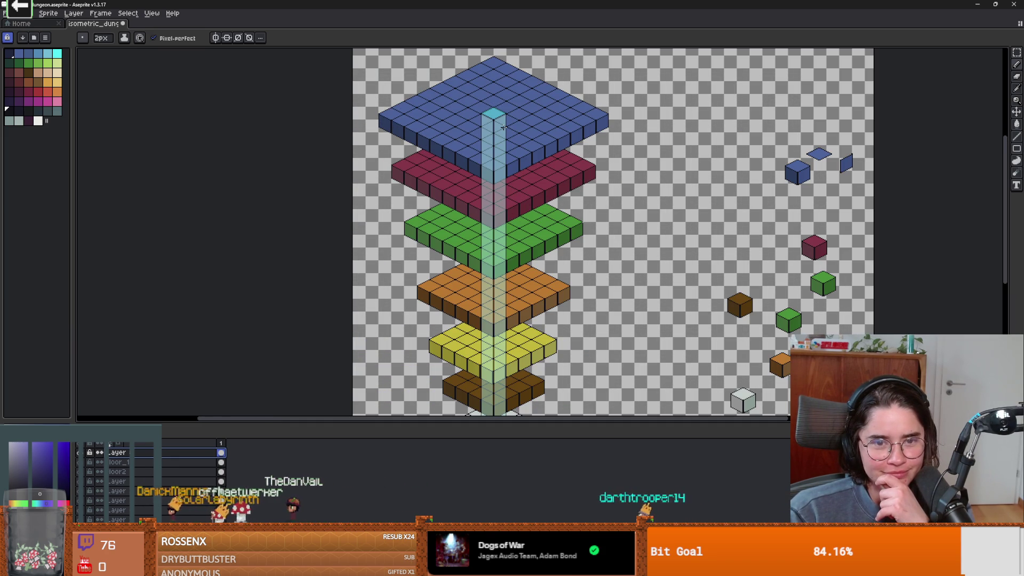
left_click_drag(538, 129, 546, 110)
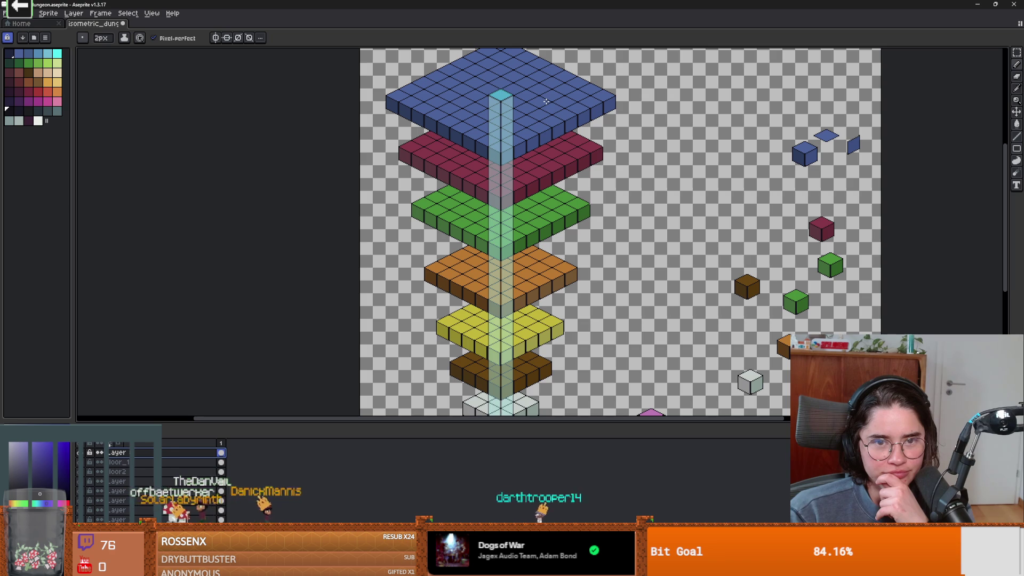
scroll(499, 112, "up", 2)
scroll(495, 94, "down", 2)
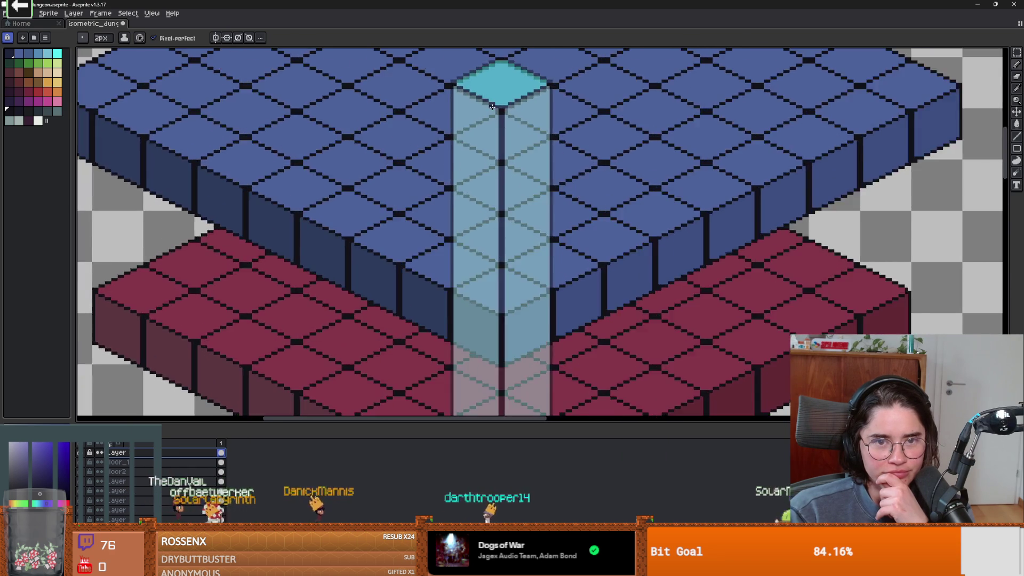
left_click_drag(600, 206, 609, 165)
scroll(609, 139, "down", 1)
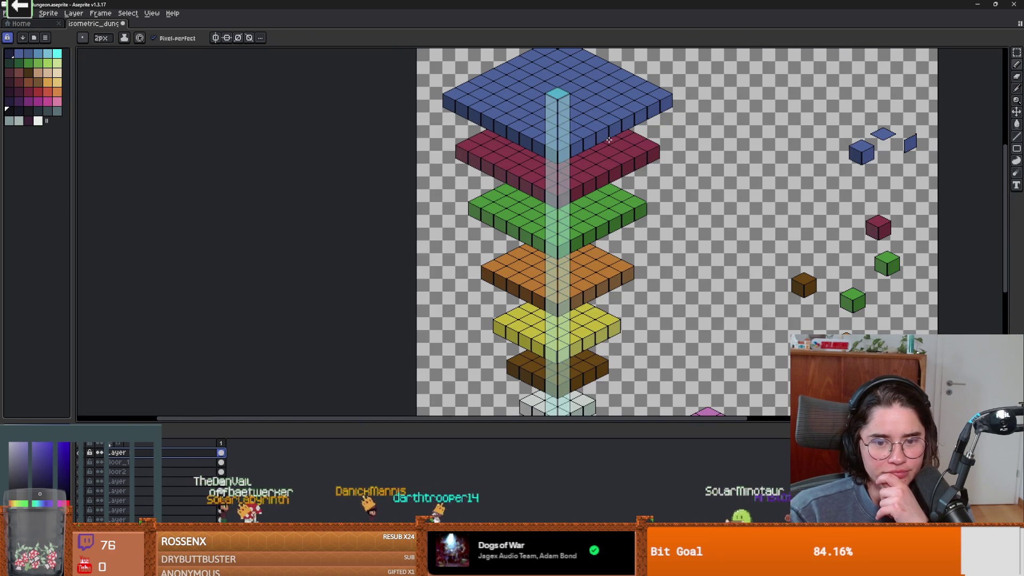
scroll(608, 140, "down", 2)
scroll(608, 139, "up", 2)
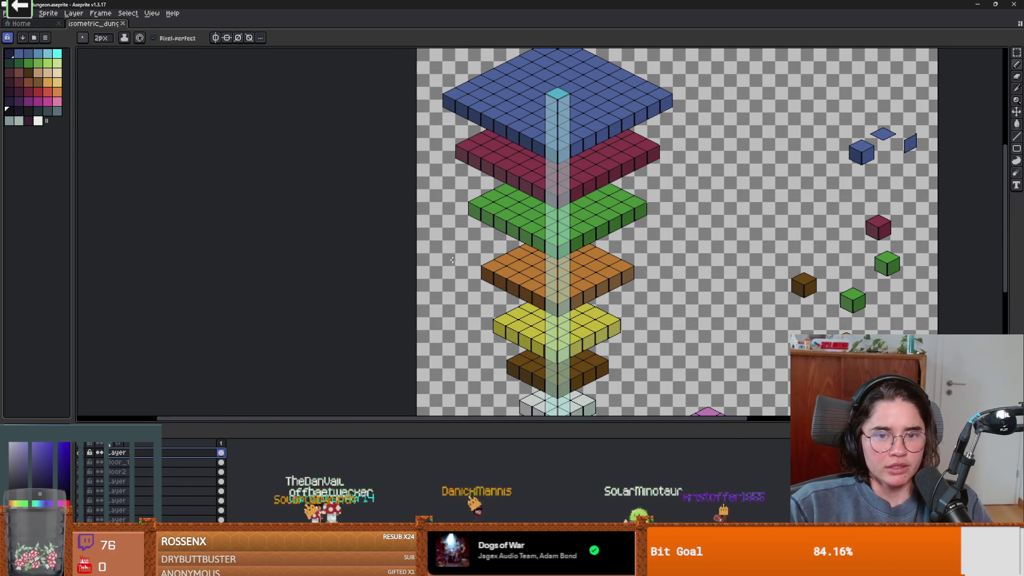
Reopen Crusader_ideas_right.aseprite and marquee the middle knight on the Flattened layer's first frame.
left_click(6, 13)
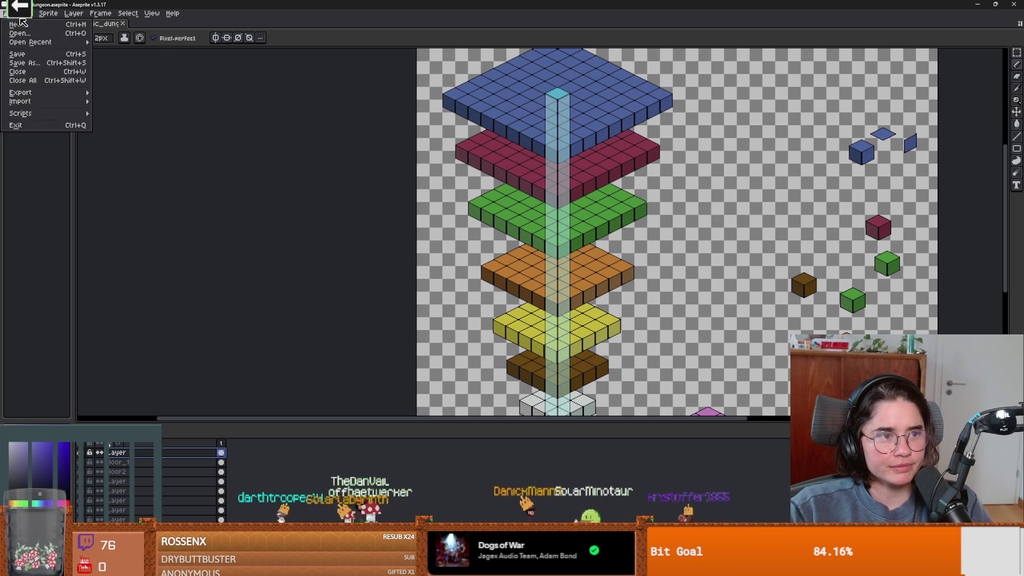
mouse_move(32, 43)
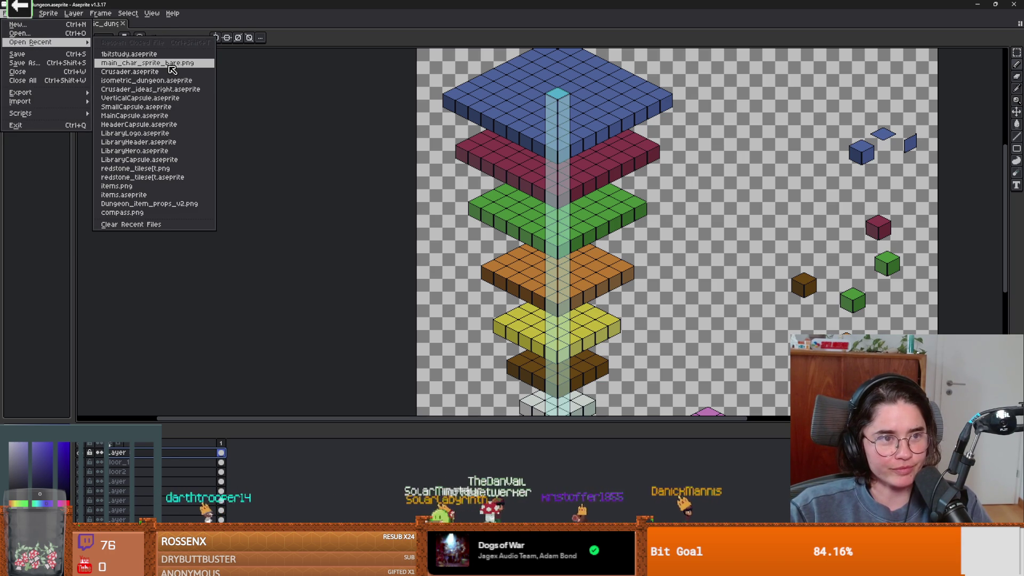
left_click(173, 92)
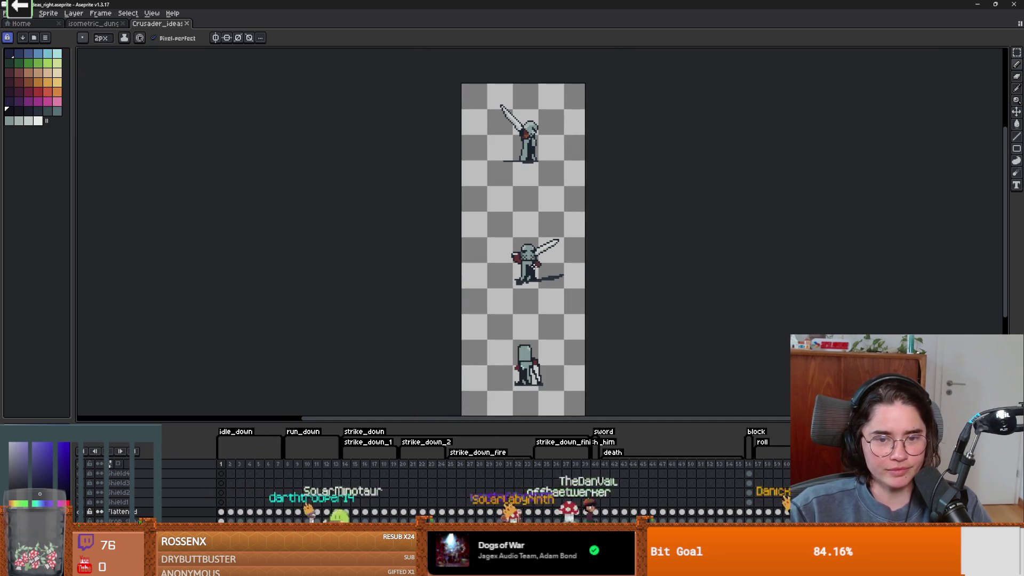
key("m")
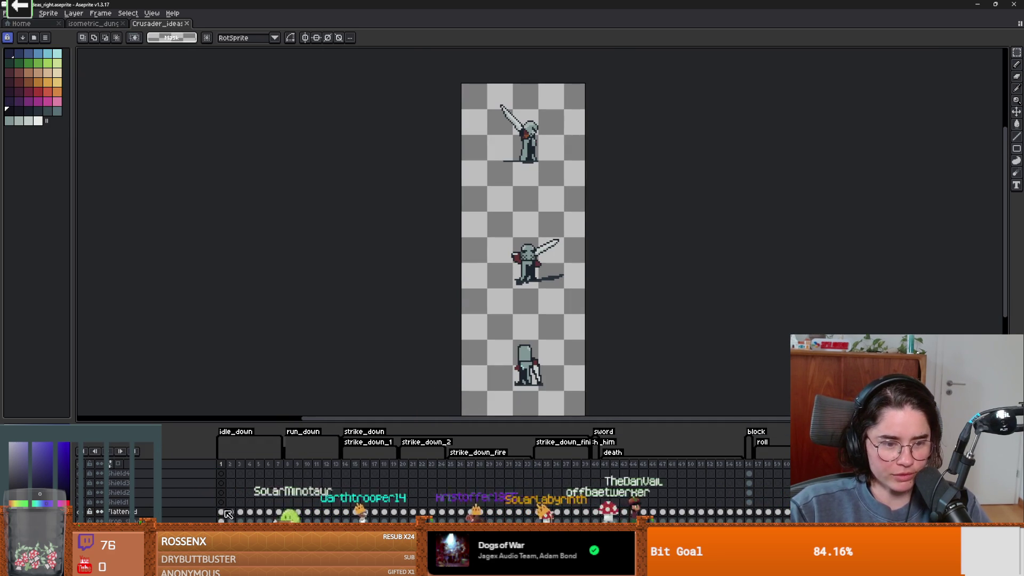
left_click(224, 512)
left_click_drag(493, 232, 580, 296)
Paste the knight into the dungeon sprite and place it standing on the blue top platform.
left_click(93, 24)
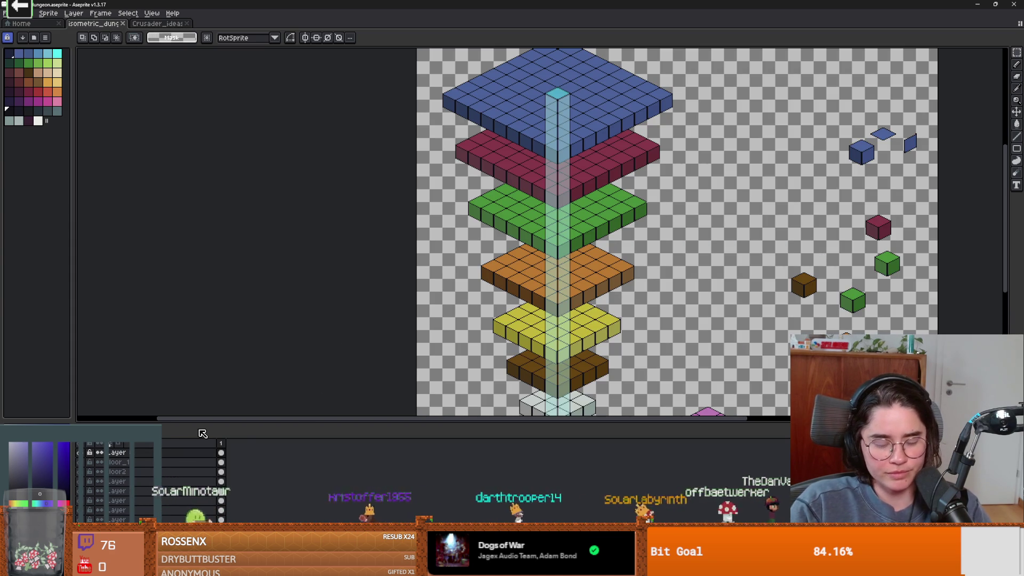
key("ctrl+v")
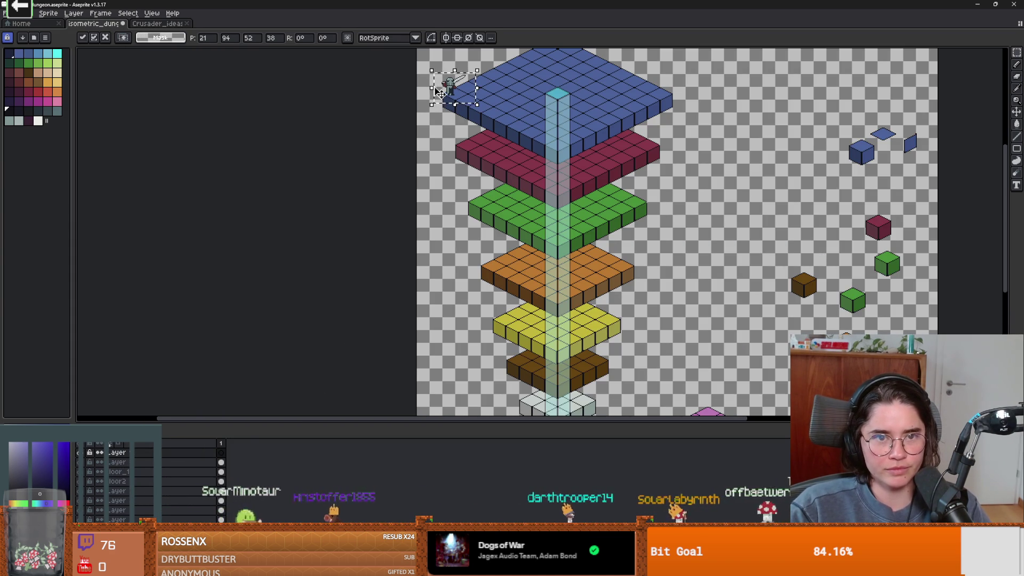
mouse_move(451, 90)
left_mouse_down()
mouse_move(583, 103)
mouse_move(555, 130)
mouse_move(564, 172)
mouse_move(509, 151)
mouse_move(511, 96)
left_mouse_up()
scroll(567, 114, "up", 1)
scroll(561, 114, "down", 1)
scroll(564, 172, "up", 2)
scroll(509, 151, "down", 2)
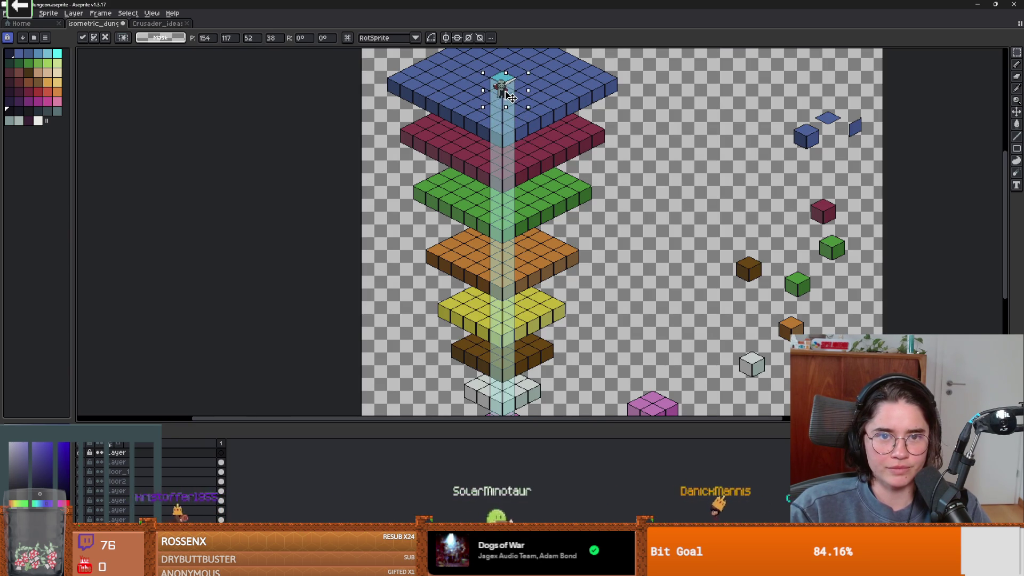
scroll(510, 108, "up", 1)
key("Return")
scroll(724, 268, "down", 3)
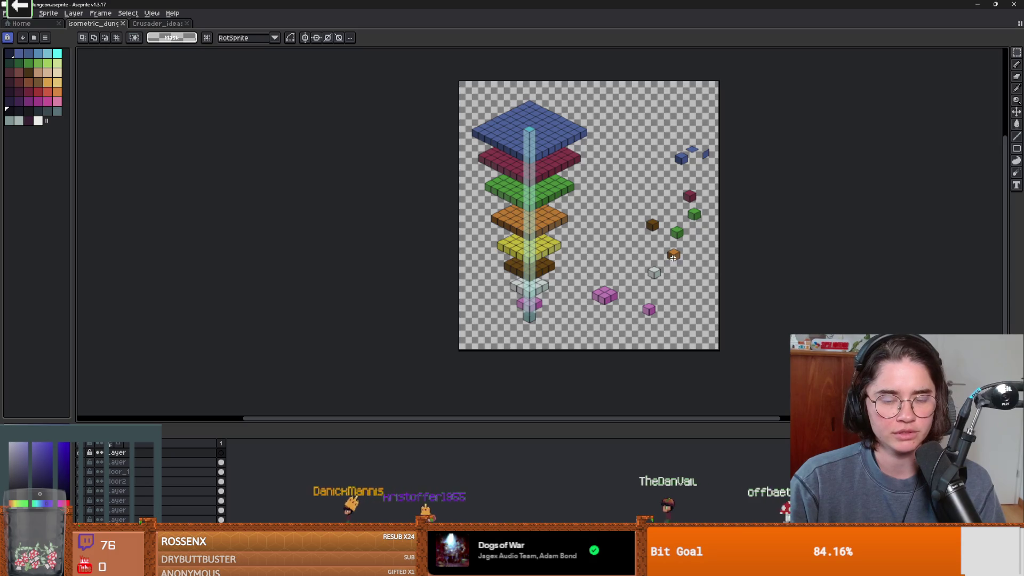
Crop the canvas to its 329 px-wide left part holding the tower via Canvas Size.
key("ctrl+alt+c")
left_click_drag(720, 267, 594, 265)
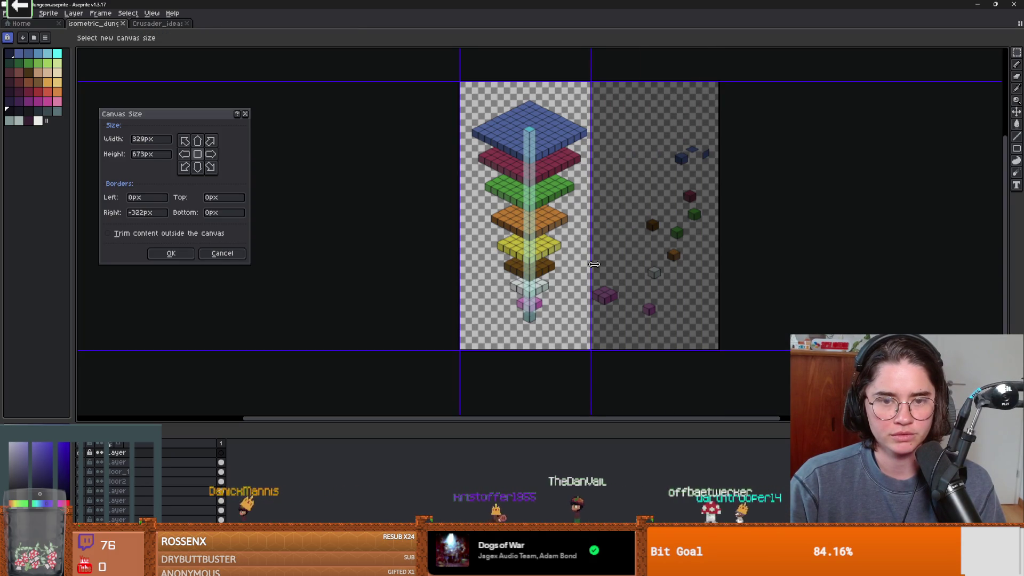
left_click(172, 254)
Save the sprite as isometric_dungeon_polished.aseprite.
left_click(9, 13)
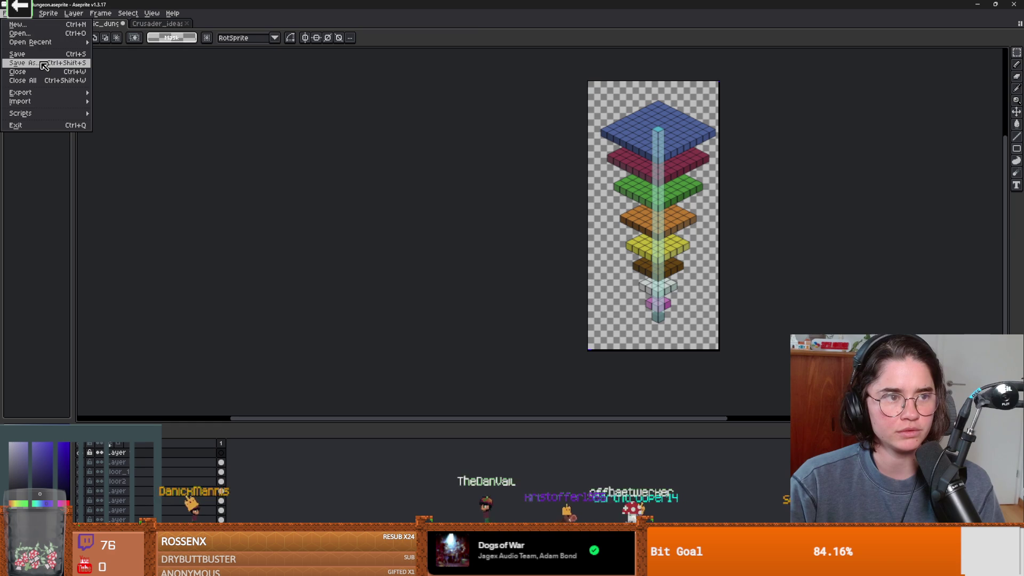
key("Return")
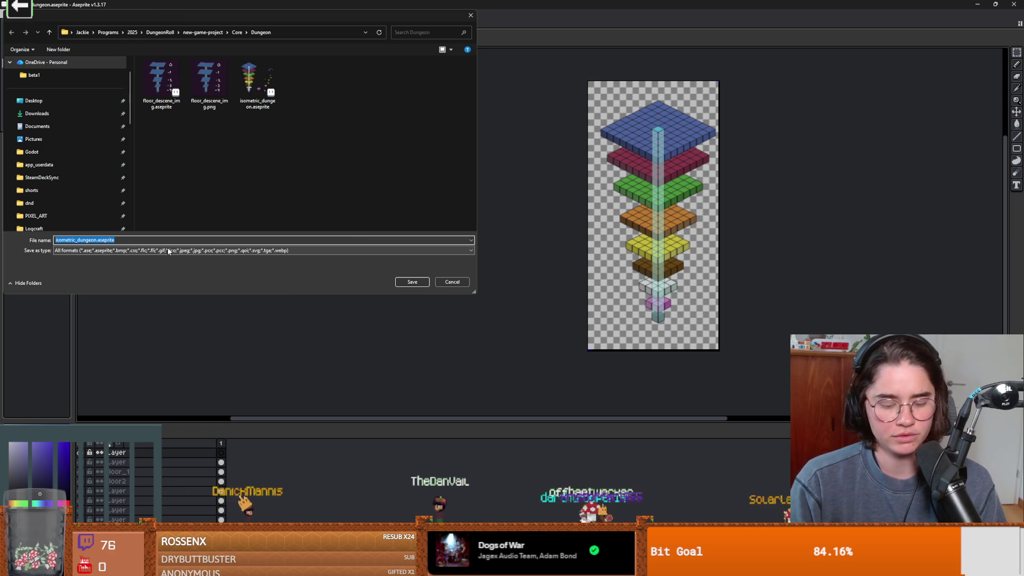
key("End")
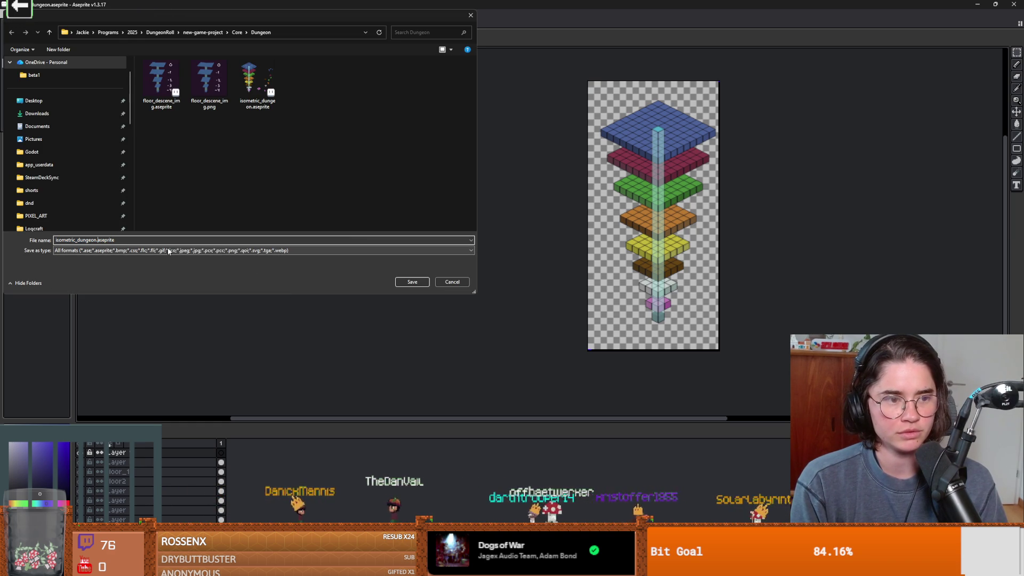
type("_polished")
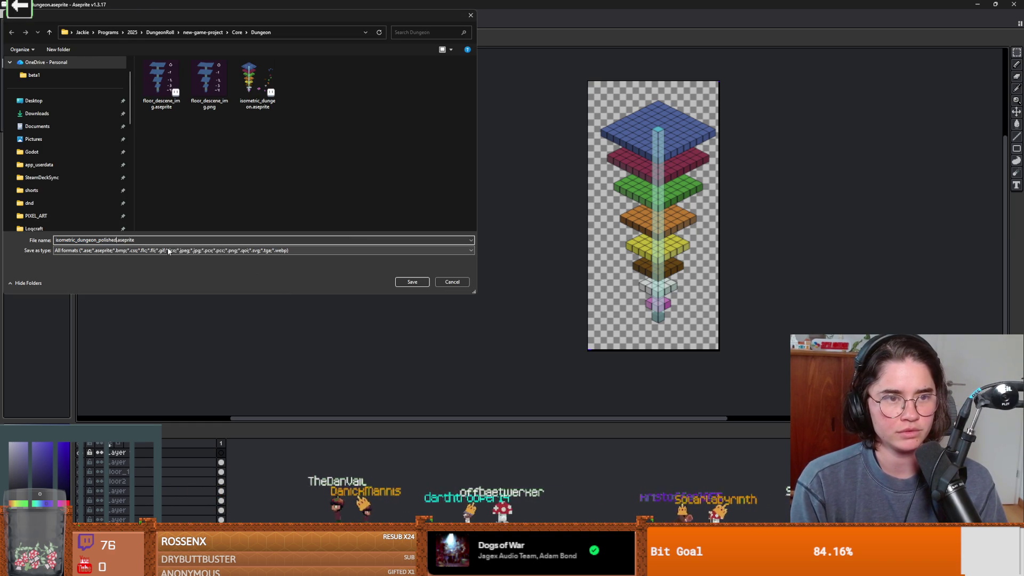
key("Return")
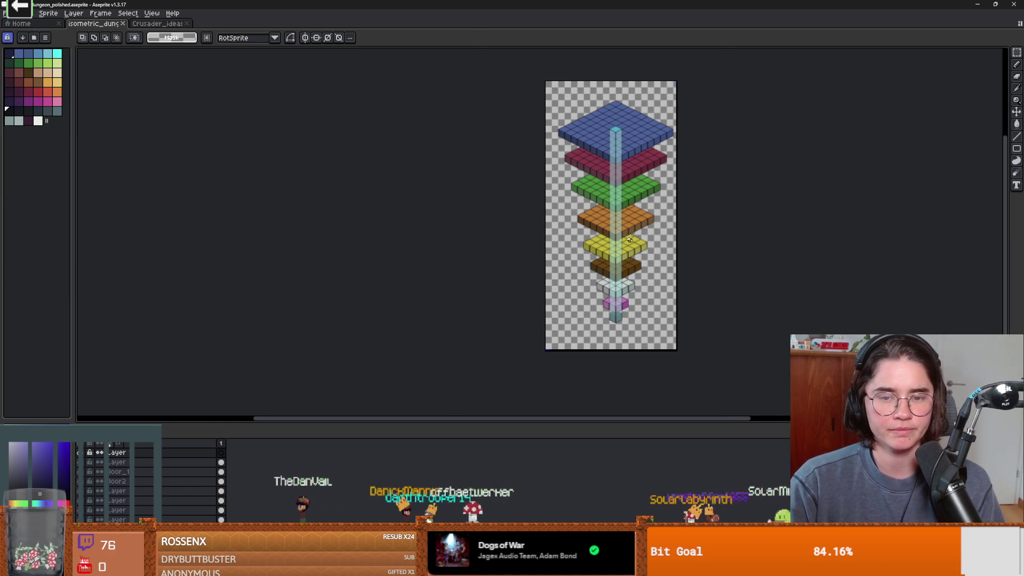
Narrow the canvas by trimming the empty margin off the left edge.
scroll(612, 241, "up", 2)
scroll(519, 234, "down", 2)
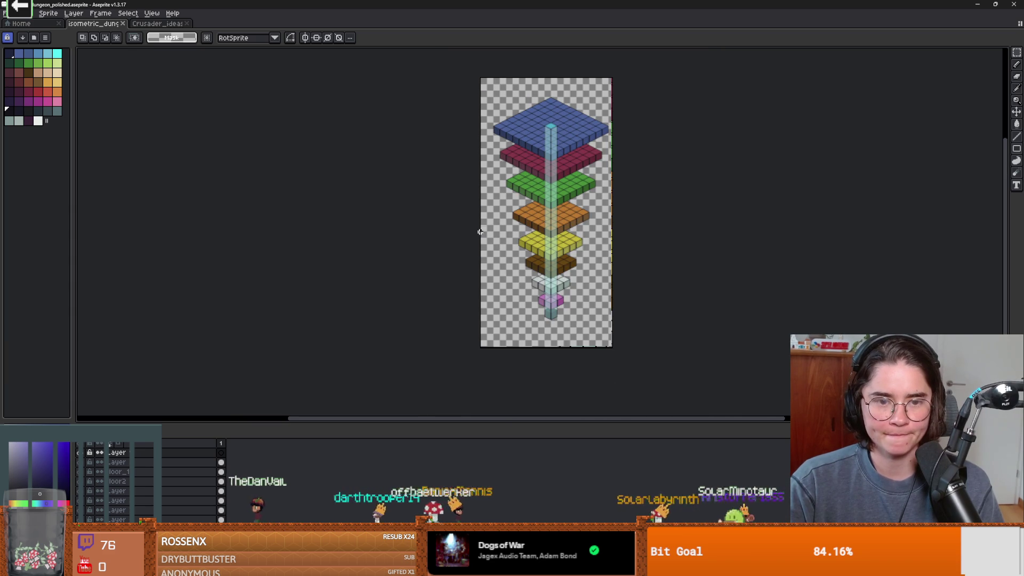
key("ctrl+alt+c")
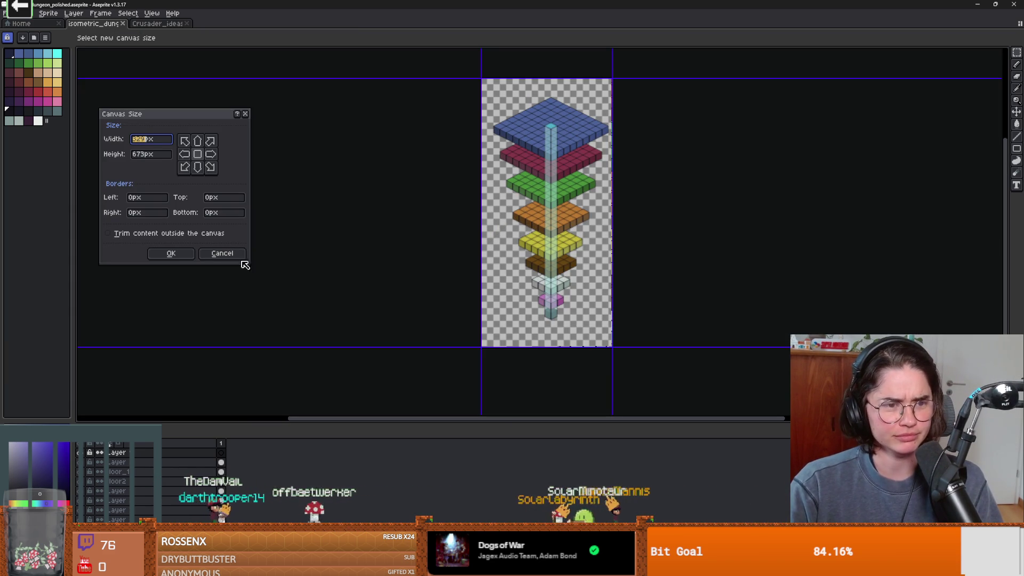
left_click_drag(482, 220, 490, 220)
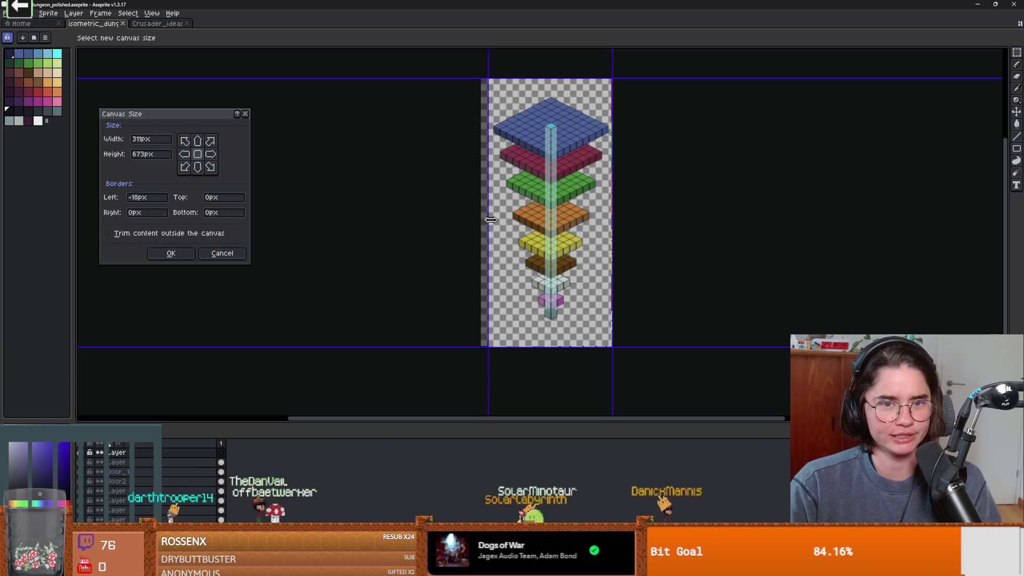
left_click(170, 254)
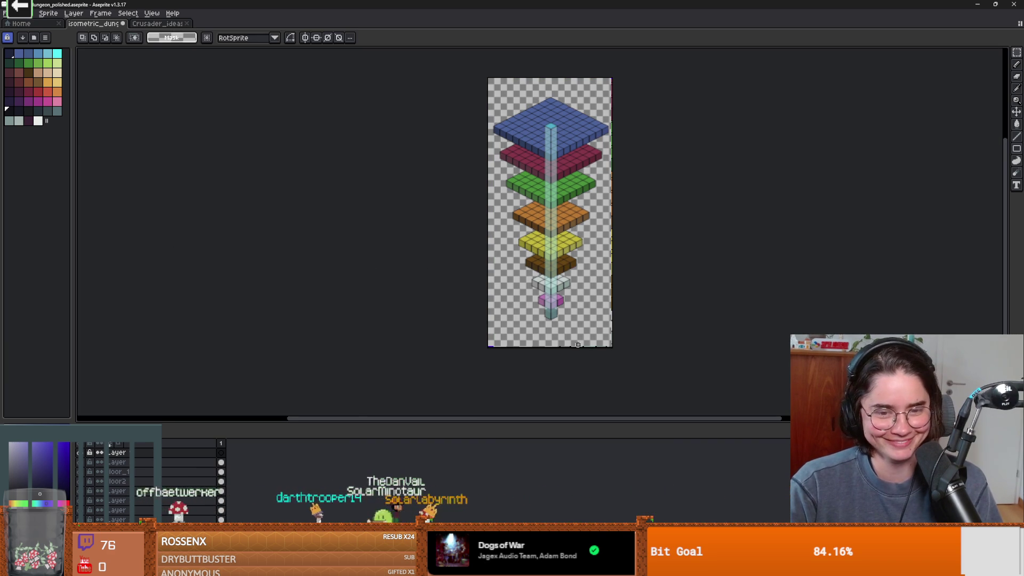
Trim the empty vertical margin so the canvas ends up 311×610 px.
key("ctrl+alt+c")
left_click_drag(571, 347, 571, 331)
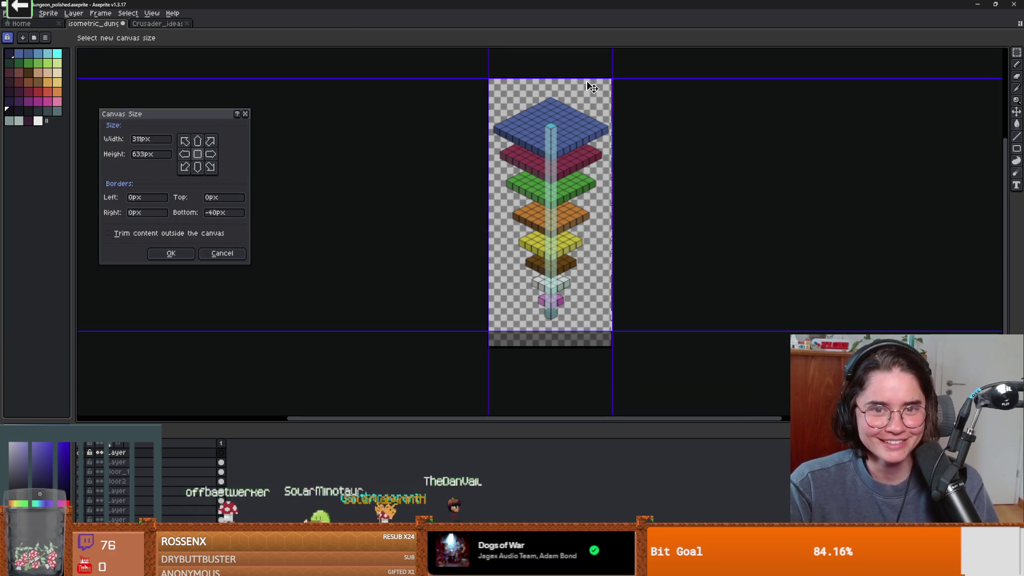
left_click(170, 254)
scroll(507, 267, "up", 1)
scroll(472, 199, "down", 1)
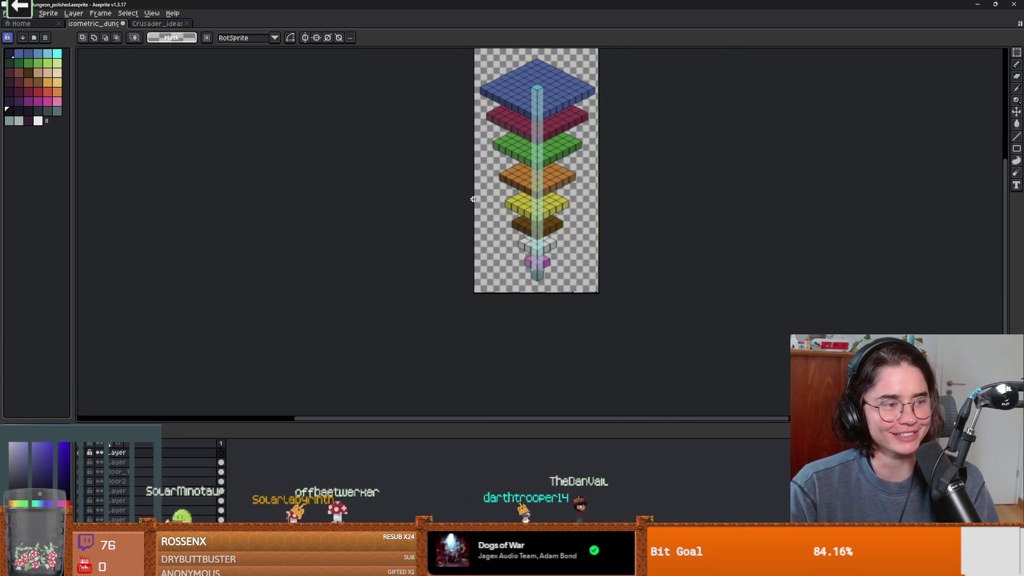
scroll(480, 224, "up", 2)
scroll(490, 253, "down", 2)
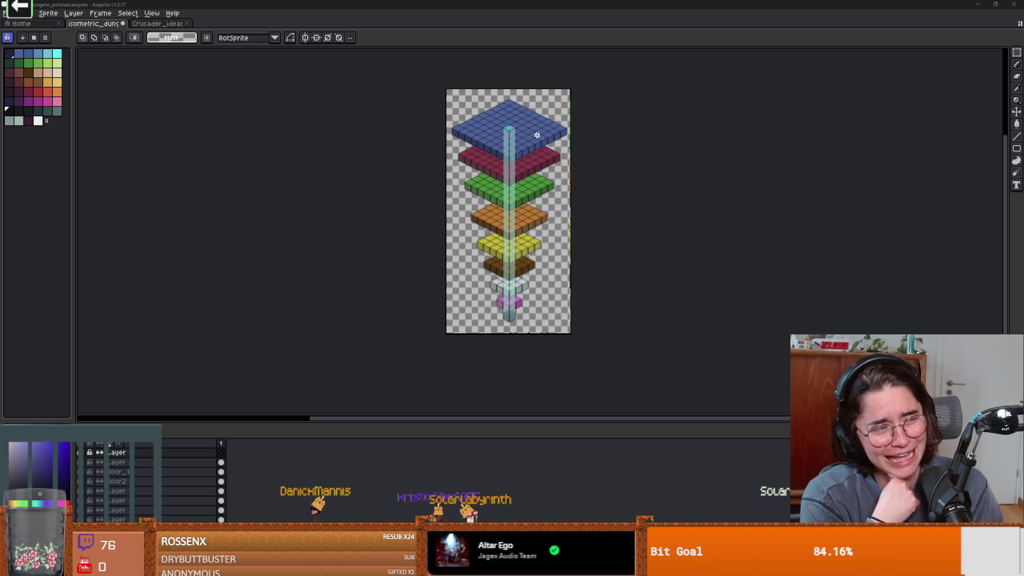
scroll(522, 120, "up", 1)
scroll(518, 202, "down", 1)
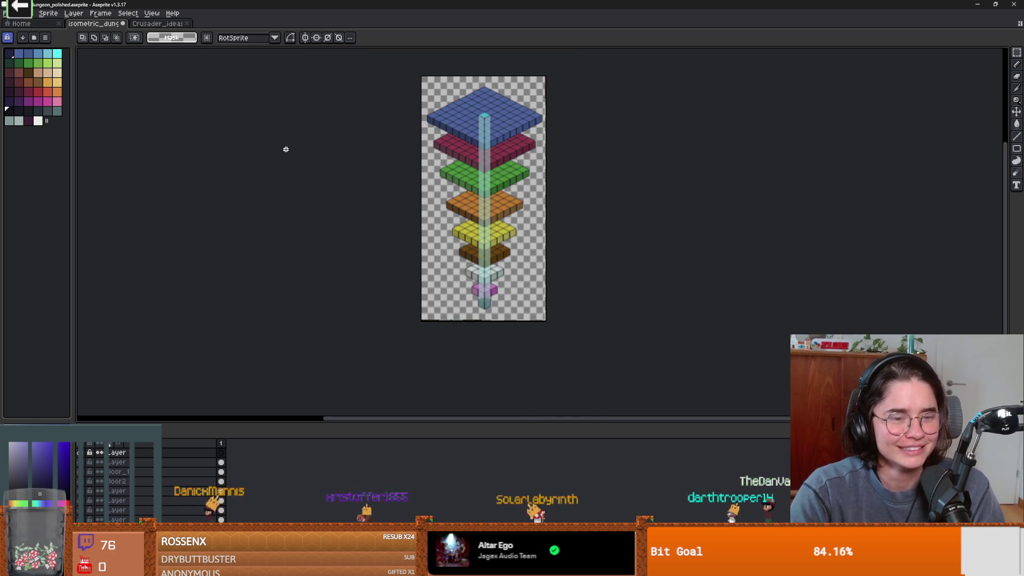
Save a flattened copy as isometric_dungeon_polished.png, accepting that layers are dropped.
left_click(7, 13)
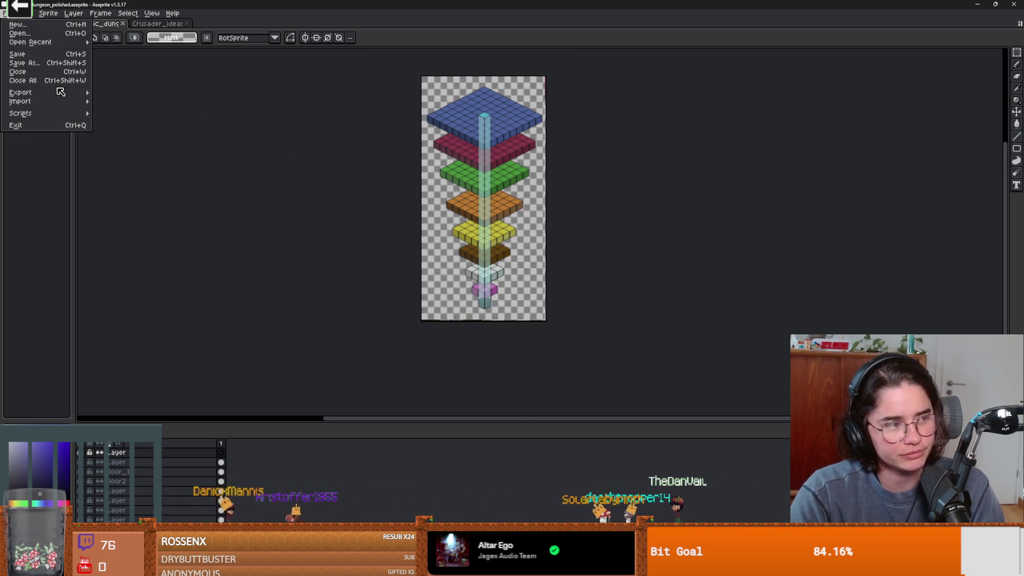
mouse_move(61, 92)
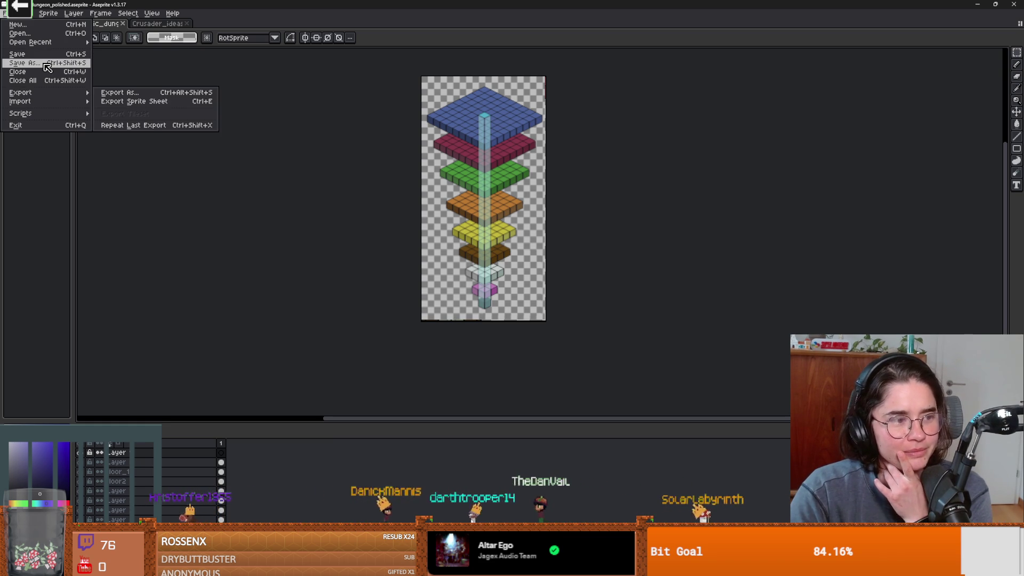
left_click(47, 63)
left_click(176, 250)
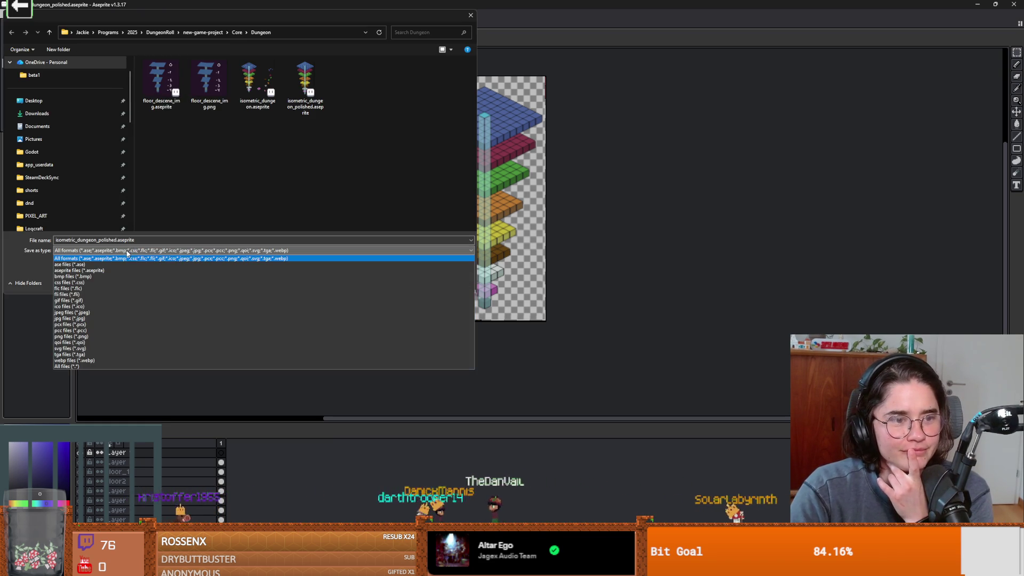
left_click(99, 336)
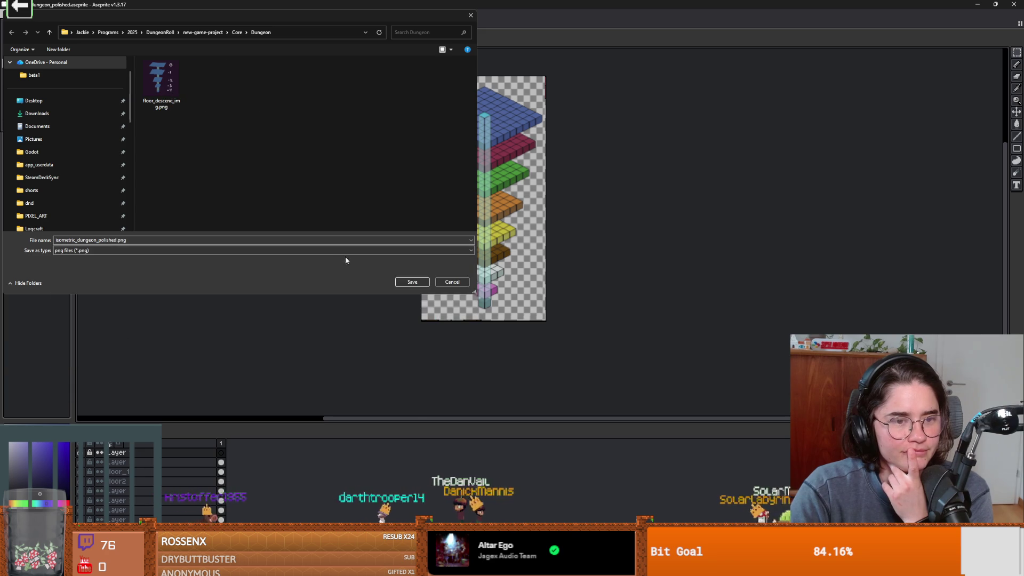
left_click(412, 282)
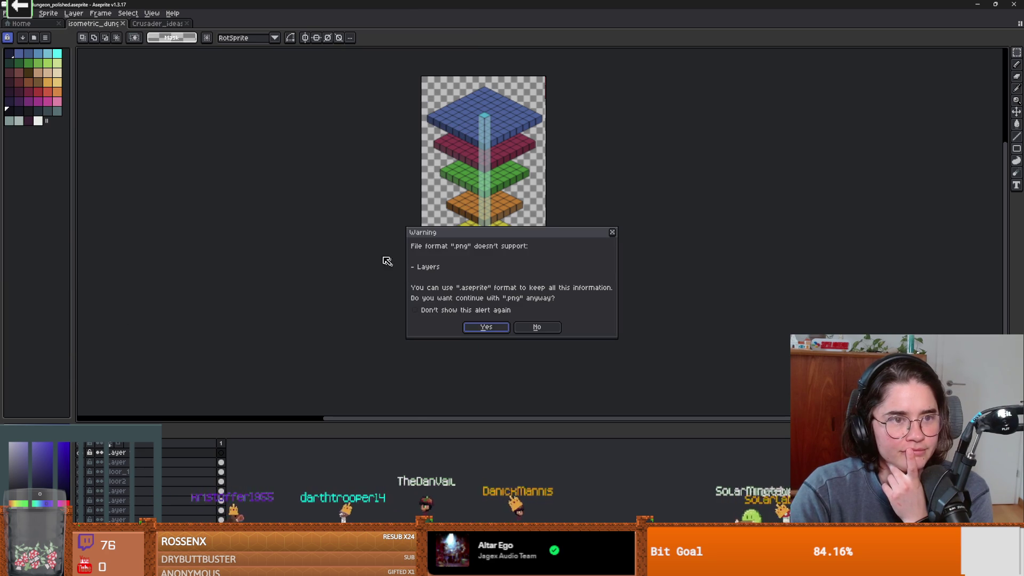
left_click(479, 322)
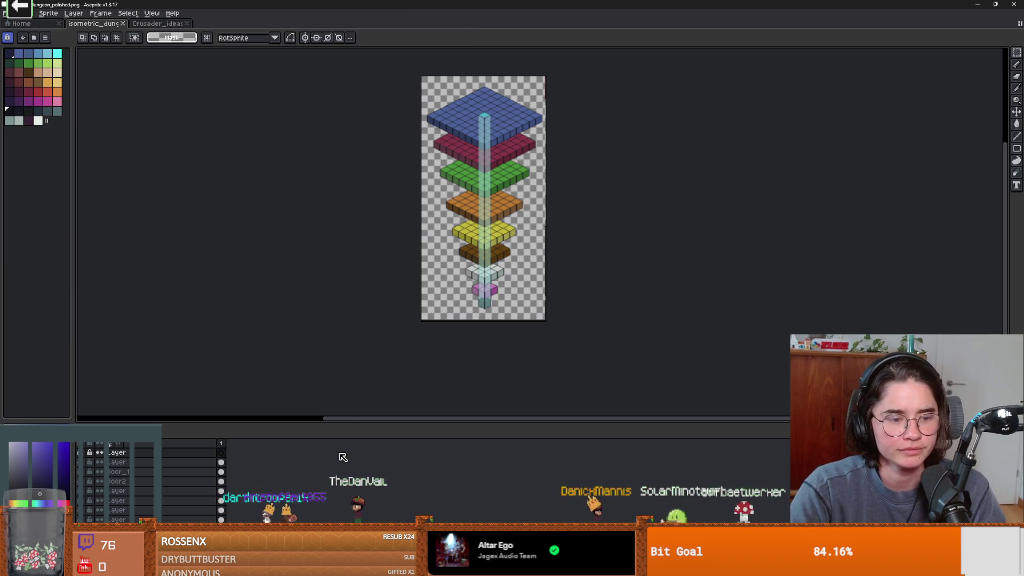
From the Crusader_ideas sheet, create a new 52×38 px sprite and paste the crusader in.
left_click(168, 24)
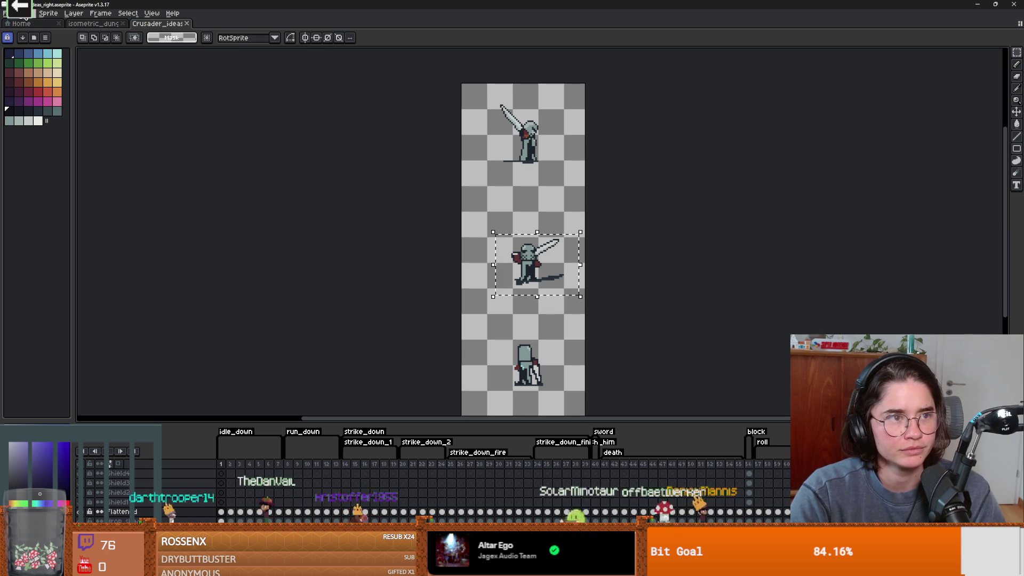
left_click(5, 13)
left_click(15, 25)
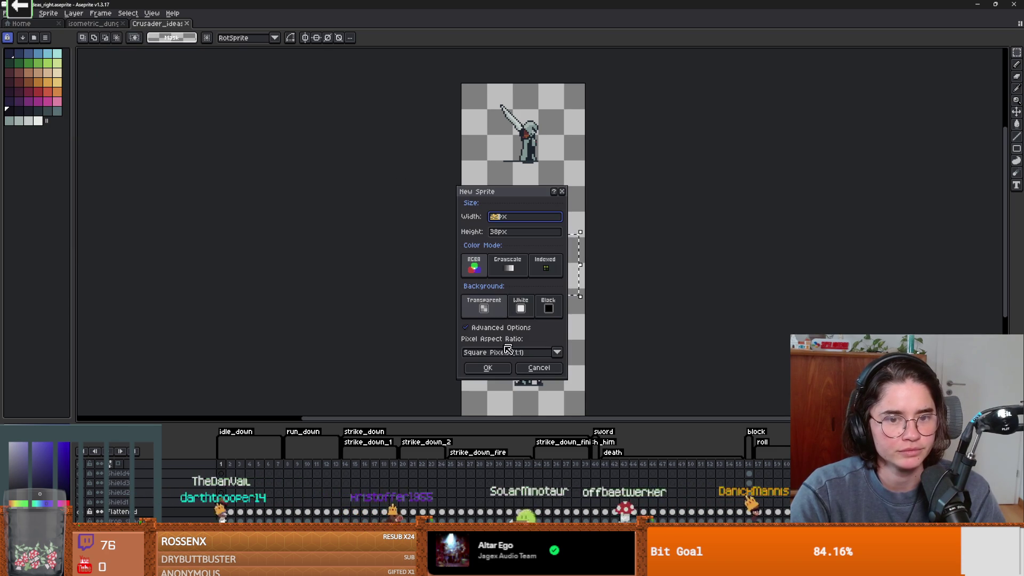
key("Return")
key("ctrl+v")
scroll(555, 263, "up", 3)
Save the new sprite as the crusader .aseprite file, entering 'crusader_image' as the name.
left_click(5, 13)
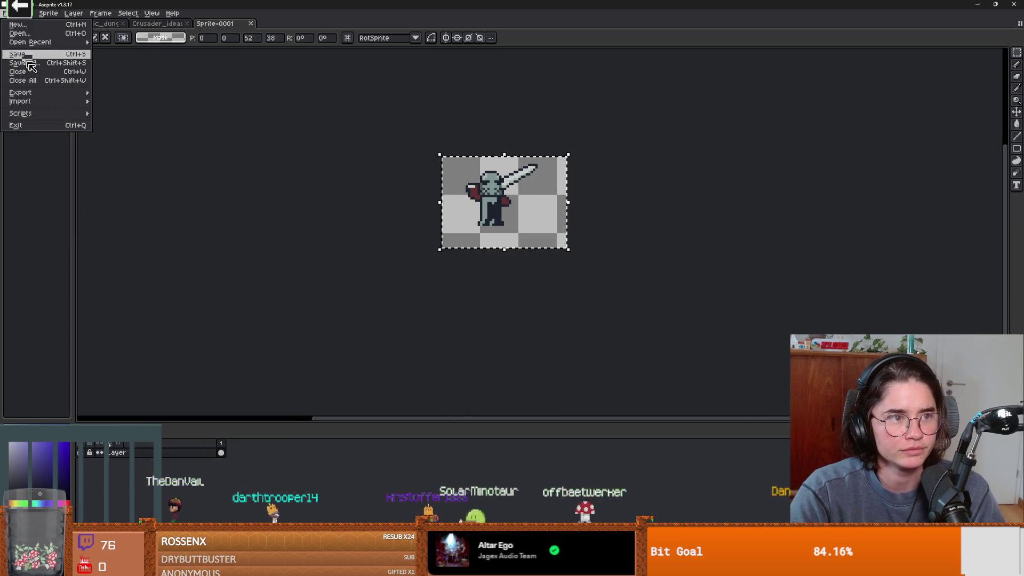
left_click(29, 63)
type("crusader_image")
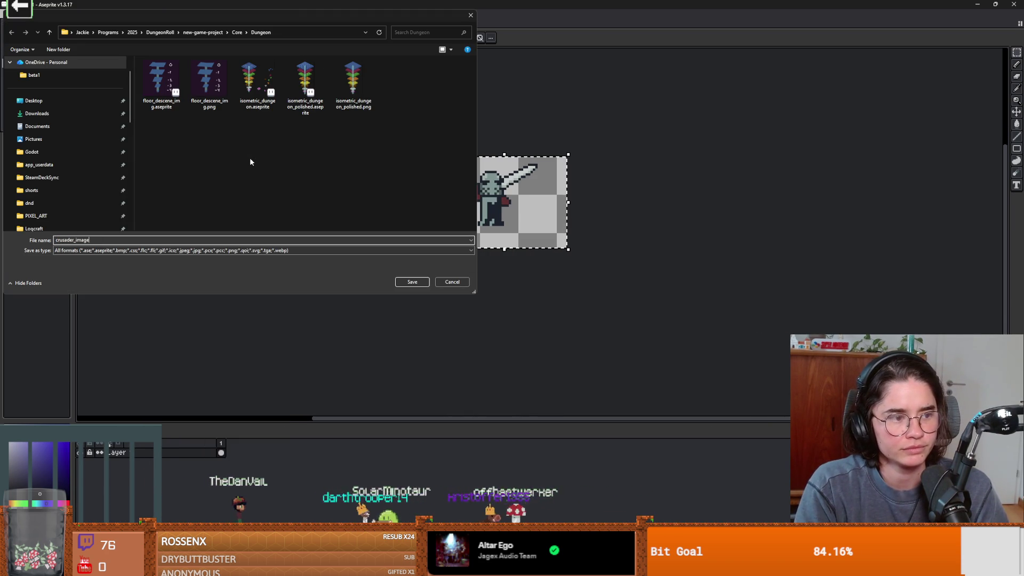
key("Return")
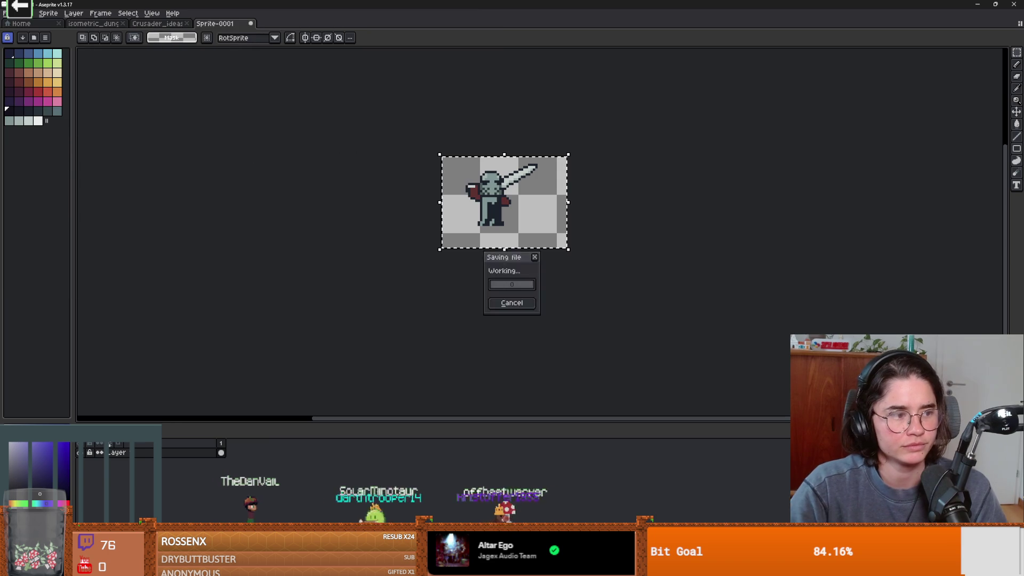
In Godot, bring the TilemapArena scene with its arena dungeon room into the 2D editor.
key("alt+Tab")
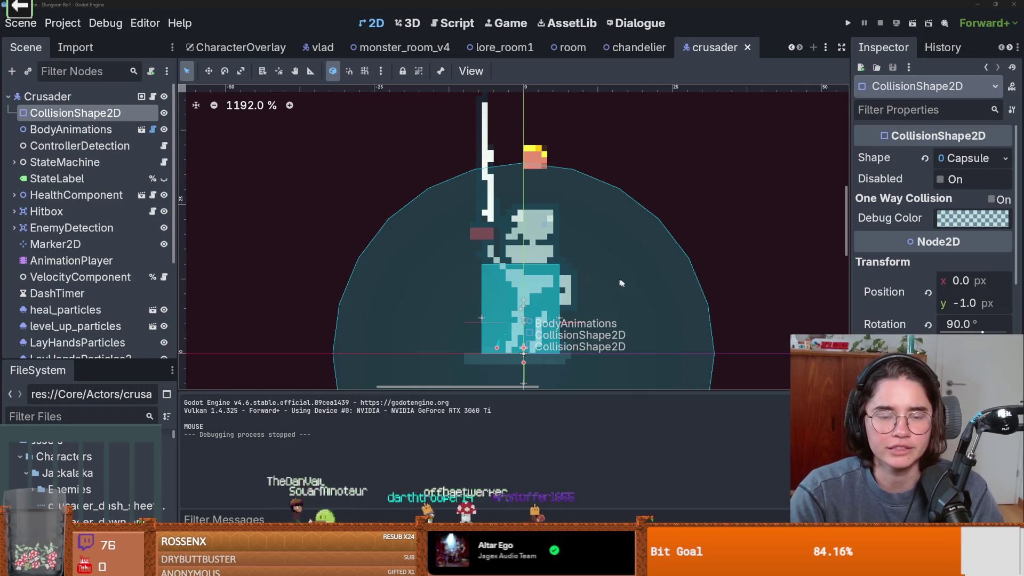
scroll(291, 203, "down", 1)
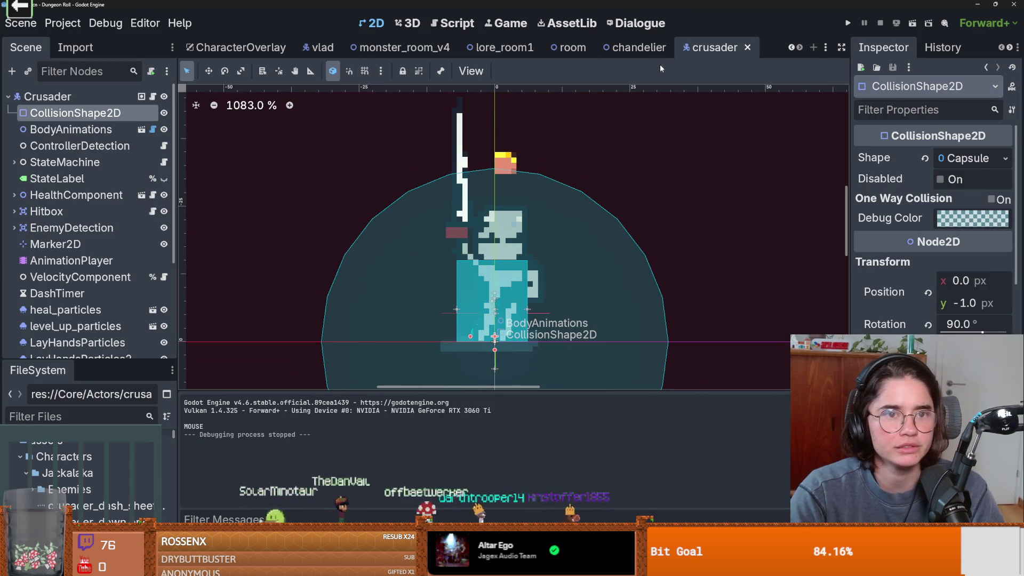
left_click(792, 49)
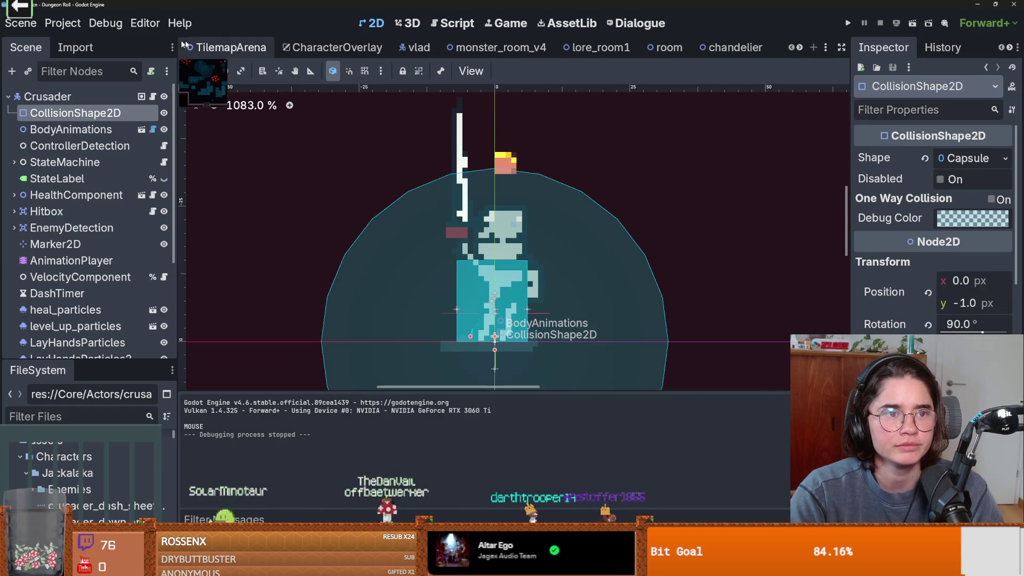
left_click(227, 47)
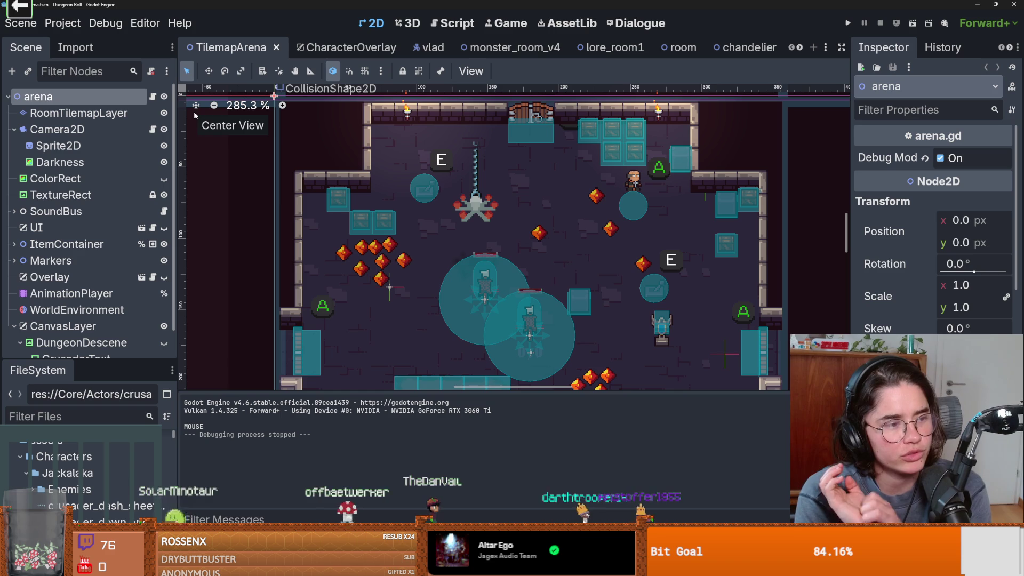
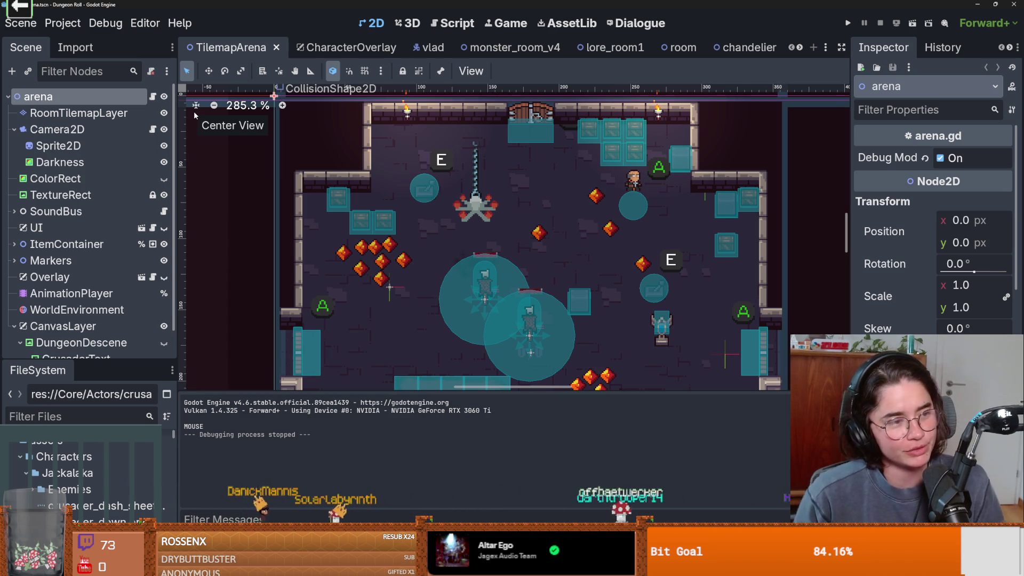
Pan the arena view slightly down and enlarge the Scene tree panel.
scroll(461, 191, "down", 7)
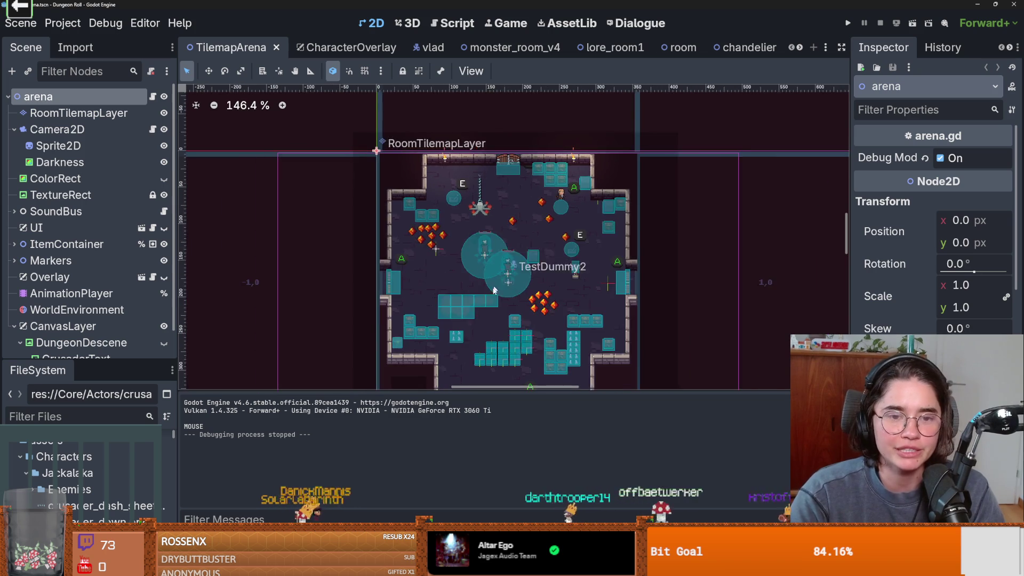
left_click_drag(462, 191, 465, 230)
scroll(463, 235, "up", 1)
scroll(444, 223, "down", 1)
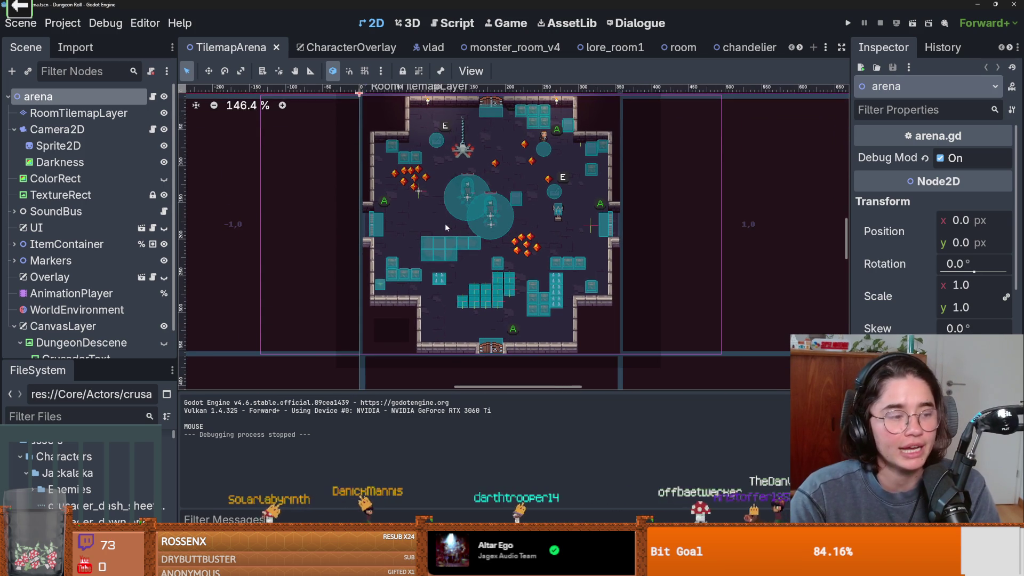
scroll(390, 222, "up", 1)
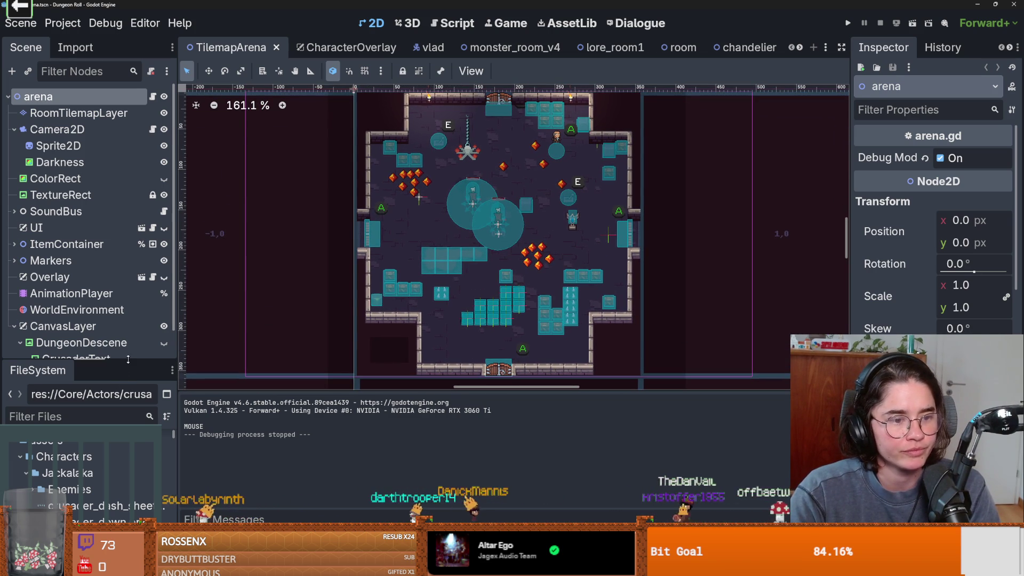
left_click_drag(128, 359, 128, 472)
Collapse DungeonDescene and turn on its visibility to reveal the 0 to -4 depth diagram.
left_click(20, 343)
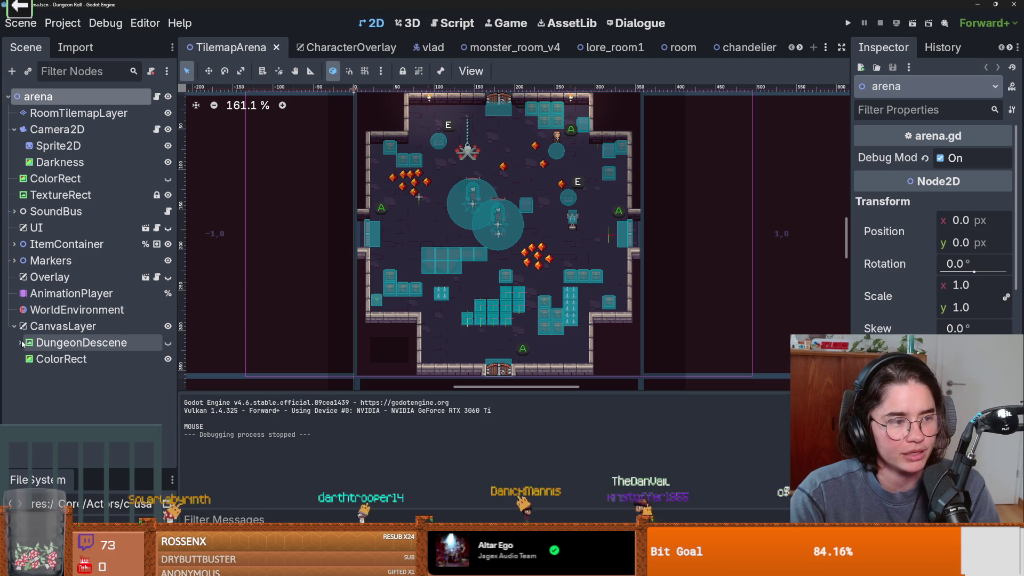
left_click(20, 343)
left_click(20, 343)
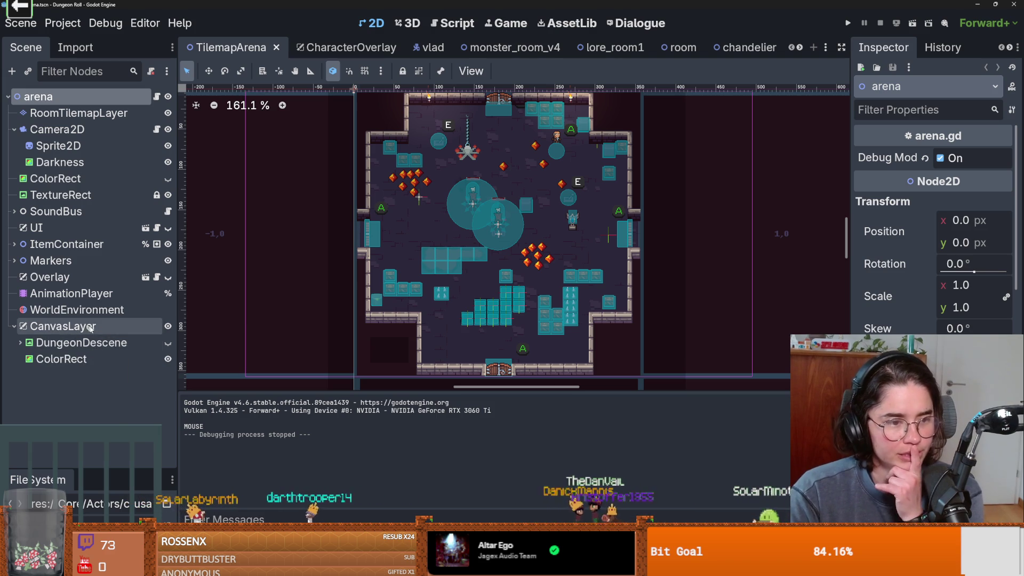
scroll(320, 251, "right", 1)
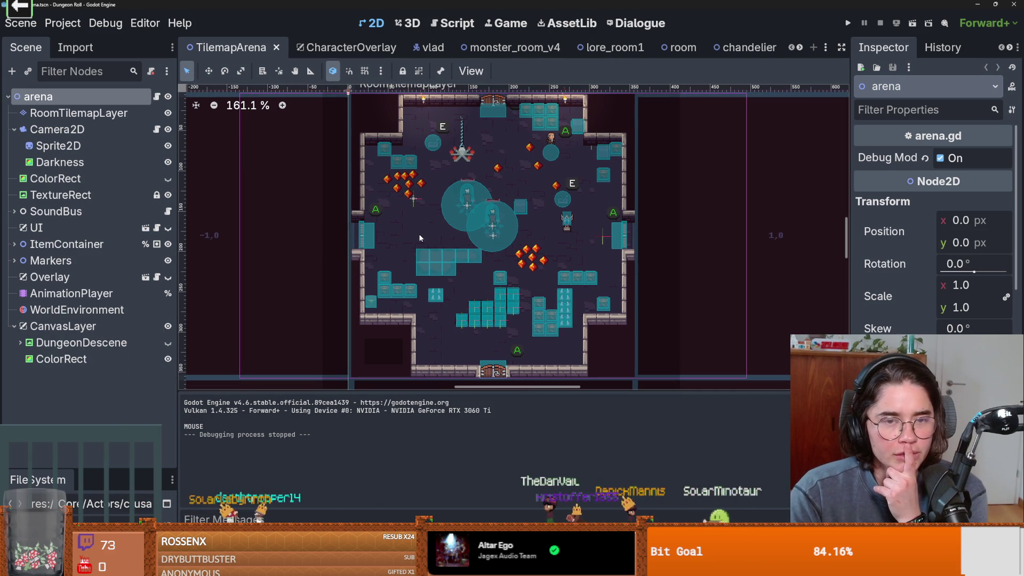
left_click(167, 342)
scroll(496, 195, "down", 2)
scroll(496, 195, "down", 1)
scroll(426, 234, "right", 3)
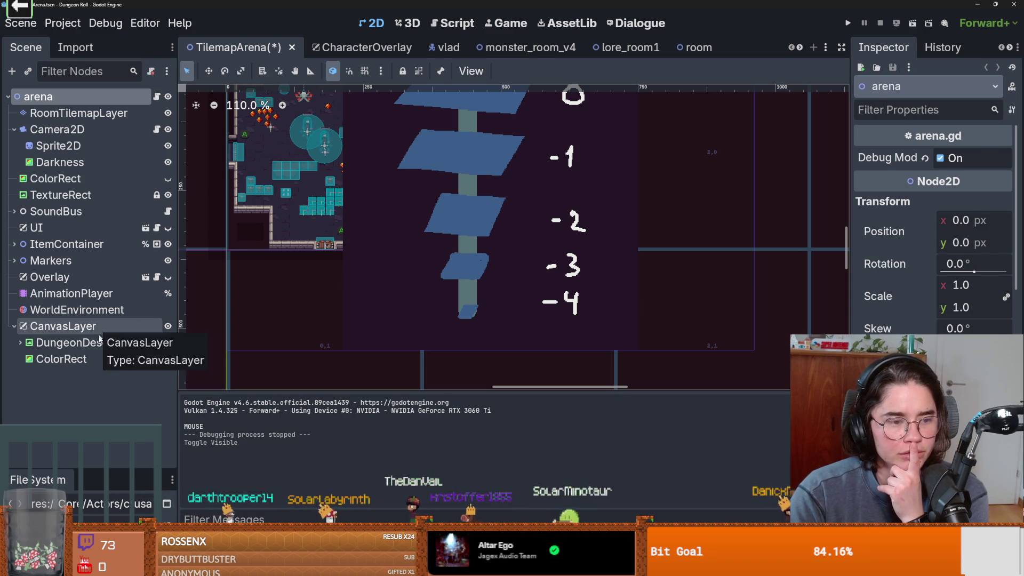
Quick Load isometric_dungeon_polished.png as DungeonDescene's texture, then select CrusaderText.
left_click(617, 299)
left_click(997, 168)
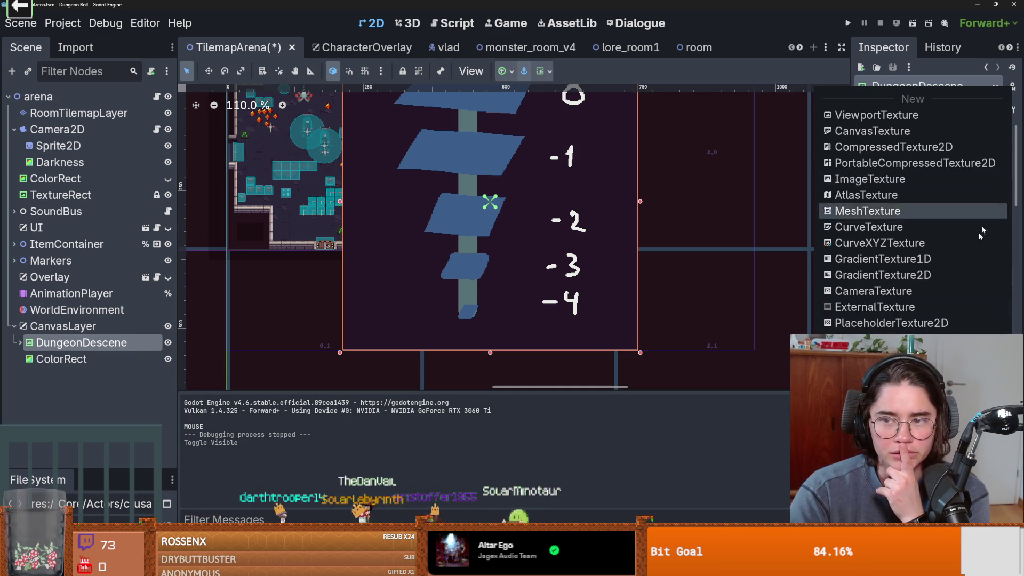
left_click(879, 368)
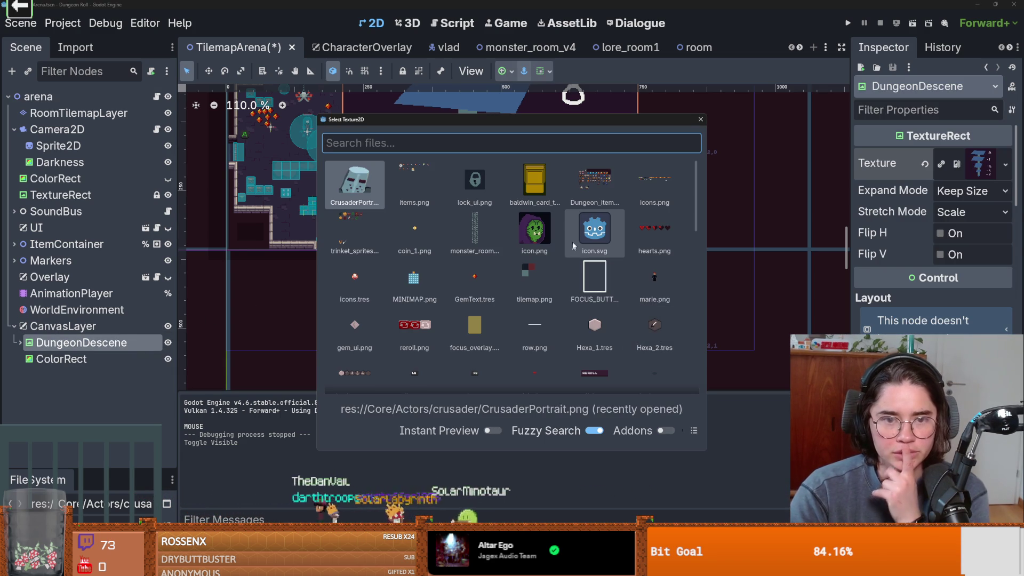
type("d")
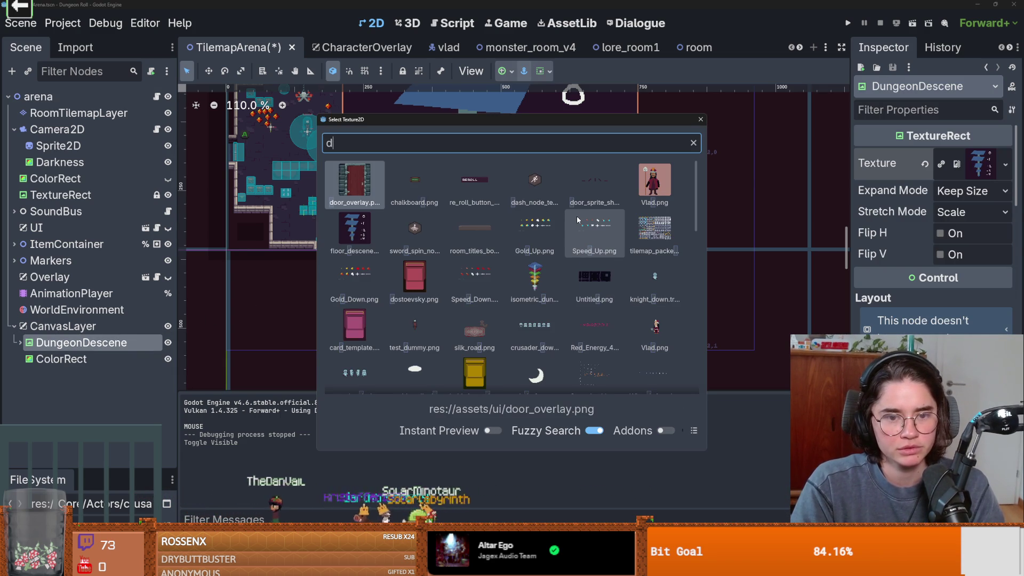
type("ungeon")
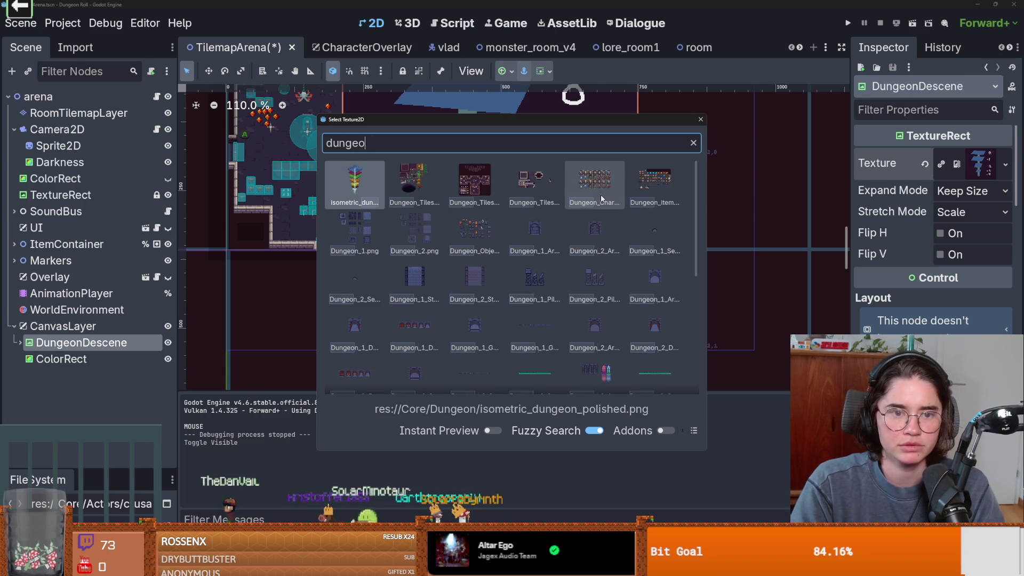
key("Return")
scroll(527, 220, "down", 3)
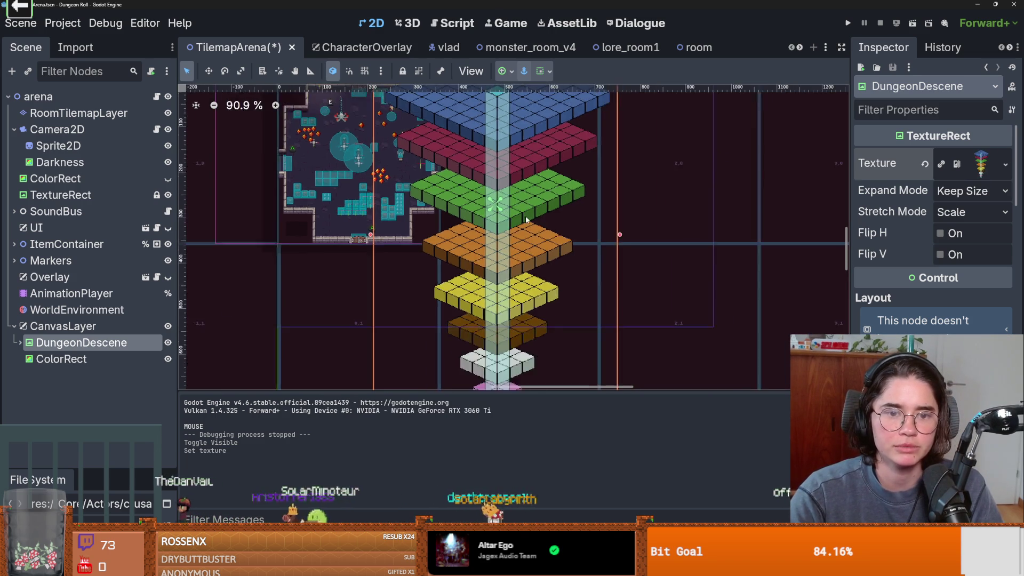
scroll(544, 190, "down", 3)
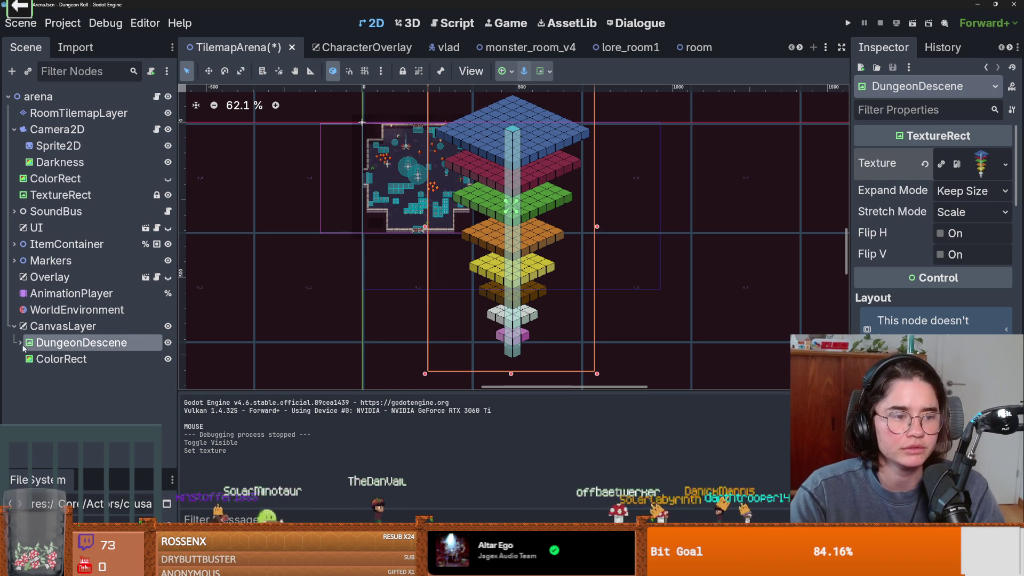
key("ctrl+v")
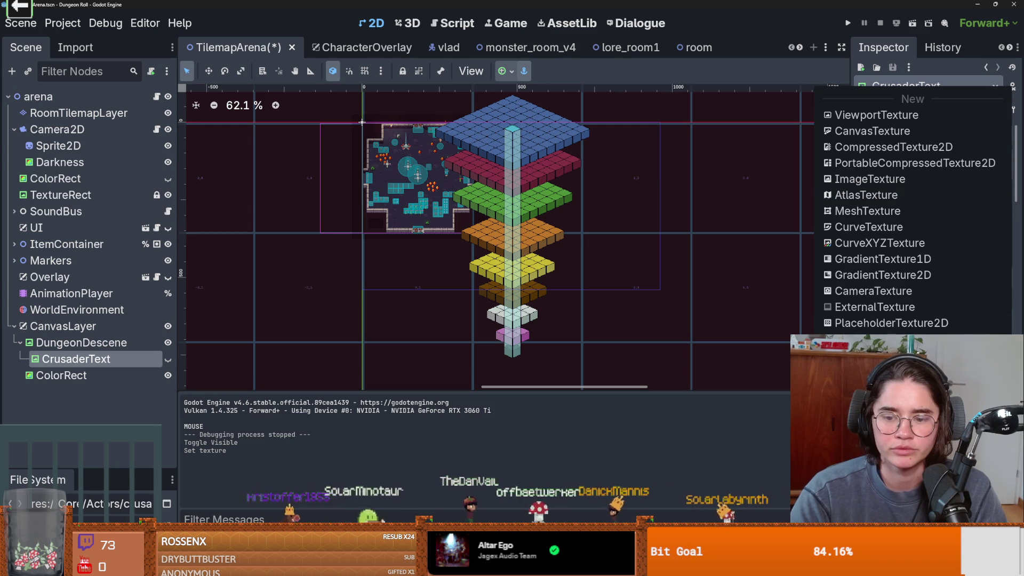
Search Quick Load for a 'crusader_' texture for CrusaderText, cancel it, and enlarge the FileSystem panel.
left_click(864, 418)
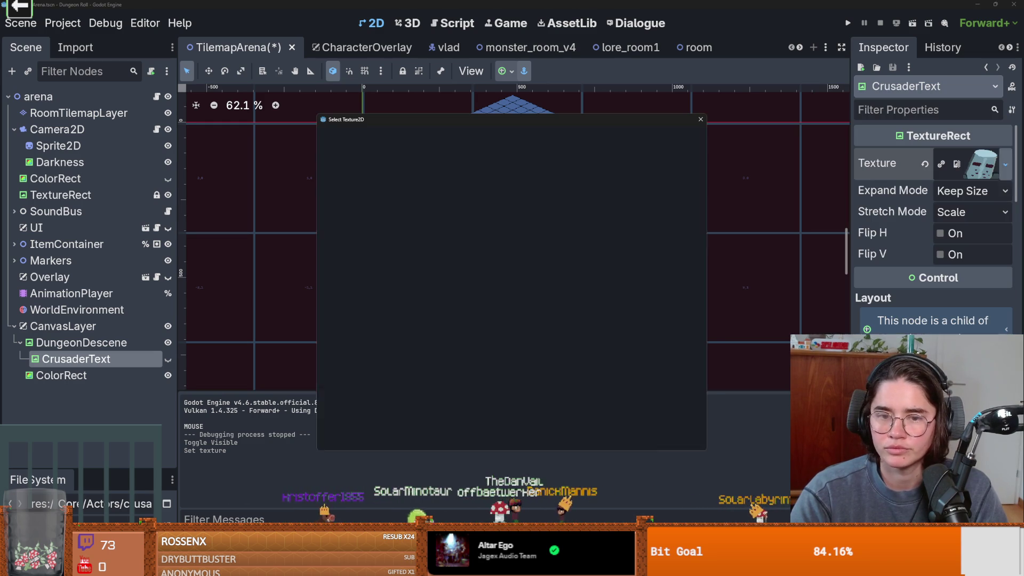
type("crusader_im")
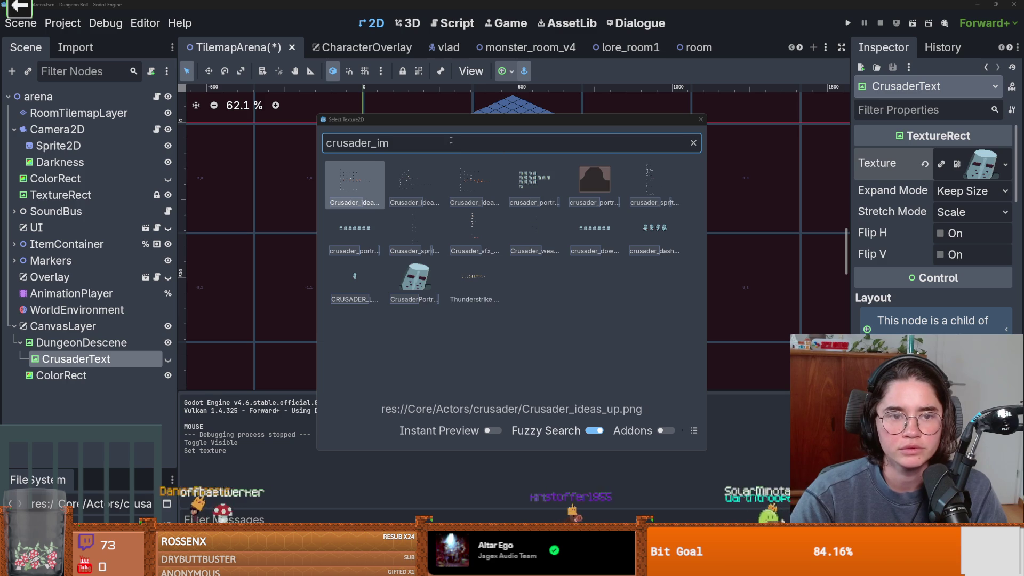
type("cr")
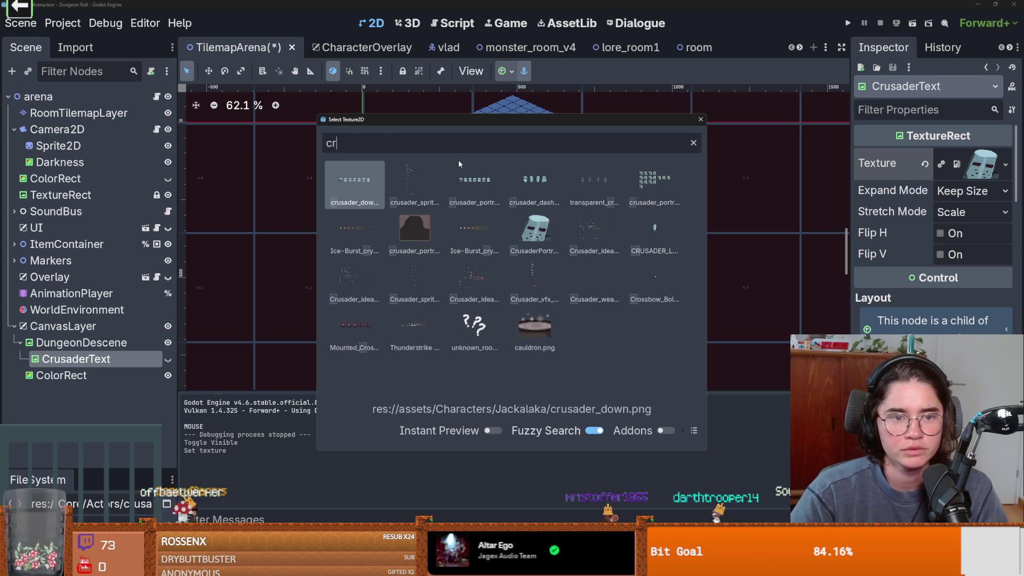
type("usader_")
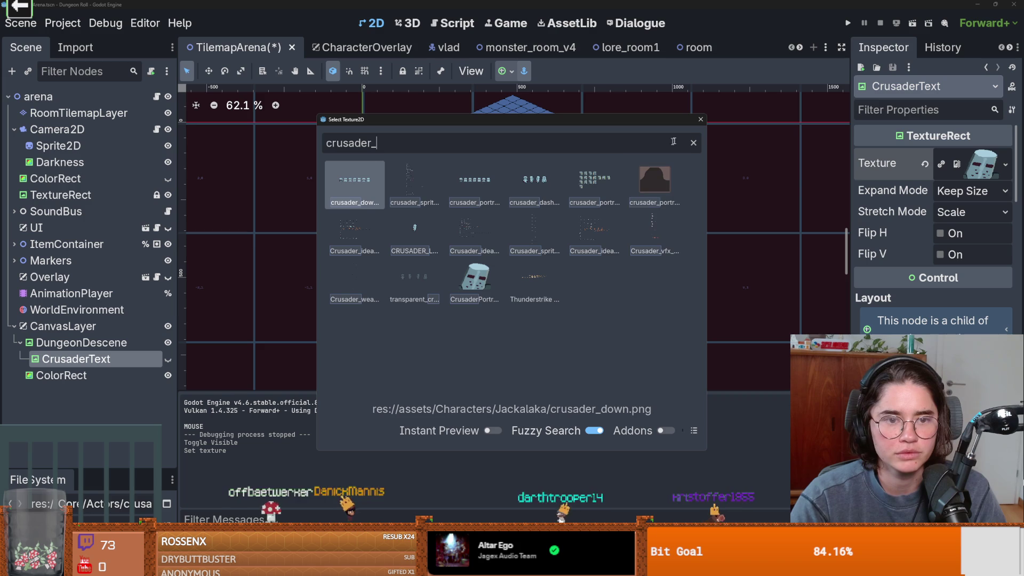
left_click(699, 121)
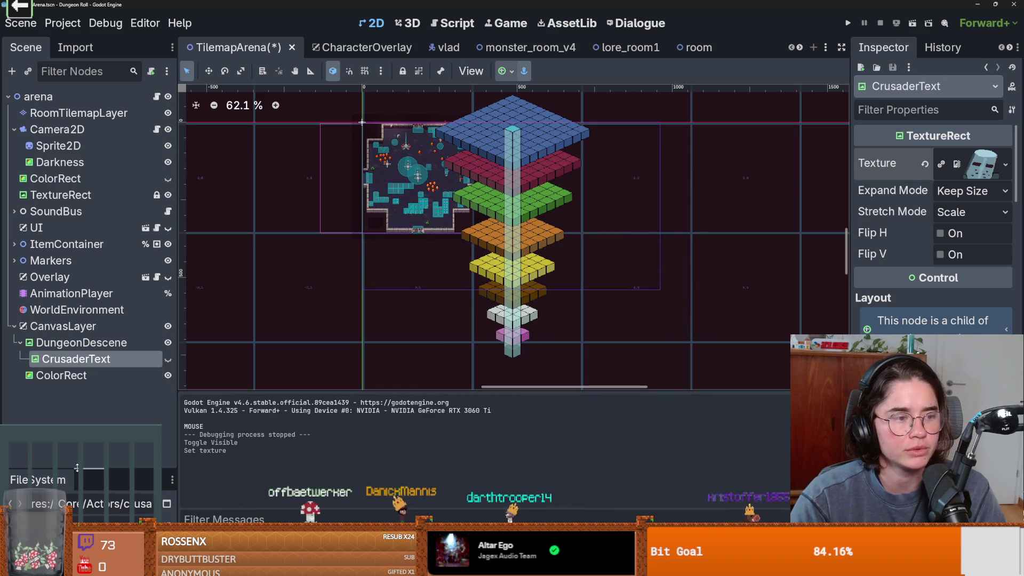
left_click_drag(77, 468, 77, 299)
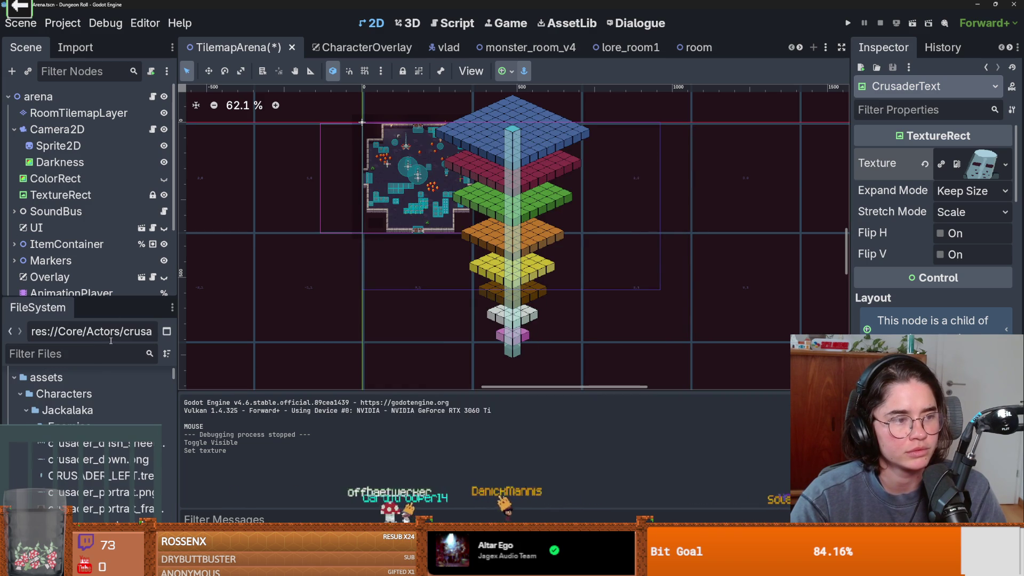
Filter files by 'crusader' and drag crusader_image.png onto CrusaderText's Texture slot.
left_click(86, 360)
type("crusader")
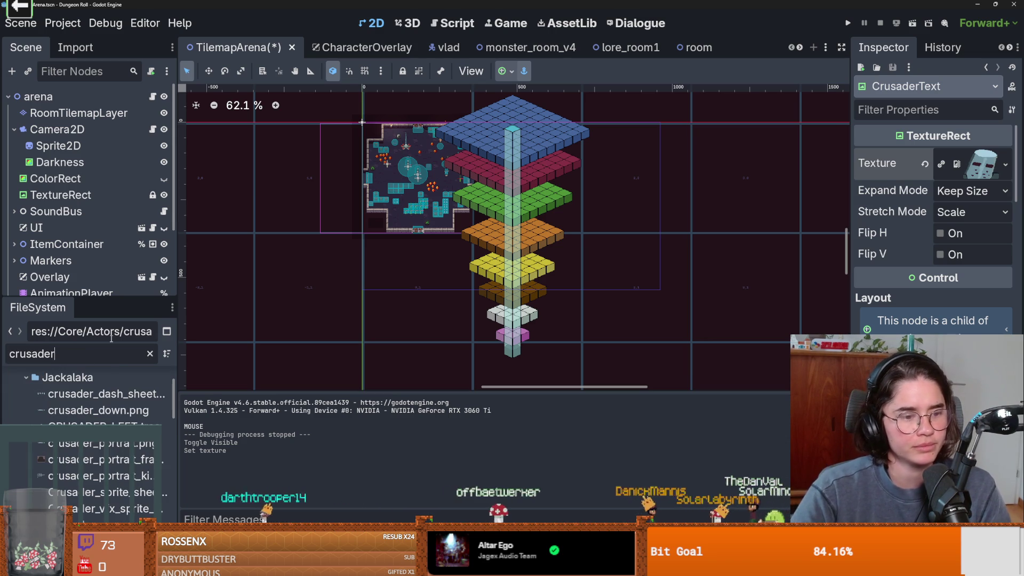
scroll(118, 483, "down", 5)
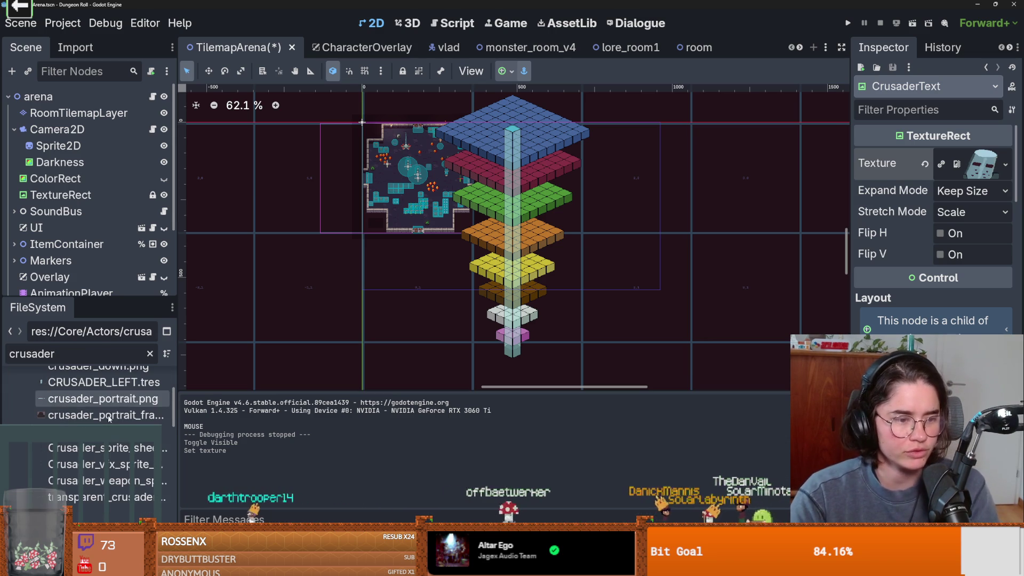
scroll(118, 483, "down", 8)
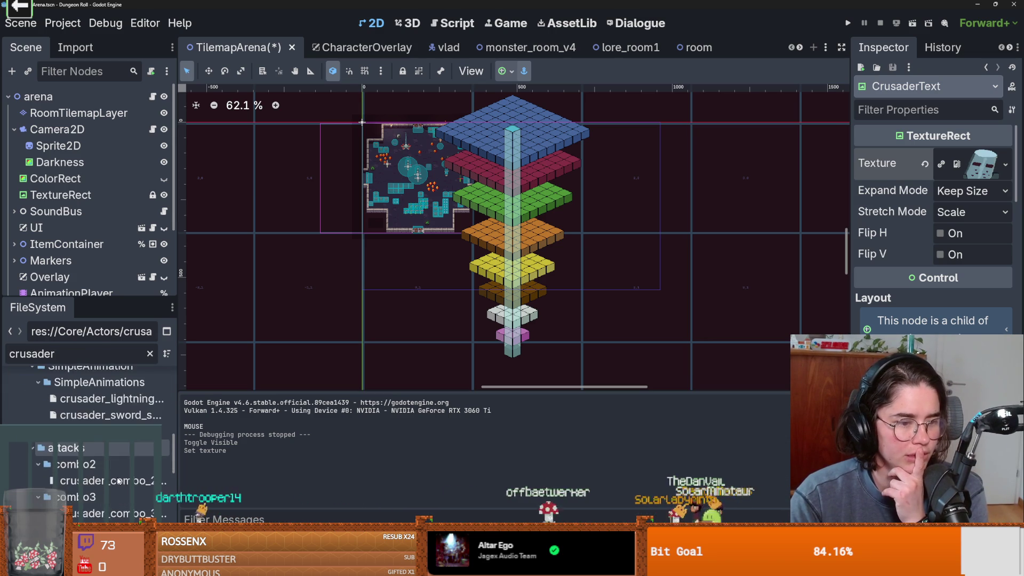
scroll(117, 482, "up", 3)
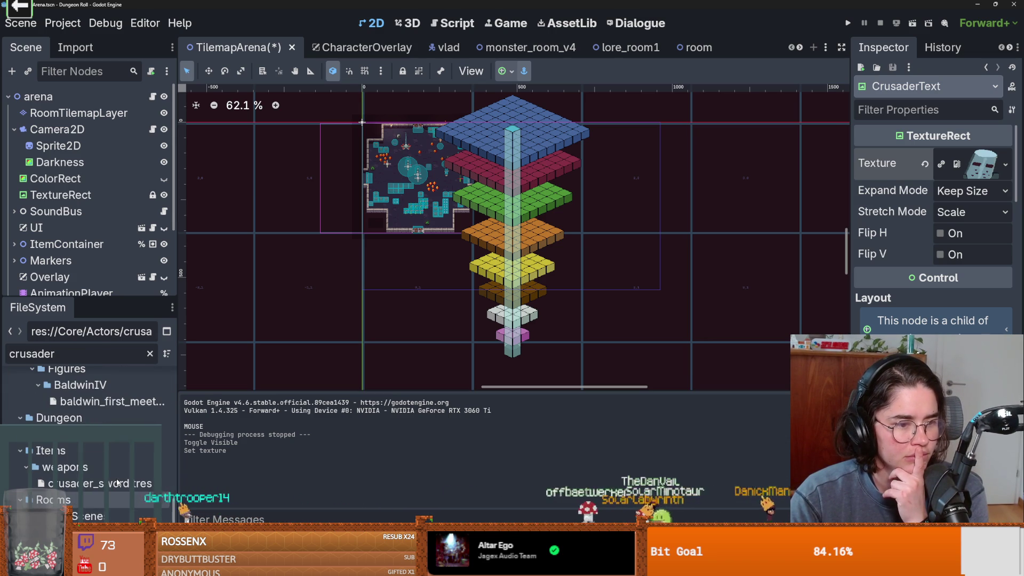
left_click_drag(116, 483, 976, 163)
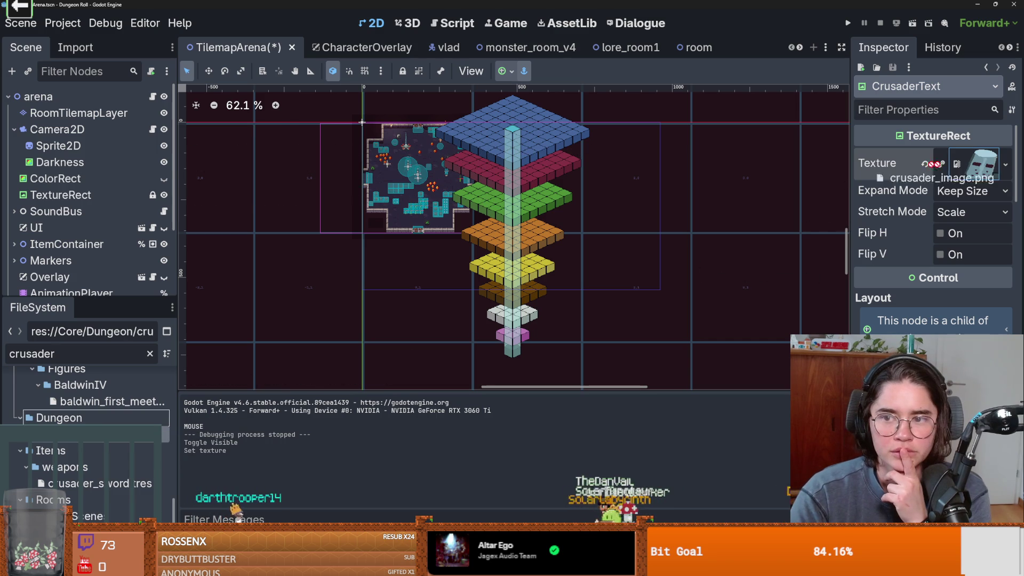
Make CrusaderText visible, undo an accidental ColorRect move, and save the scene.
scroll(500, 144, "up", 4)
scroll(650, 201, "down", 2)
scroll(608, 229, "down", 2)
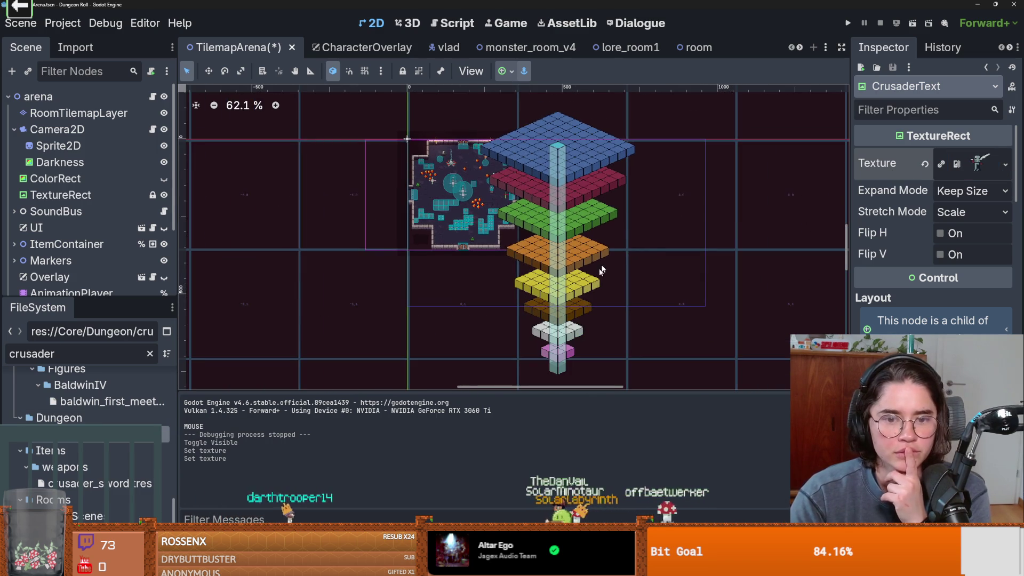
scroll(96, 288, "down", 3)
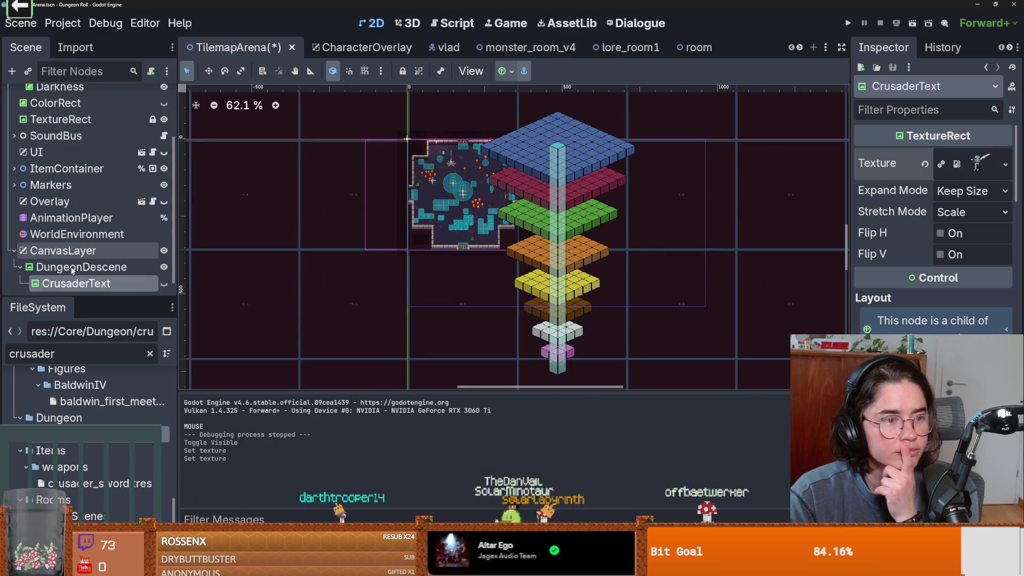
left_click(164, 266)
scroll(458, 149, "up", 6)
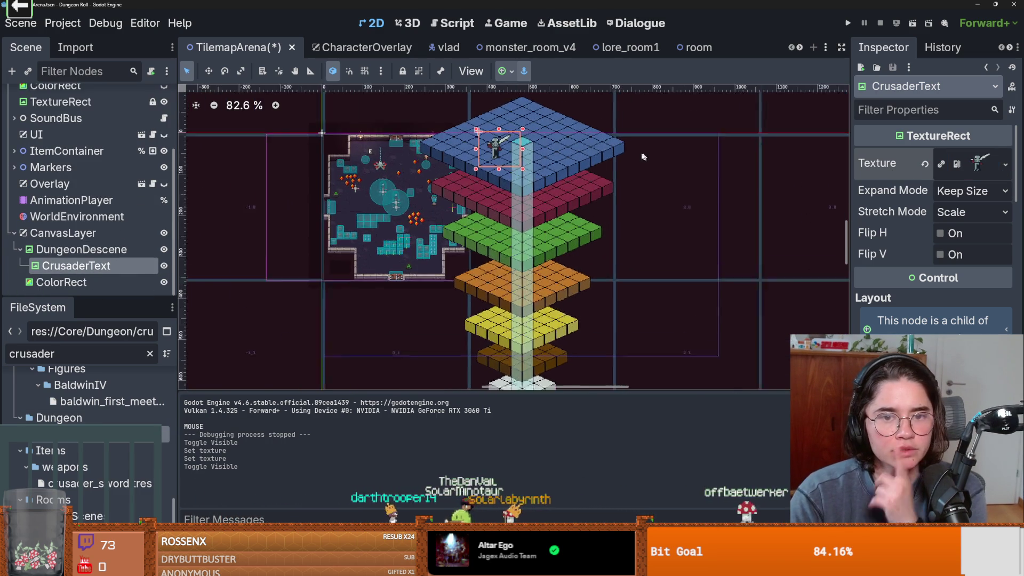
left_click_drag(457, 149, 493, 147)
key("ctrl+z")
key("ctrl+s")
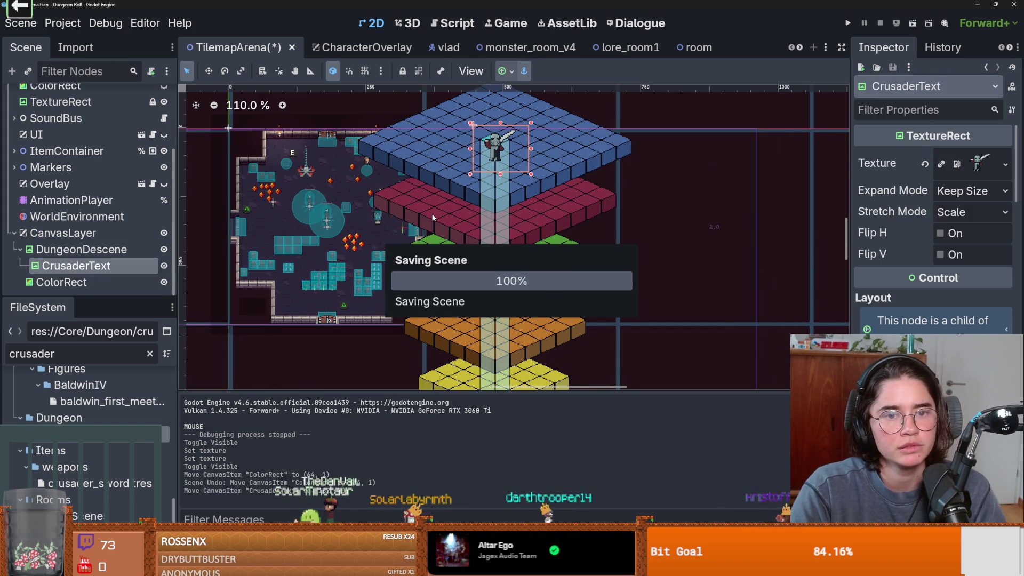
Select the AnimationPlayer node and enlarge the animation timeline panel.
scroll(432, 215, "down", 3)
scroll(432, 214, "up", 2)
left_click(74, 201)
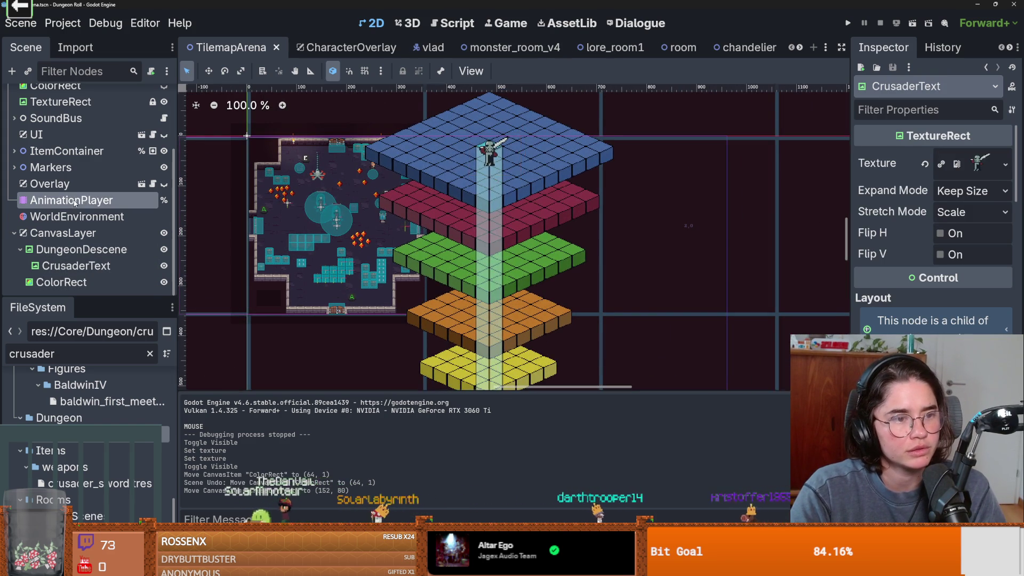
left_click_drag(500, 395, 502, 223)
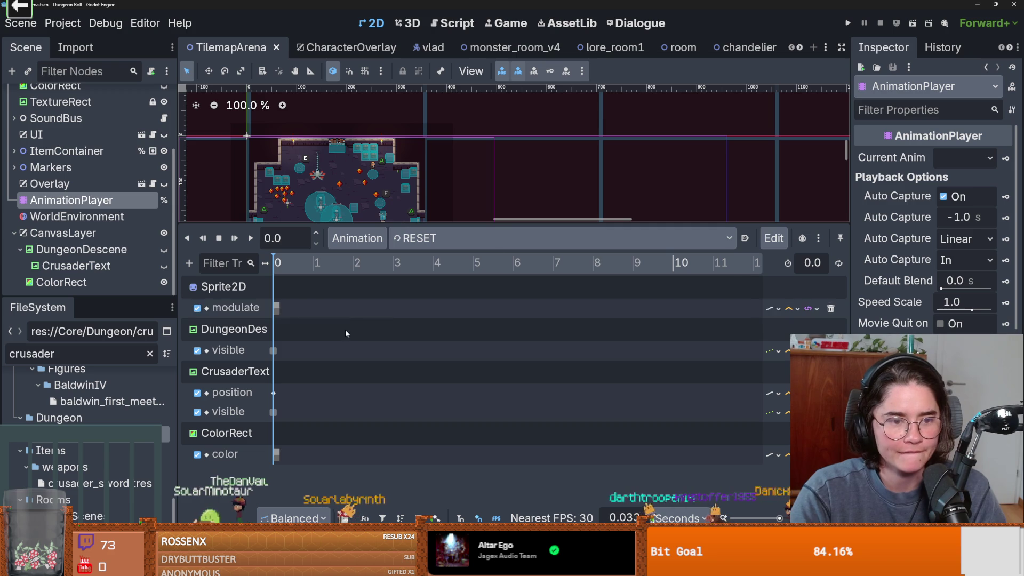
Choose the to_floor_2 animation, play it, and pause it partway through.
left_click(469, 238)
key("Down")
key("Down")
key("Return")
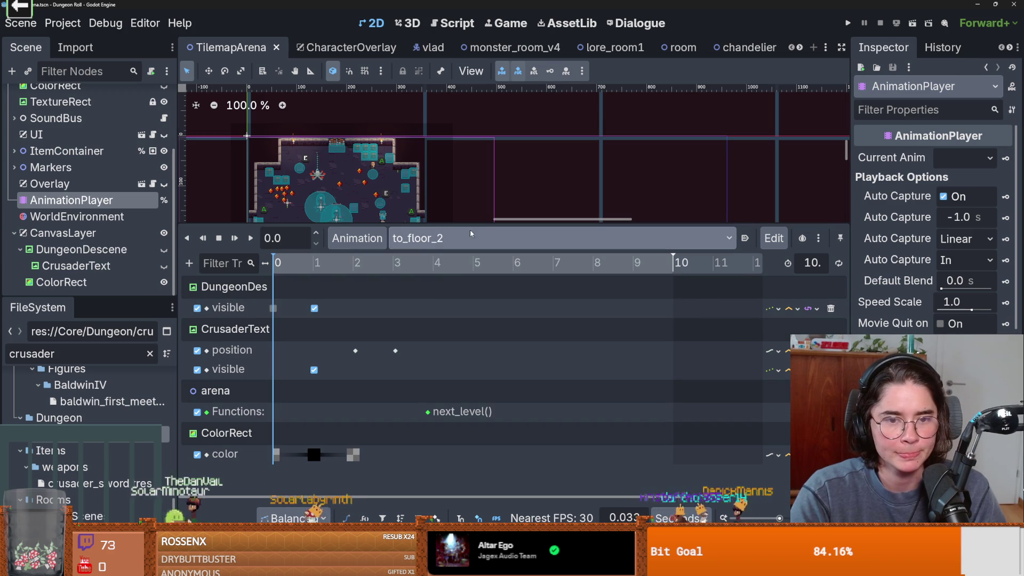
left_click_drag(471, 225, 504, 322)
scroll(503, 278, "down", 5)
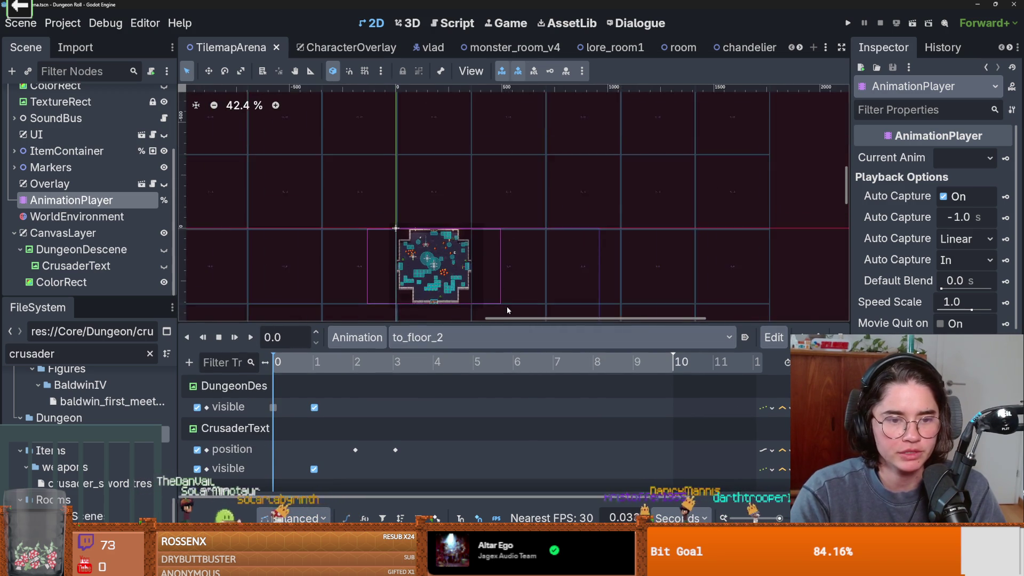
scroll(506, 310, "down", 3)
key("shift+d")
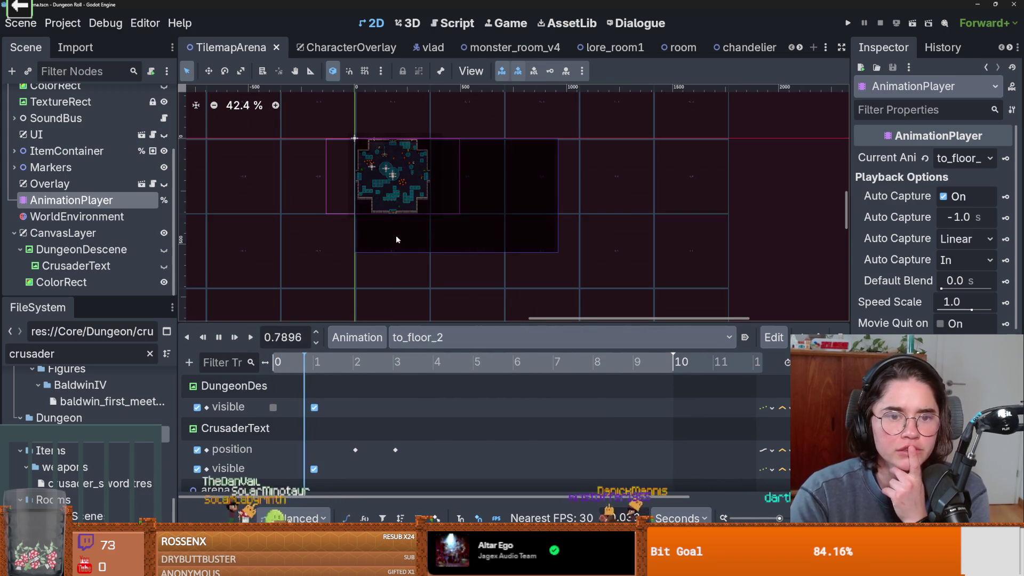
scroll(397, 234, "down", 1)
scroll(399, 224, "up", 3)
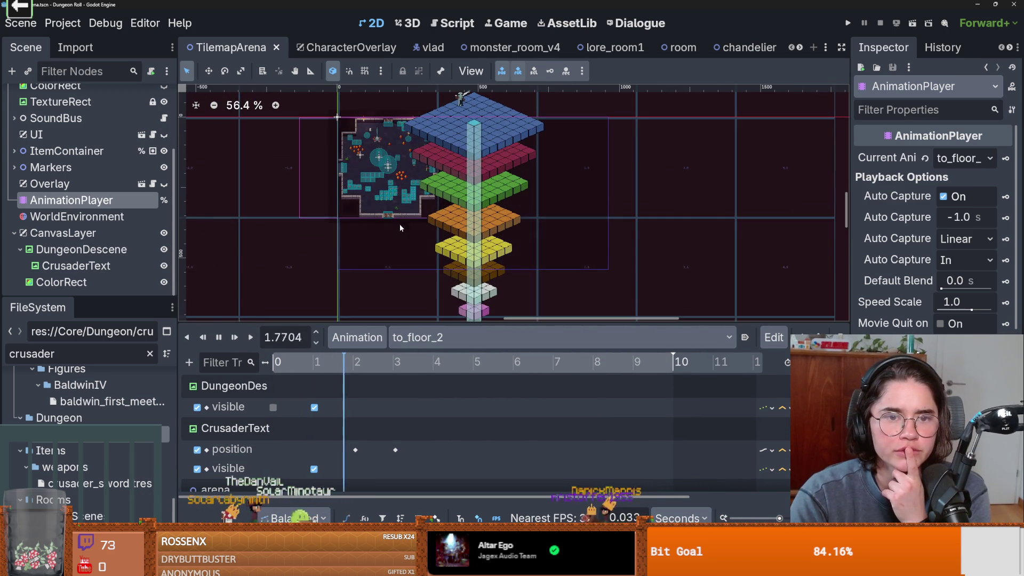
left_click(220, 337)
scroll(368, 422, "down", 1)
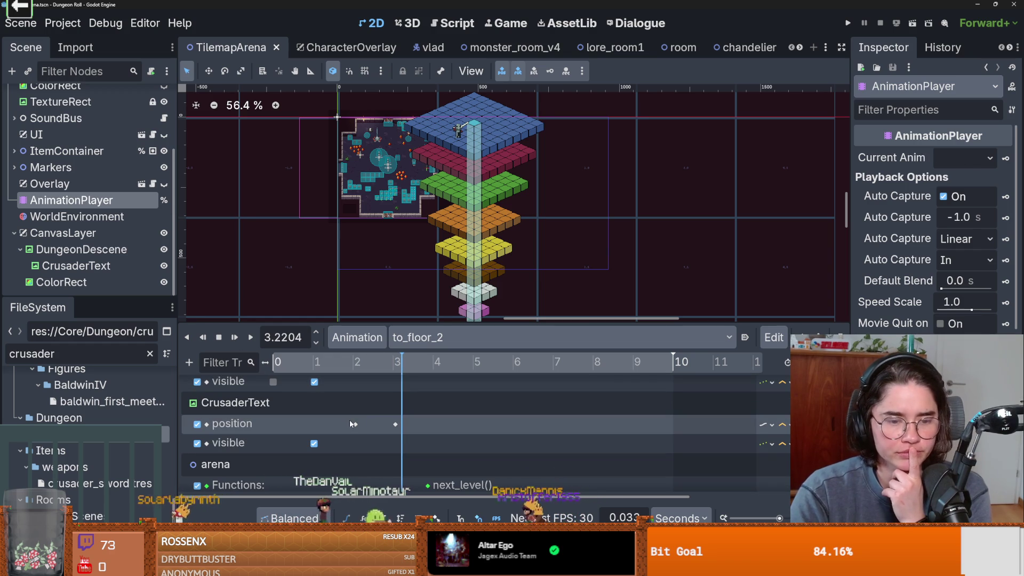
In RESET, check CrusaderText's position key and move the sprite up and right above the tower.
left_click(416, 337)
left_click(422, 361)
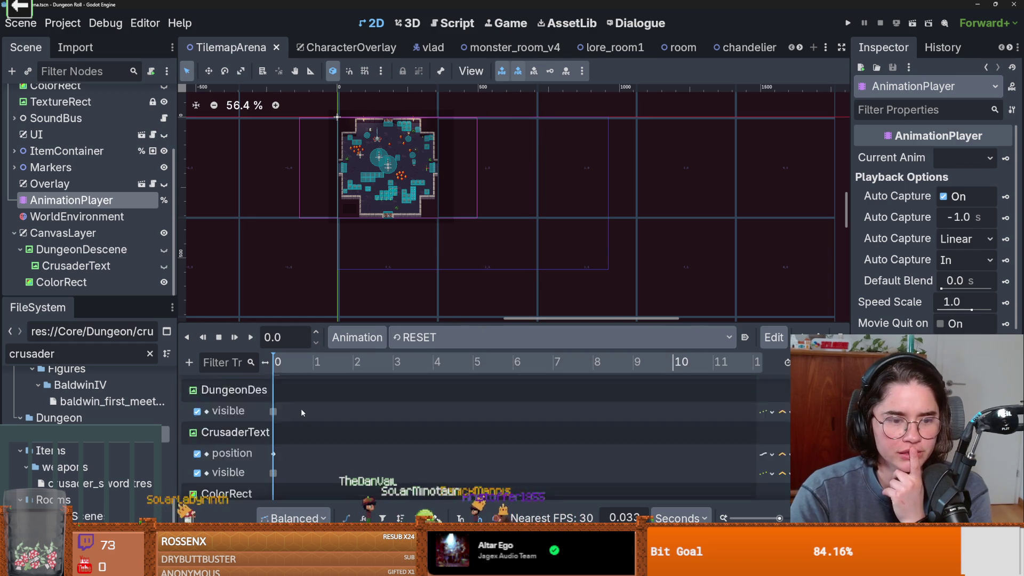
scroll(293, 427, "down", 1)
left_click(273, 429)
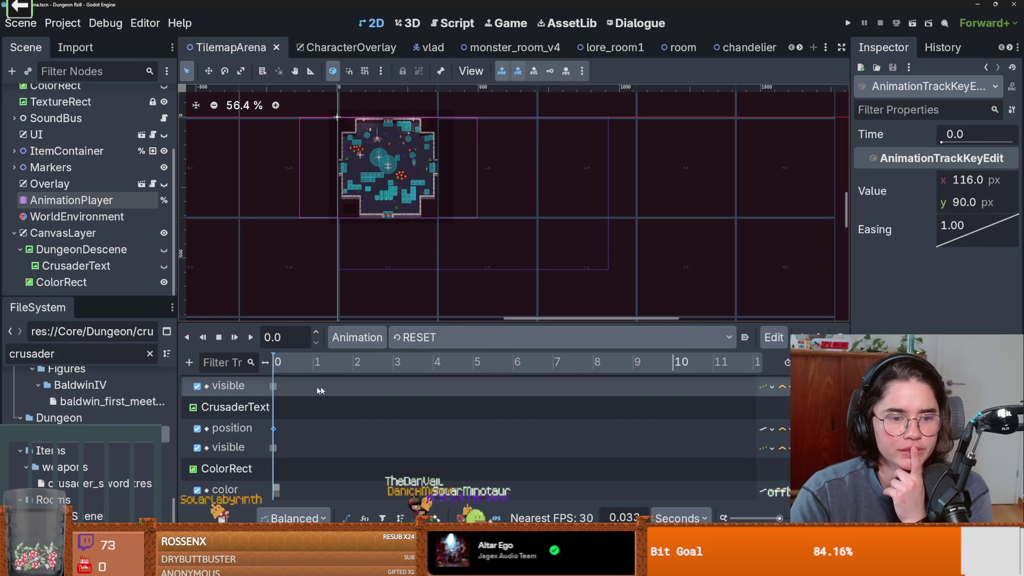
left_click(163, 249)
scroll(464, 152, "up", 5)
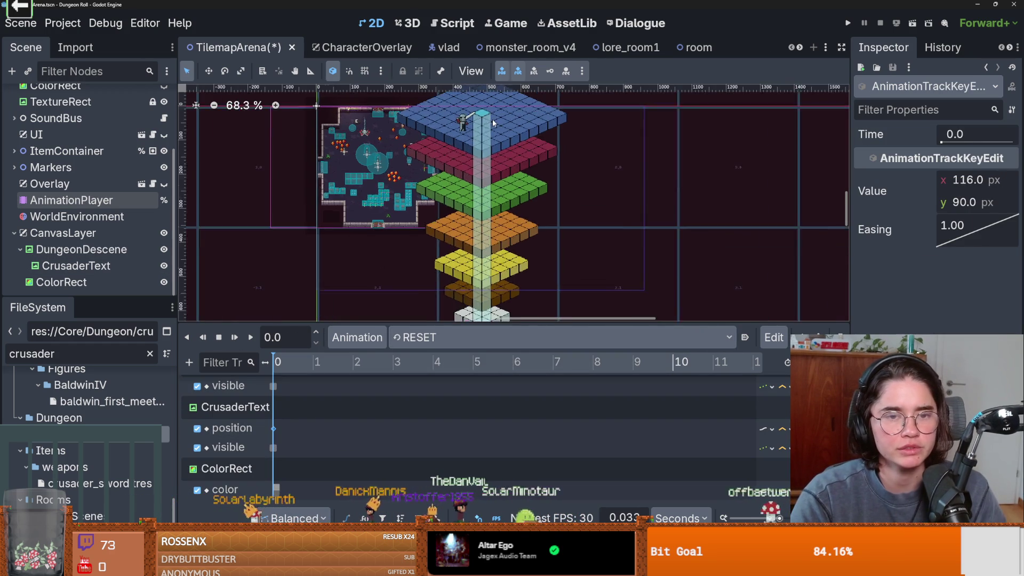
left_click_drag(454, 131, 481, 104)
scroll(480, 104, "up", 3)
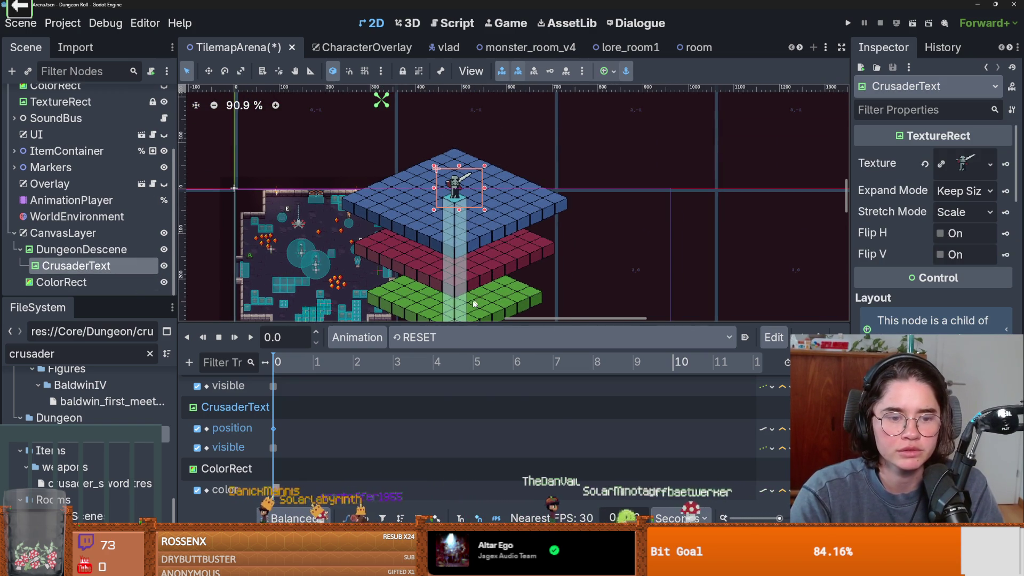
scroll(933, 224, "down", 5)
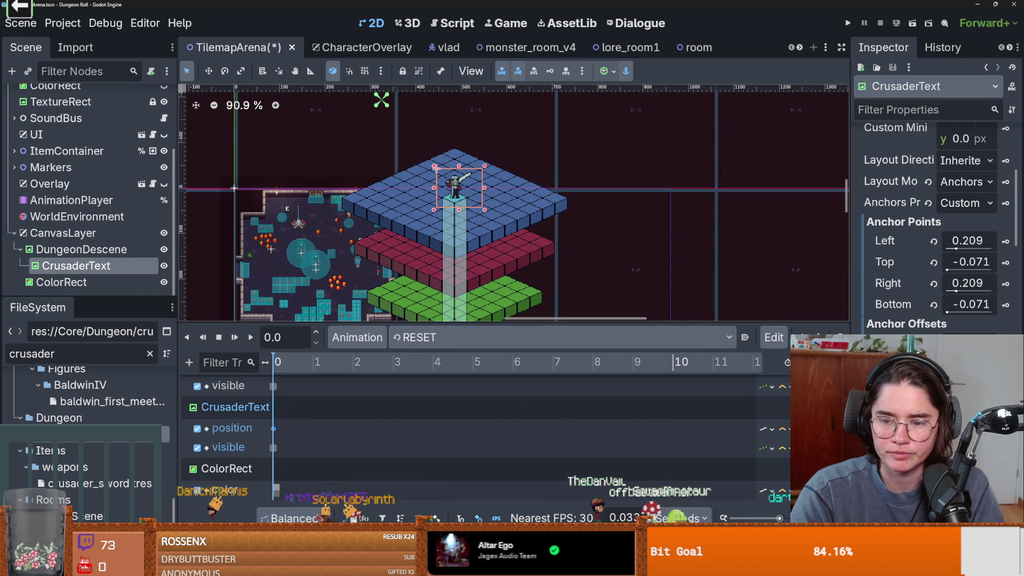
scroll(933, 224, "down", 2)
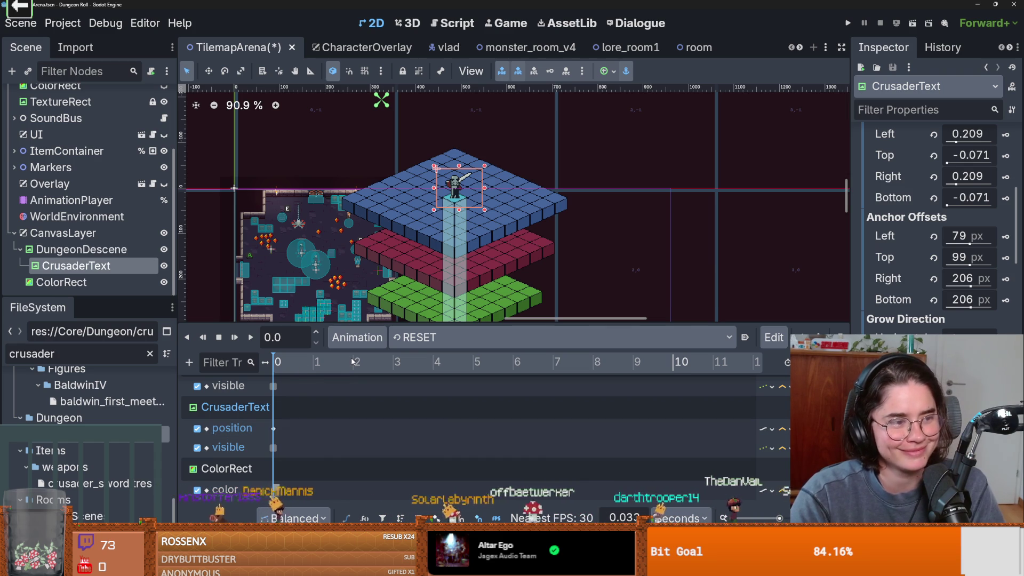
Switch between to_floor_2 and RESET to compare the crusader's placement.
left_click(422, 338)
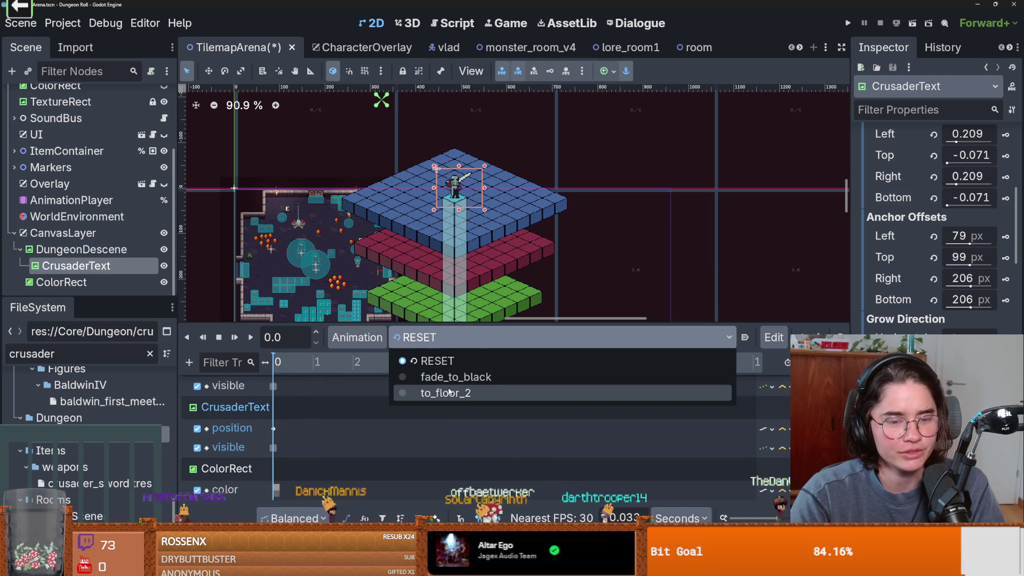
left_click(449, 392)
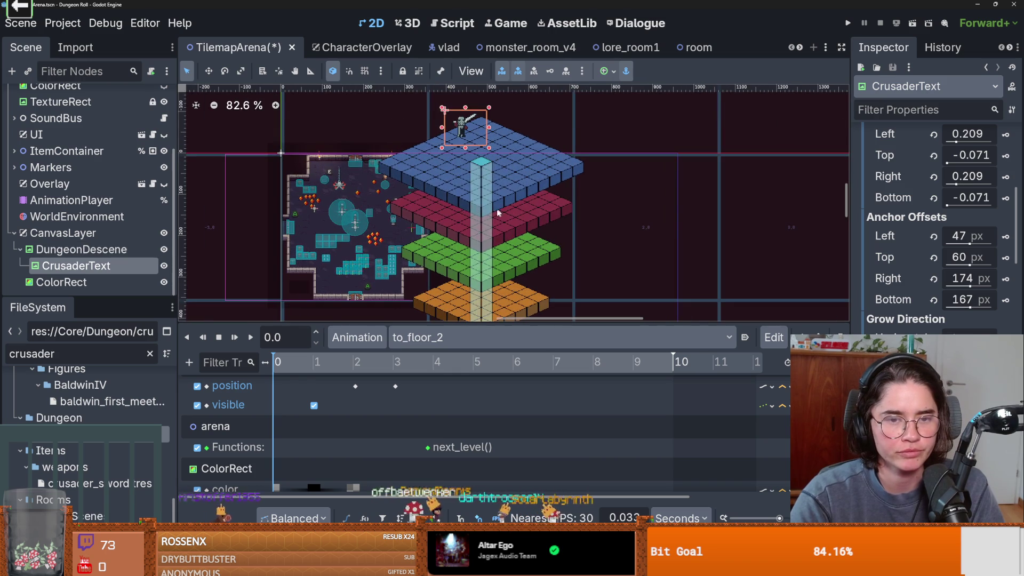
left_click(421, 337)
left_click(426, 359)
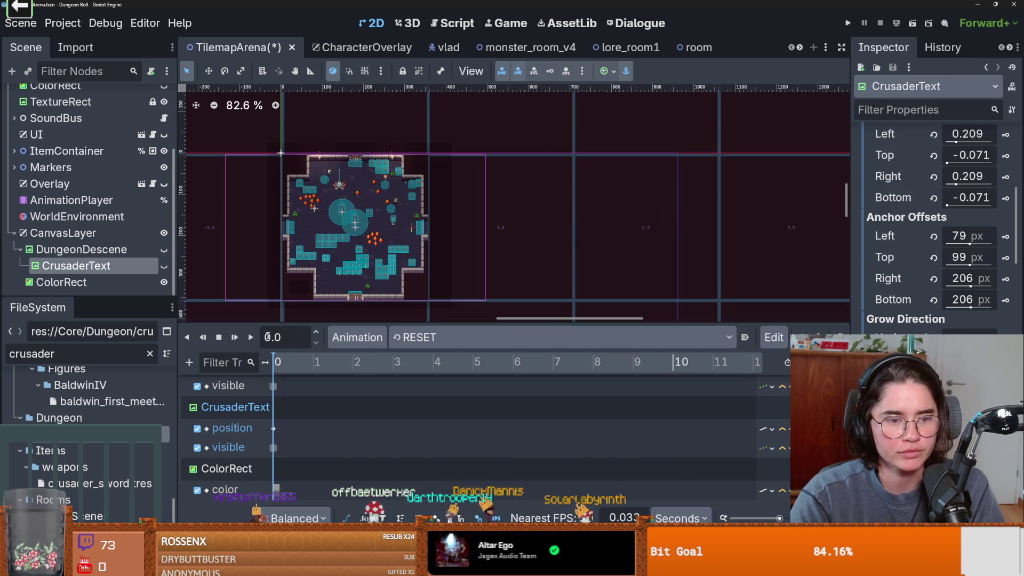
left_click(418, 338)
left_click(449, 392)
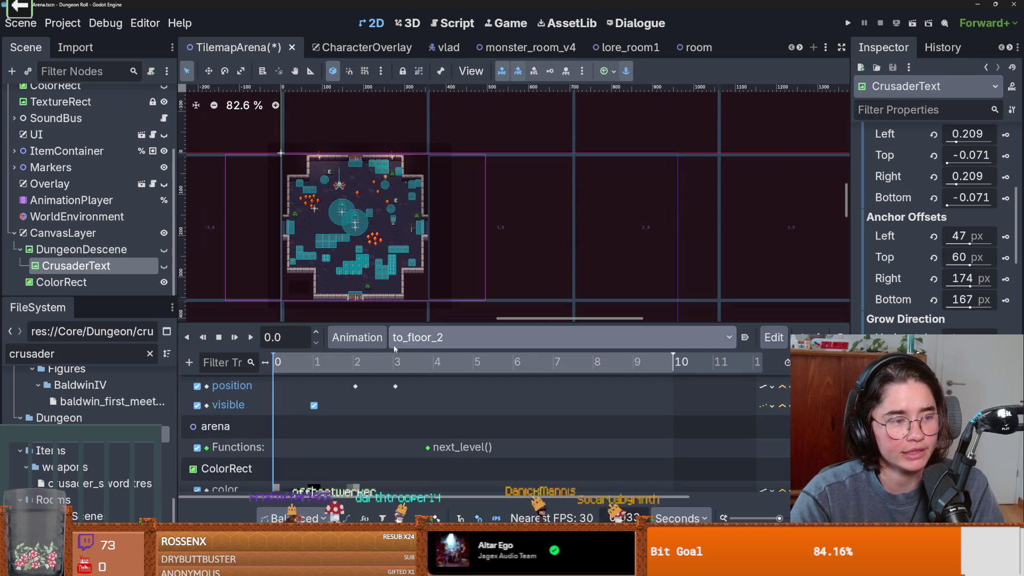
scroll(471, 245, "up", 1)
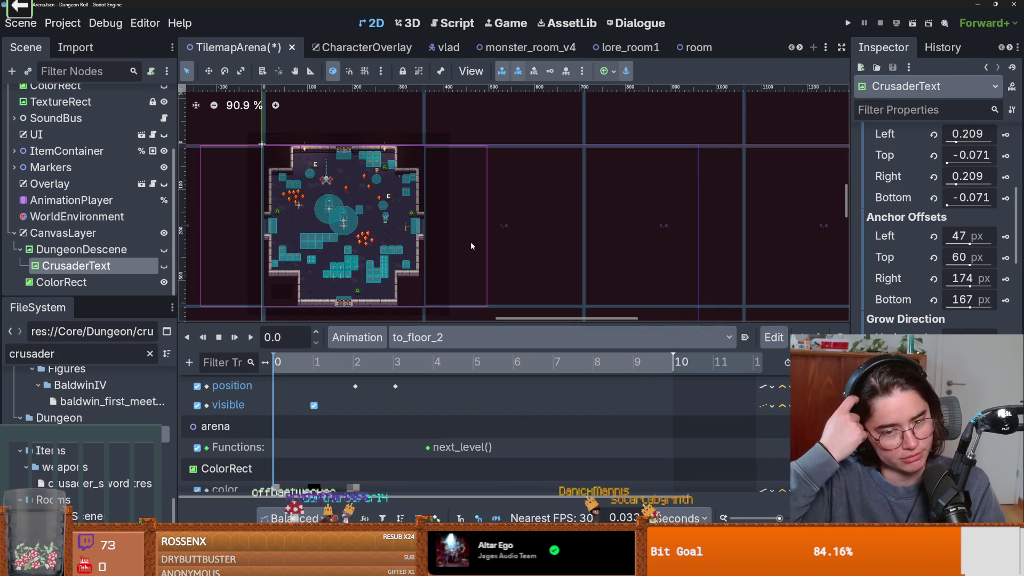
scroll(472, 243, "down", 2)
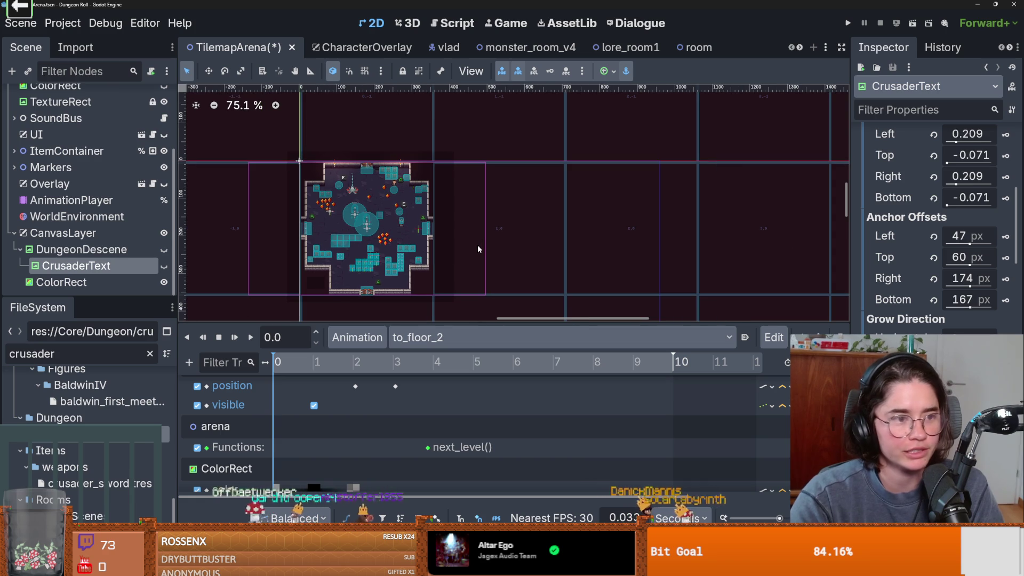
scroll(499, 279, "down", 1)
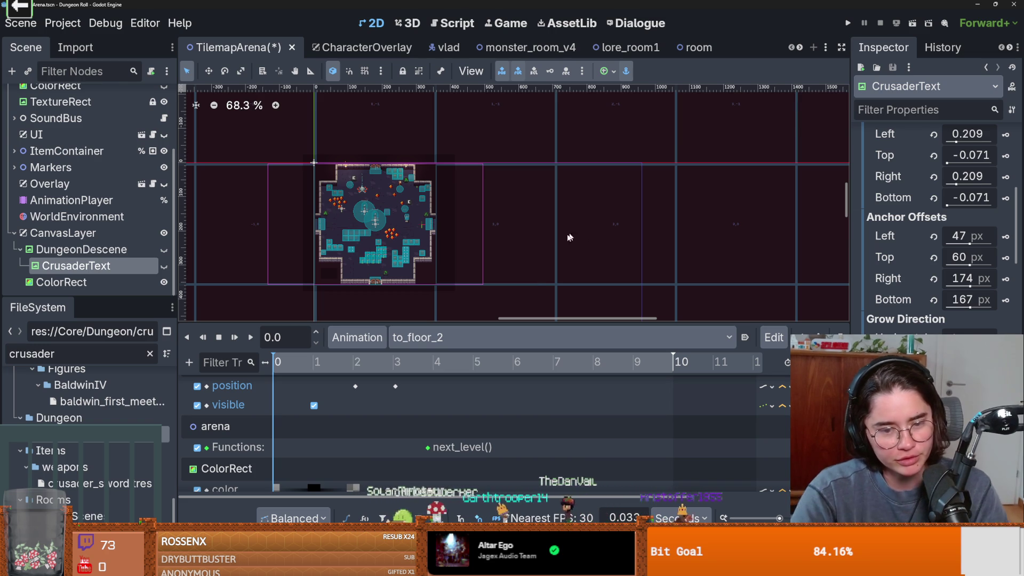
left_click(435, 337)
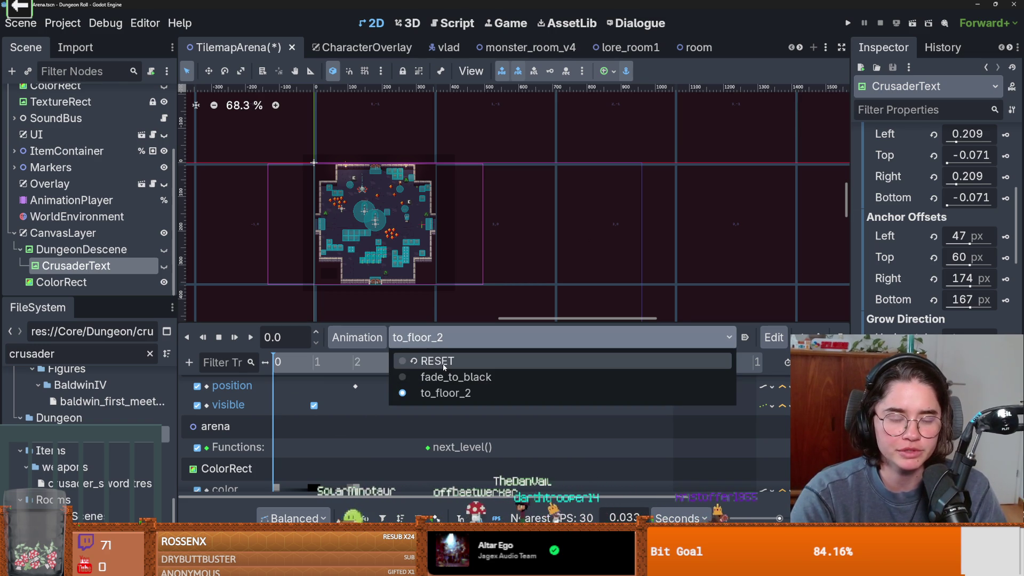
key("Escape")
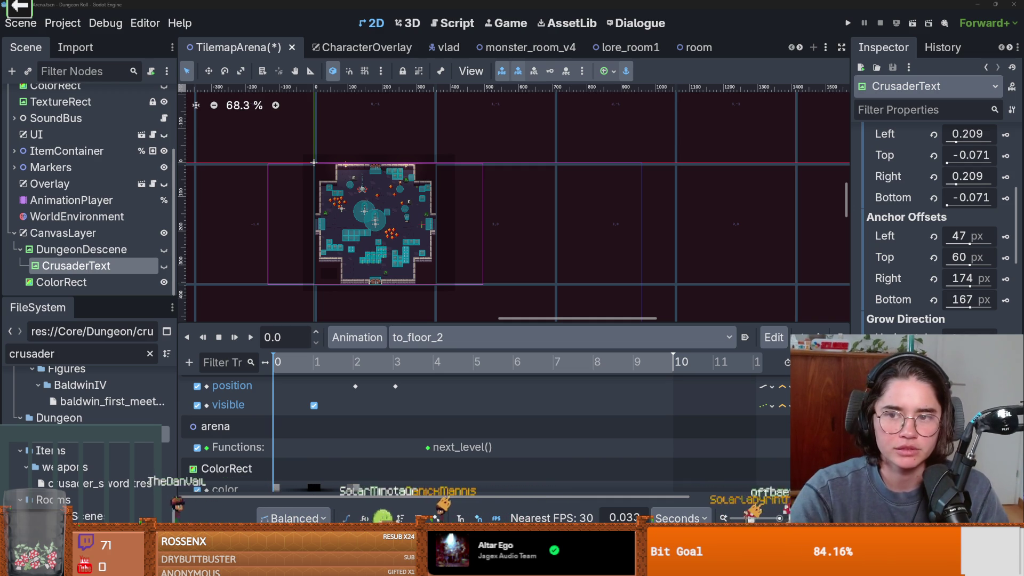
scroll(933, 224, "up", 6)
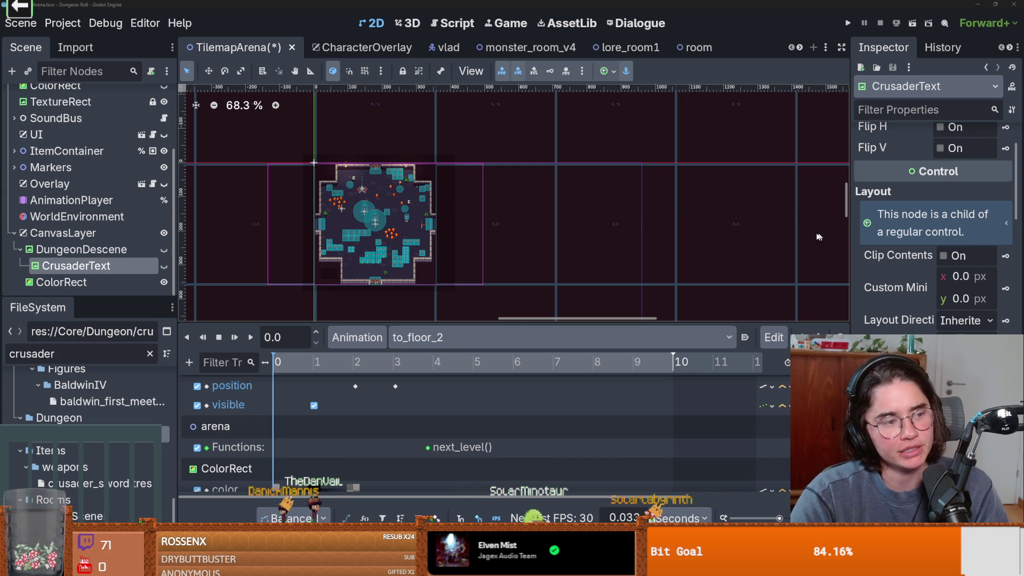
scroll(563, 169, "up", 2)
scroll(525, 194, "left", 5)
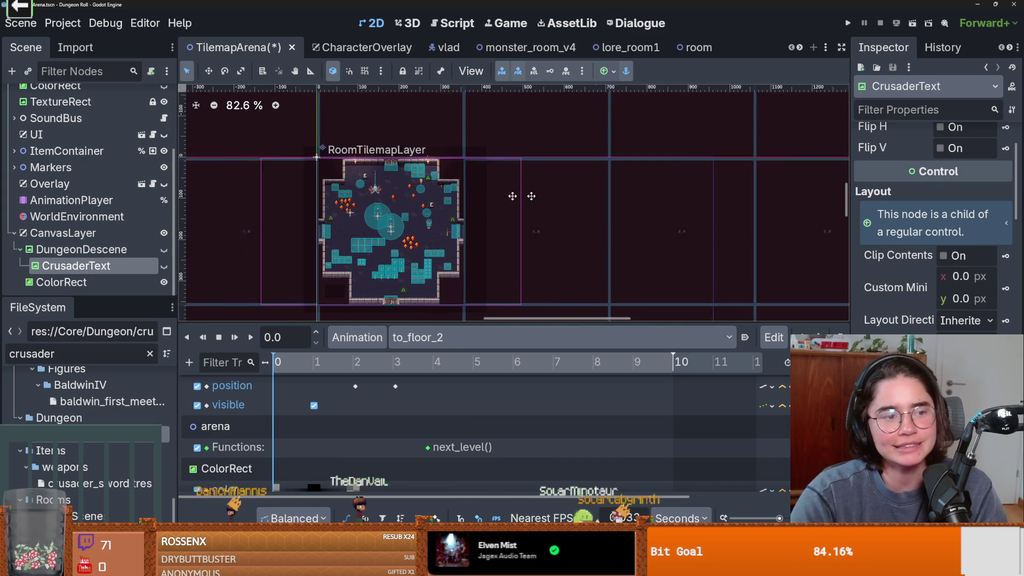
Show the DungeonDescene isometric floors and move the crusader down-right onto the top floor.
left_click(164, 250)
scroll(539, 208, "right", 2)
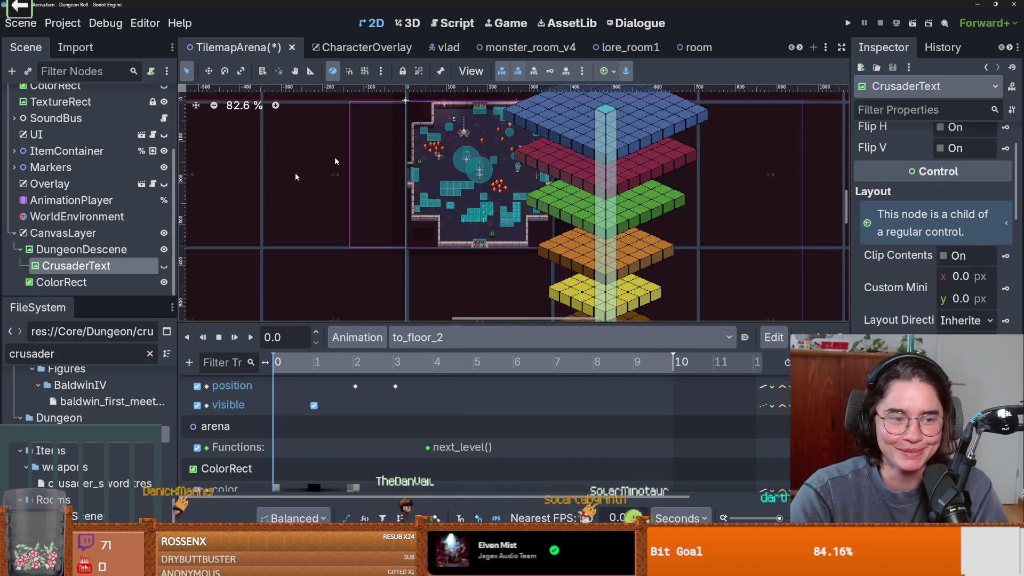
scroll(538, 208, "down", 1)
scroll(373, 224, "up", 2)
scroll(320, 229, "right", 2)
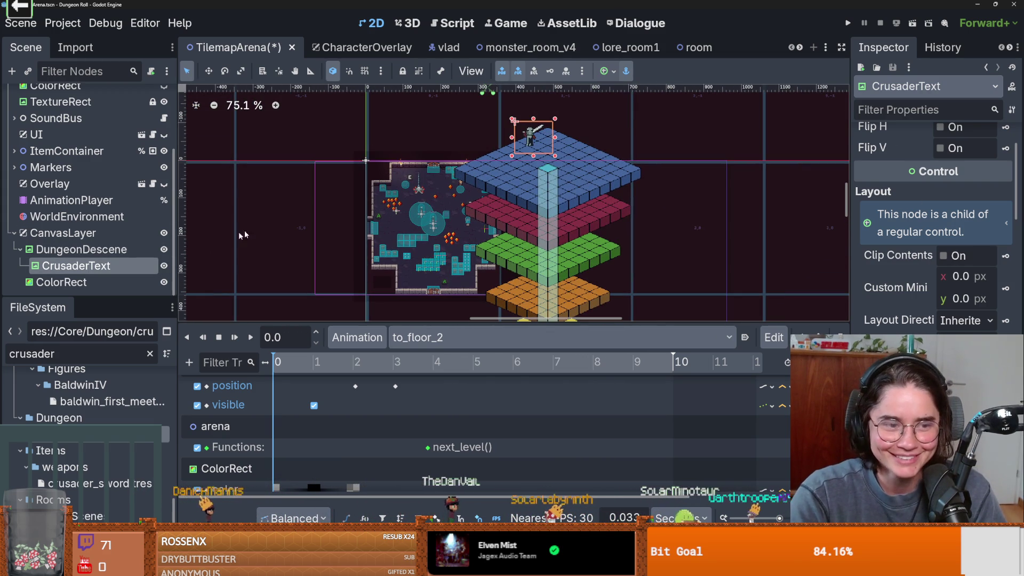
scroll(328, 421, "up", 3)
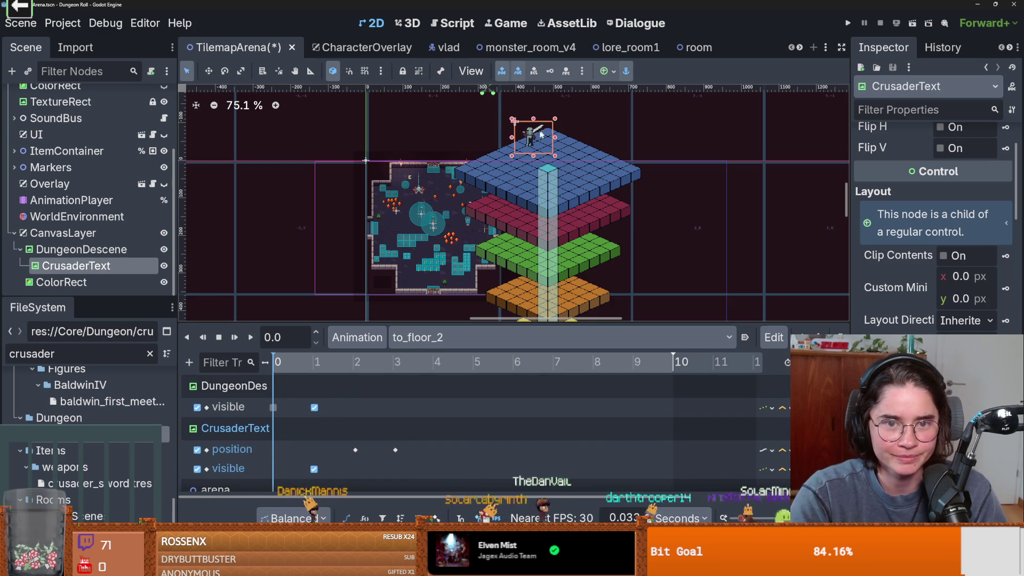
left_click_drag(538, 136, 556, 155)
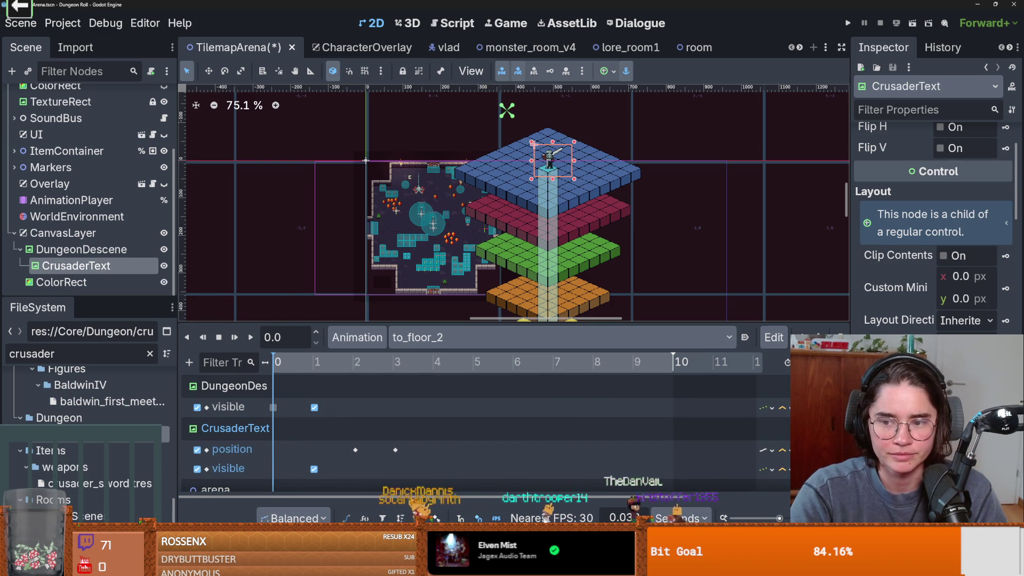
scroll(933, 224, "down", 5)
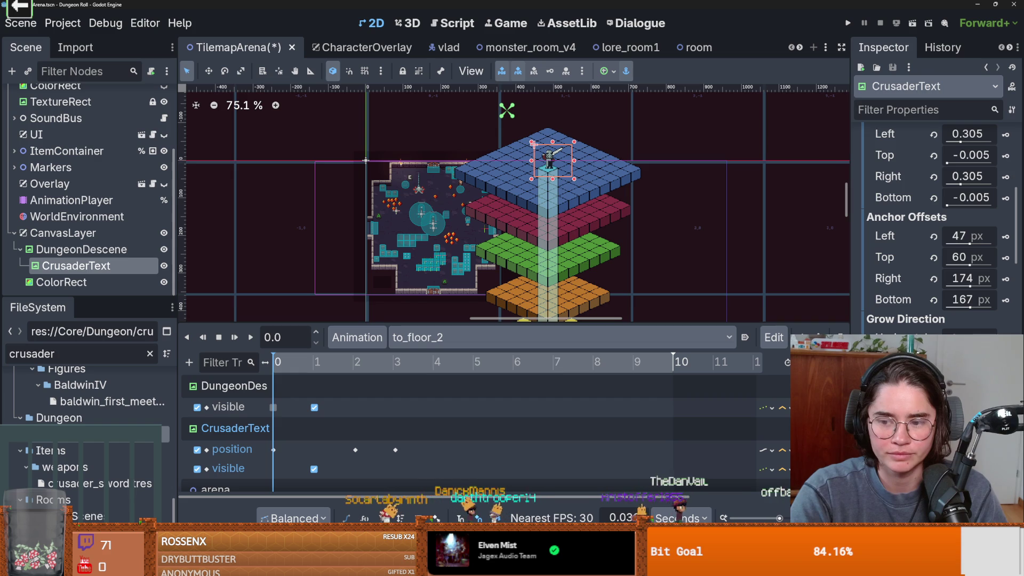
Delete the crusader's position key near 2.05 s and duplicate the 0 s key to 2.08 s.
left_click(301, 364)
left_click_drag(305, 368, 356, 375)
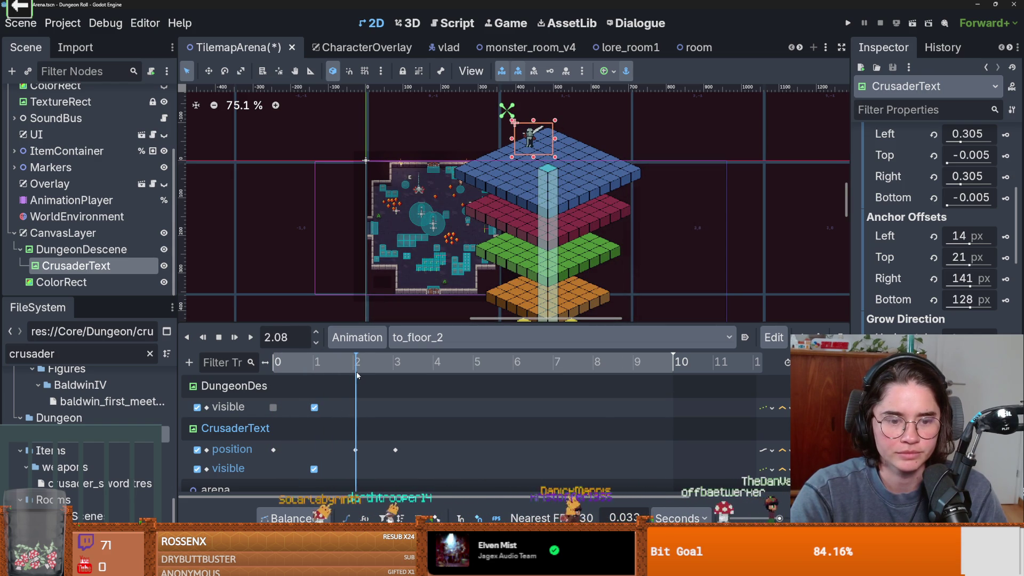
left_click(355, 451)
right_click(357, 451)
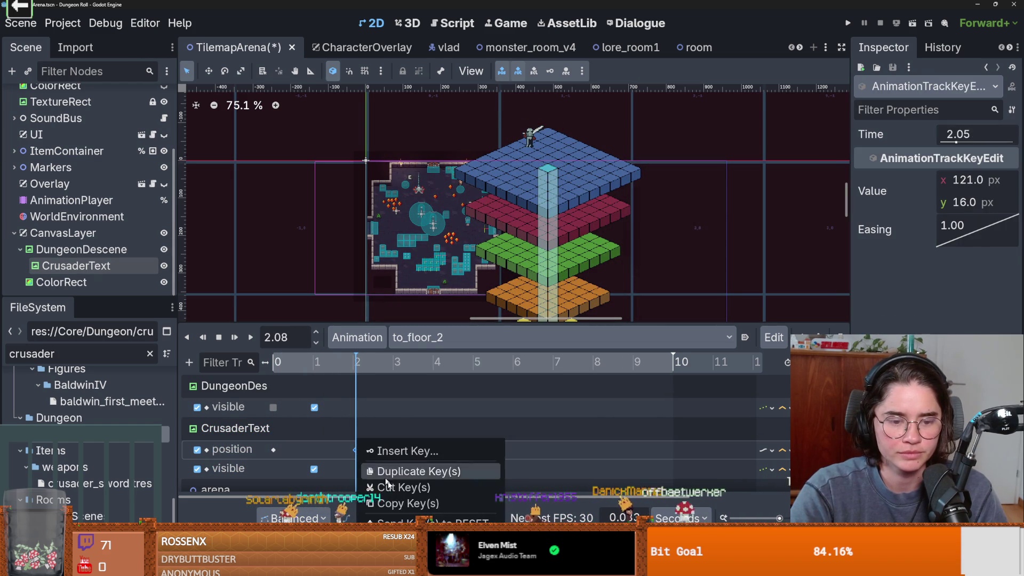
left_click(356, 511)
right_click(273, 451)
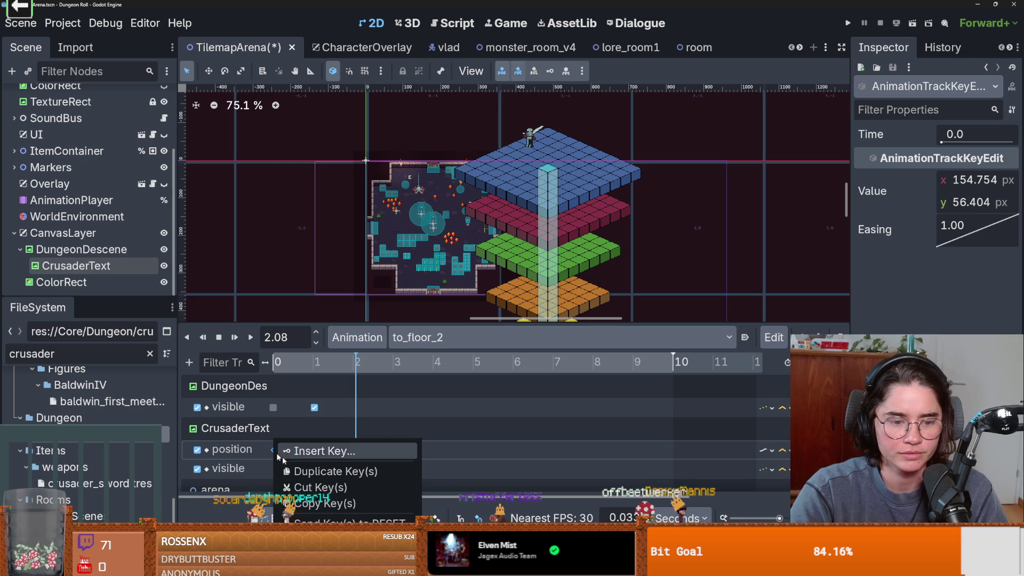
left_click(369, 446)
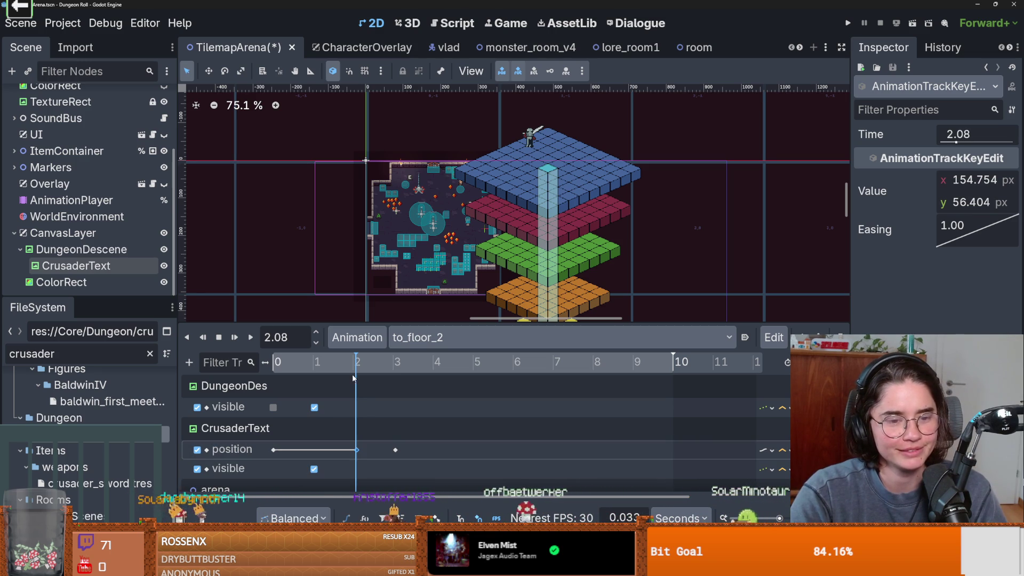
Play to_floor_2 back from the start and delete the stray position key at 3.05 s.
left_click_drag(352, 368, 226, 366)
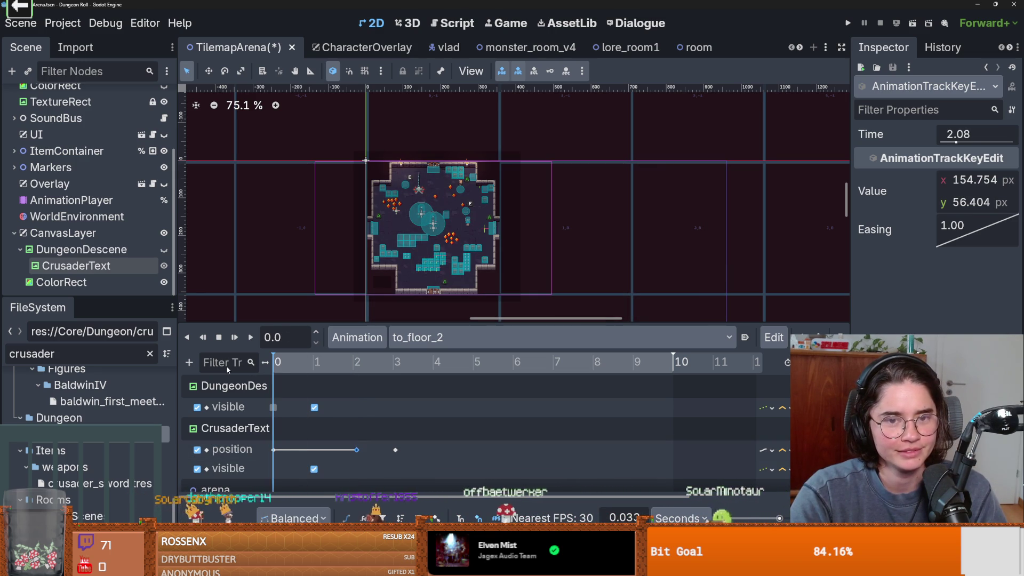
left_click(250, 337)
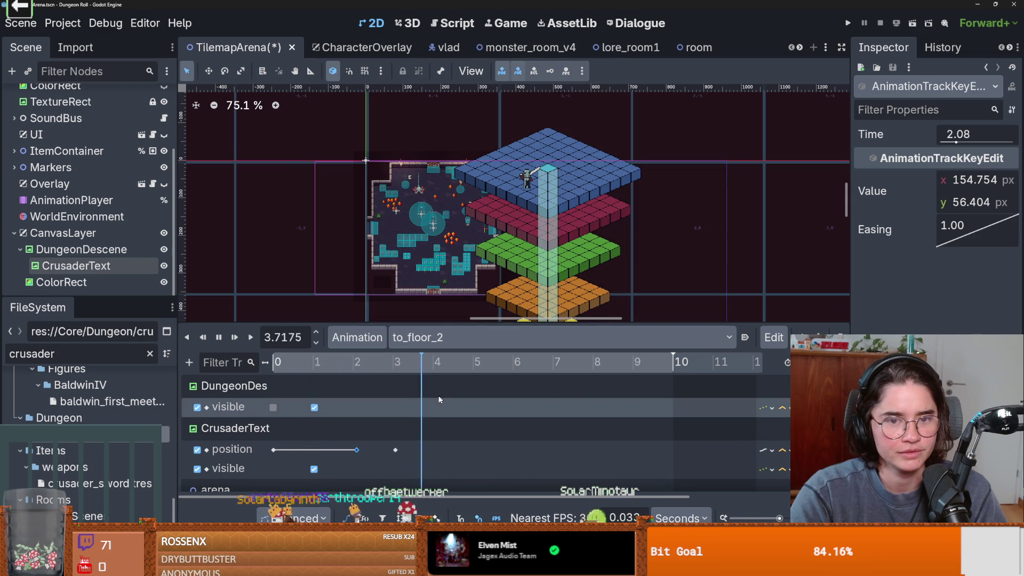
left_click(395, 450)
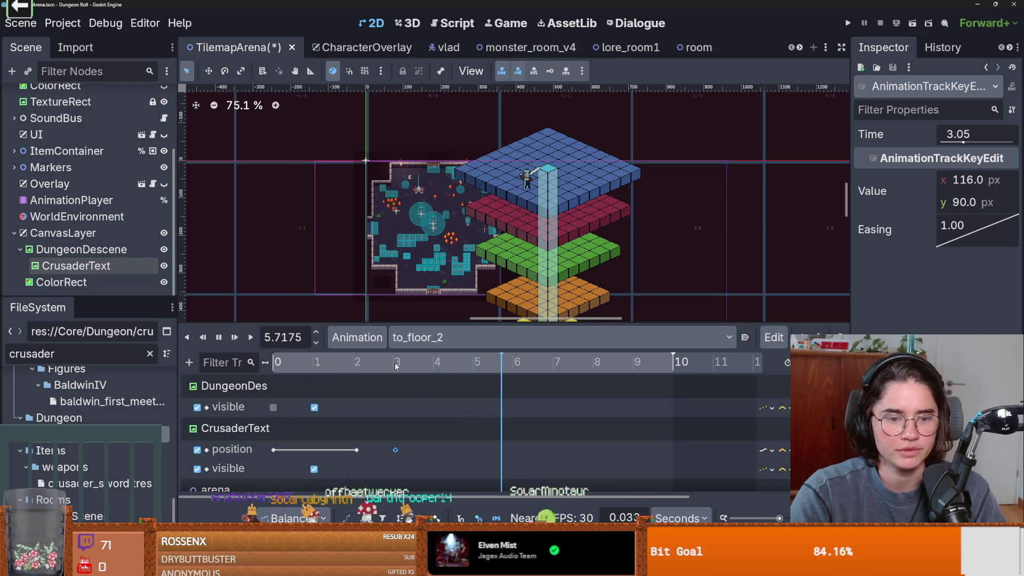
left_click(219, 337)
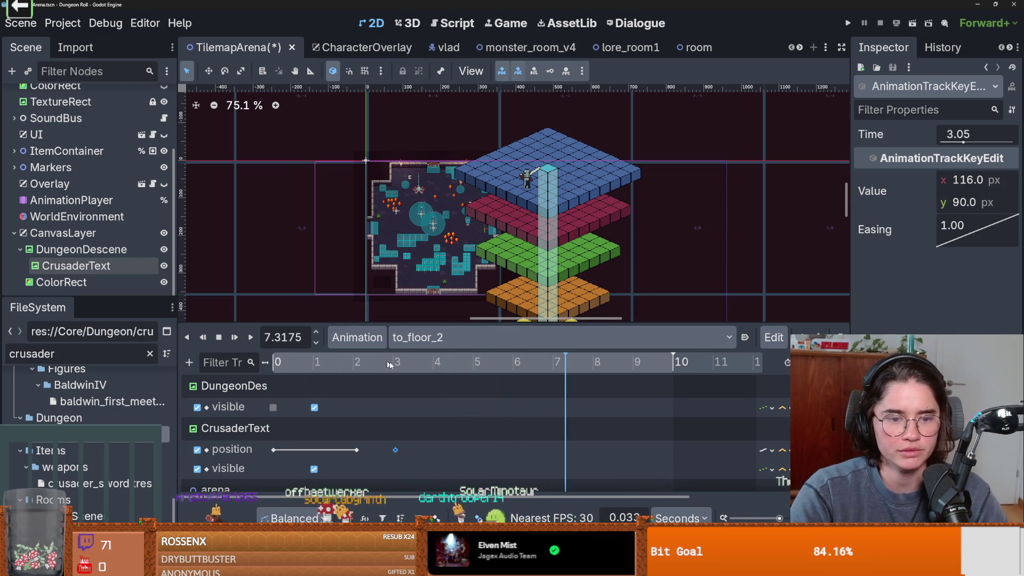
left_click(397, 362)
right_click(395, 449)
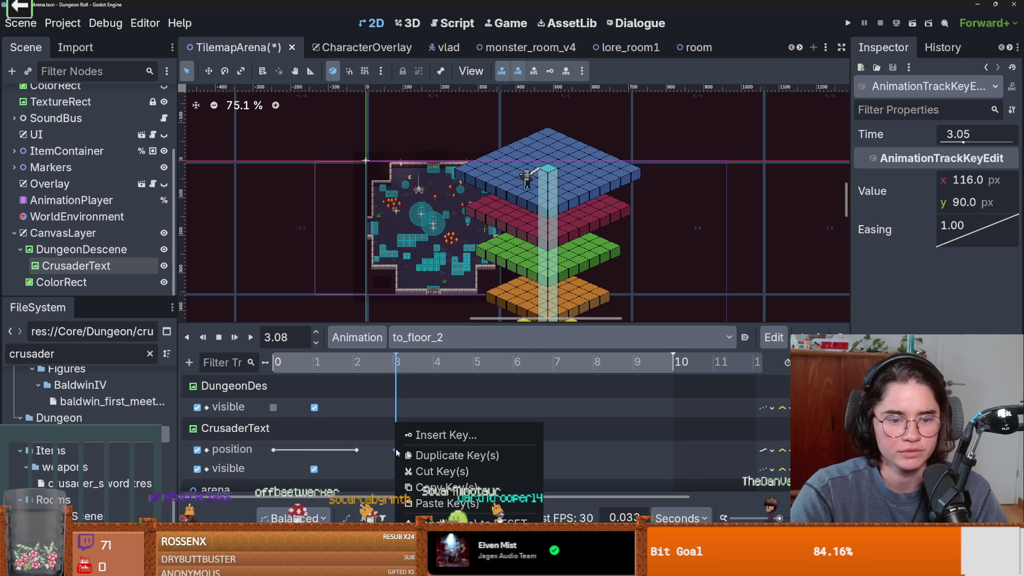
left_click(442, 471)
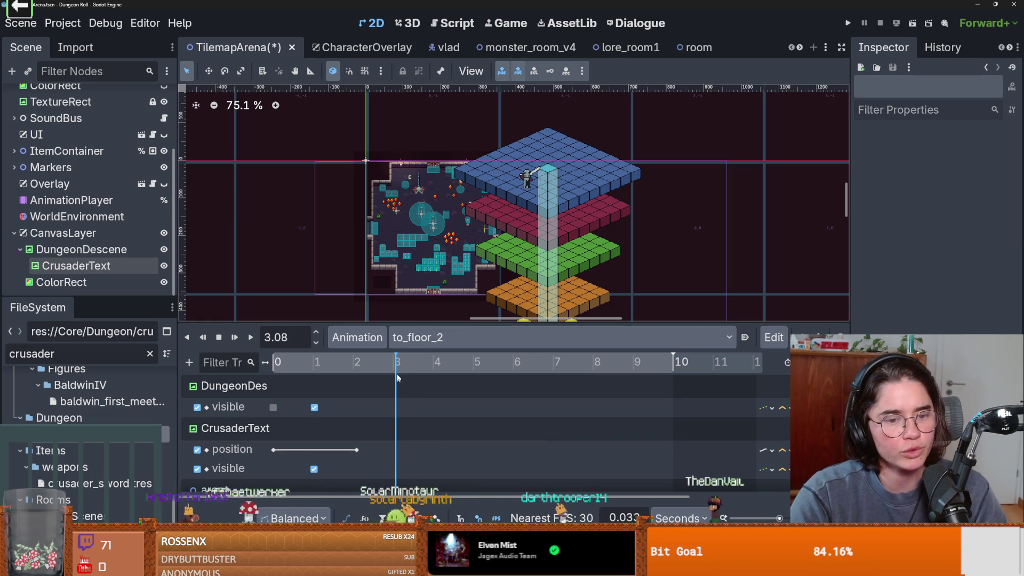
mouse_move(397, 363)
left_mouse_down()
mouse_move(387, 370)
mouse_move(405, 374)
left_mouse_up()
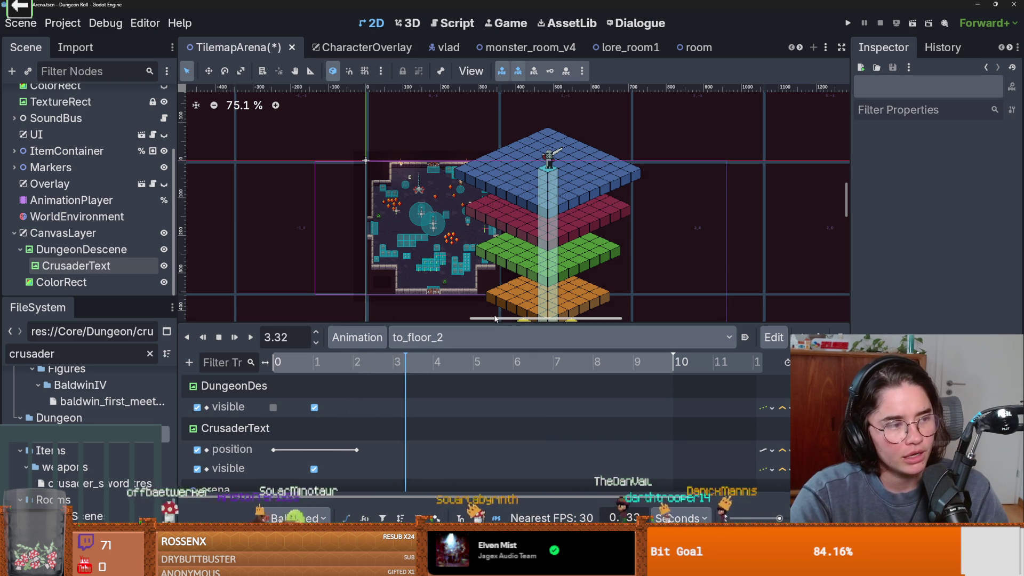
Select CrusaderText and drag the knight down onto the red floor.
scroll(562, 246, "up", 1)
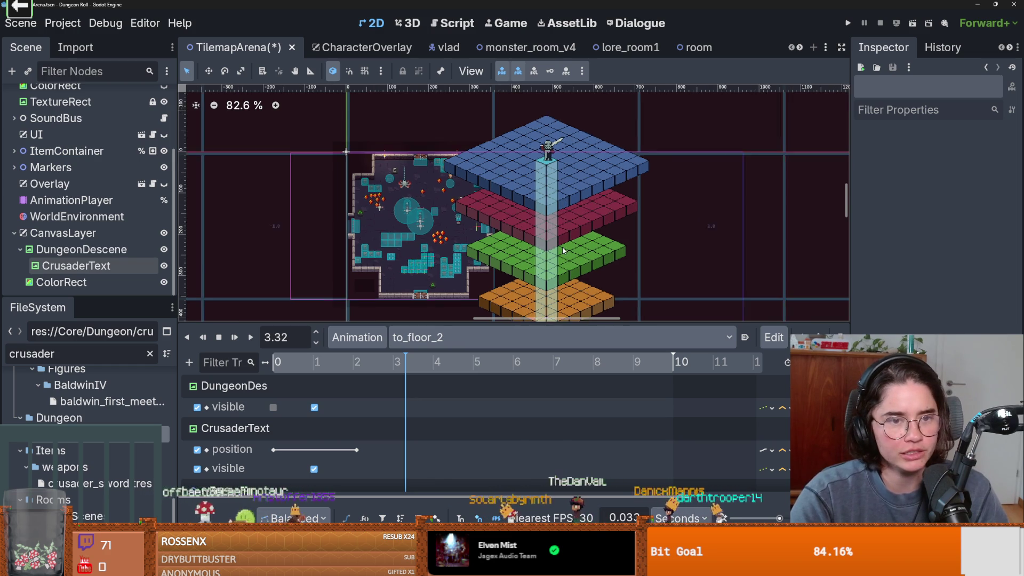
left_click_drag(562, 246, 540, 208)
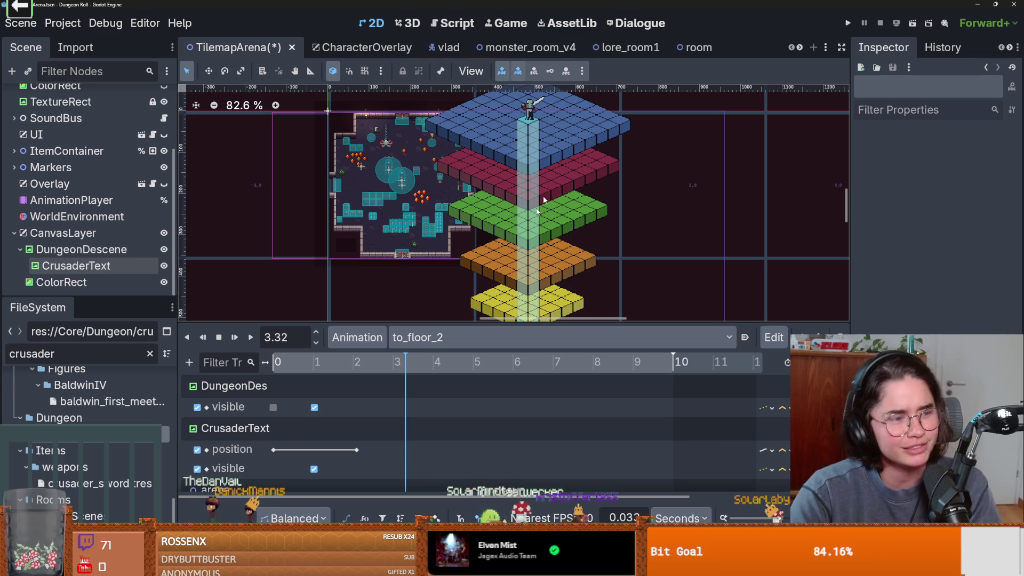
scroll(507, 244, "down", 3)
scroll(486, 203, "right", 3)
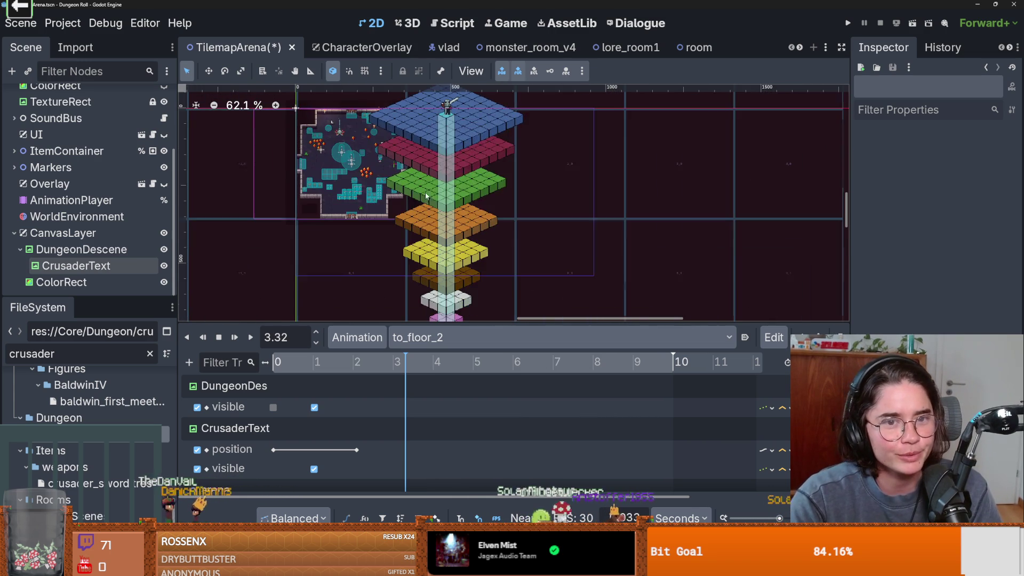
scroll(458, 153, "up", 1)
scroll(458, 154, "up", 5)
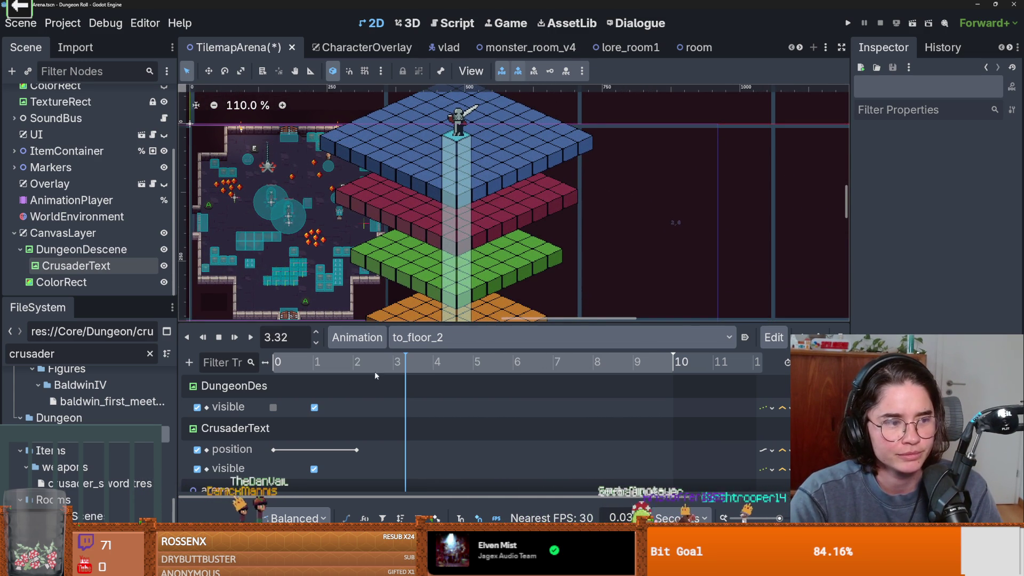
left_click(459, 131)
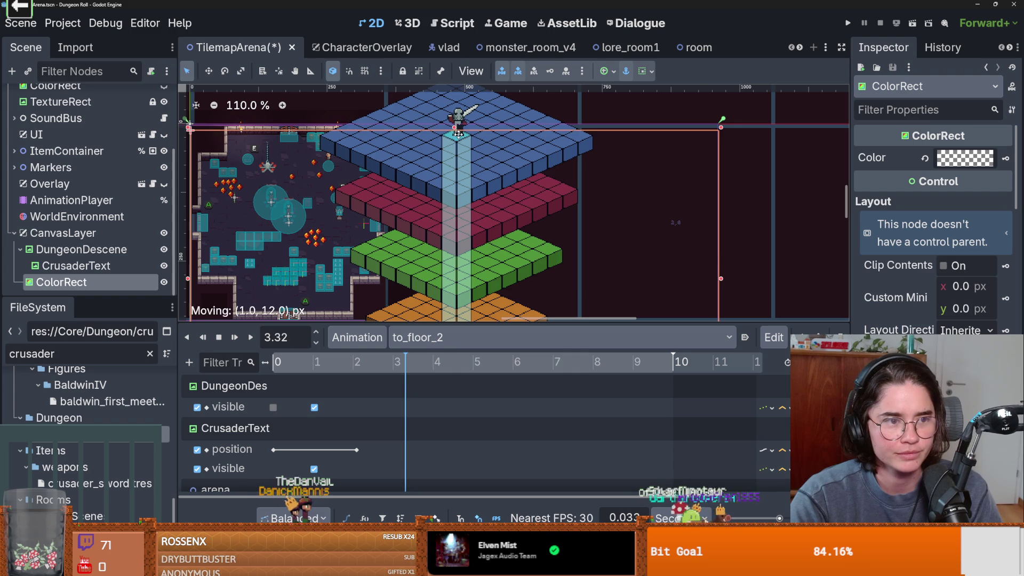
left_click(446, 134)
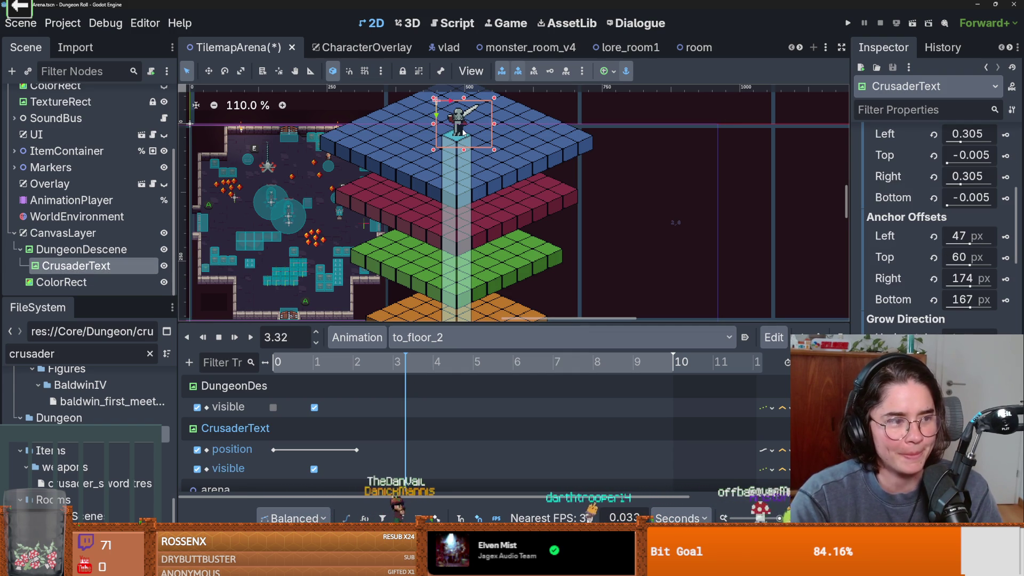
left_click_drag(462, 132, 463, 205)
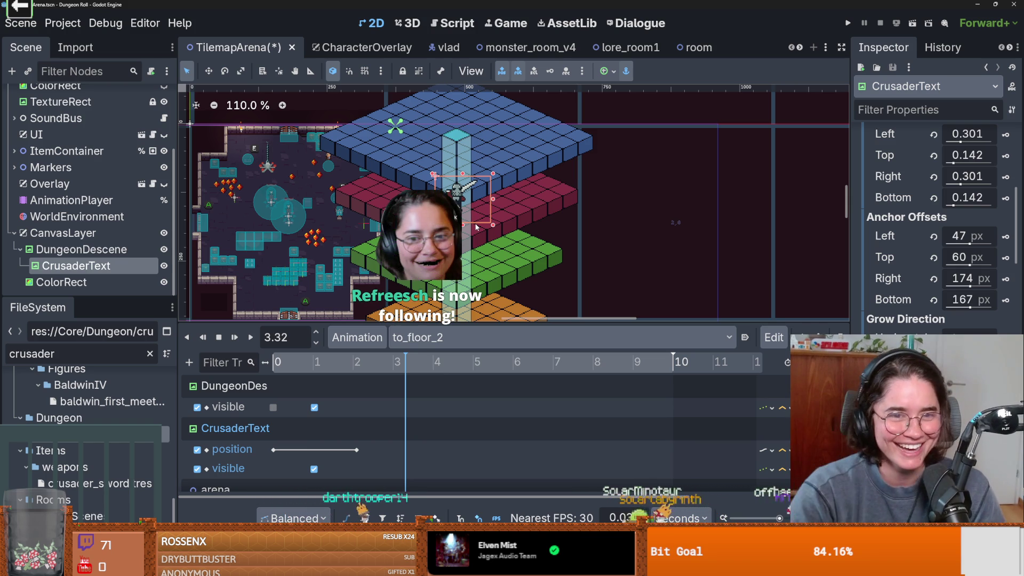
Key the knight's new Position at 3.32 s in to_floor_2.
scroll(934, 240, "up", 10)
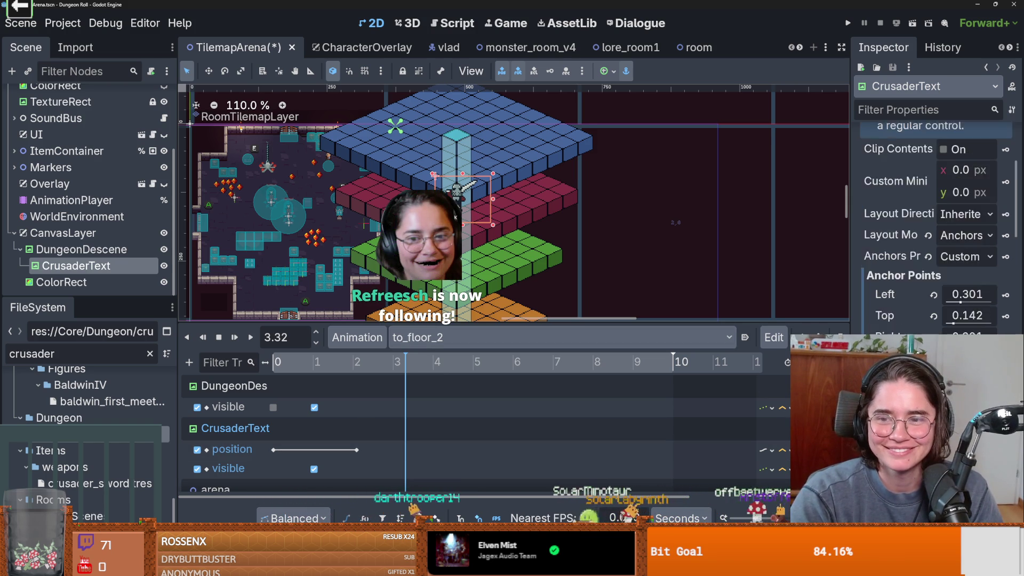
scroll(933, 240, "down", 5)
scroll(933, 240, "up", 5)
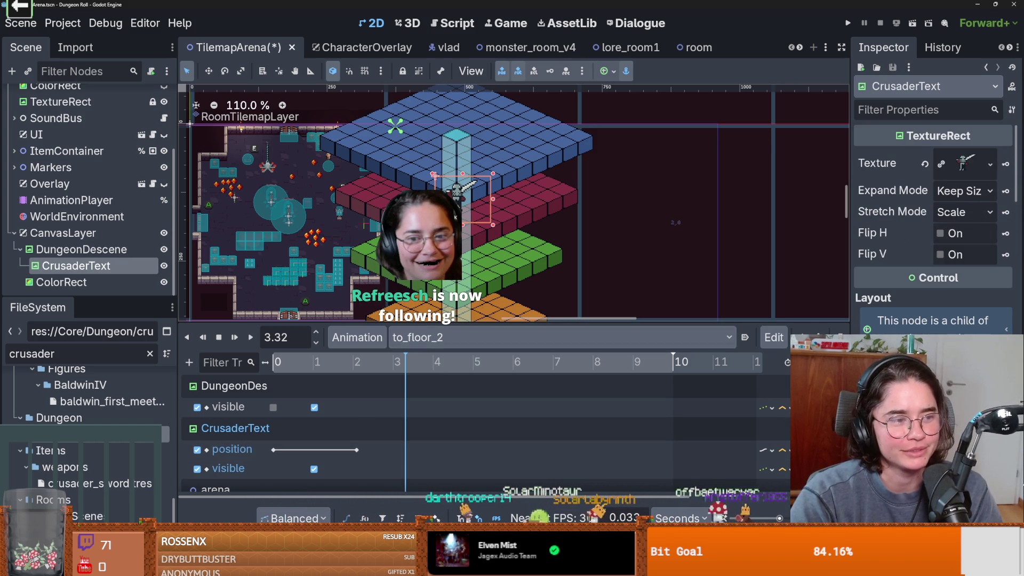
scroll(933, 224, "down", 8)
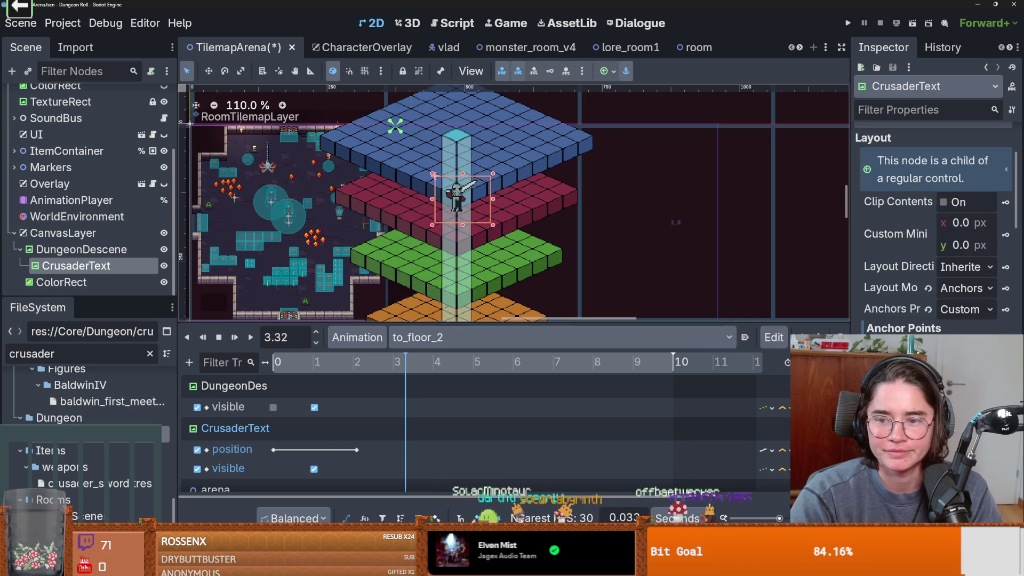
left_click(1005, 330)
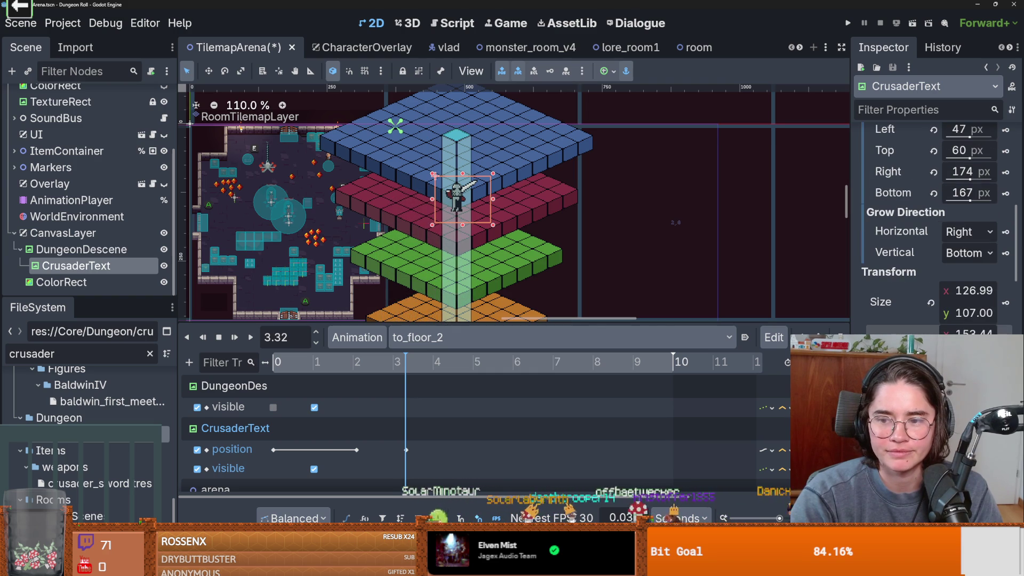
scroll(346, 219, "left", 2)
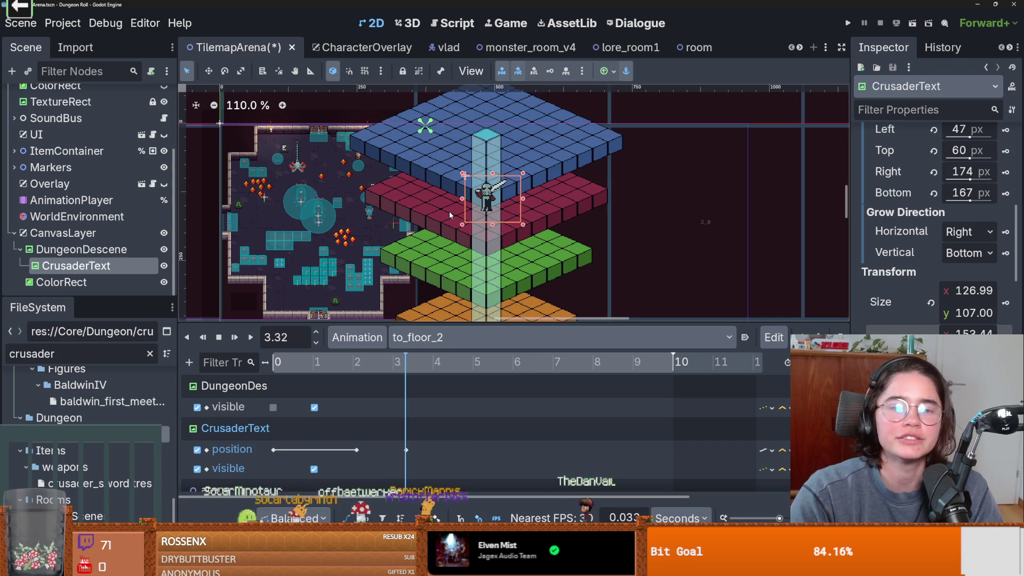
scroll(449, 211, "up", 1)
Save the scene and readjust the split between the canvas and the animation panel.
key("ctrl+s")
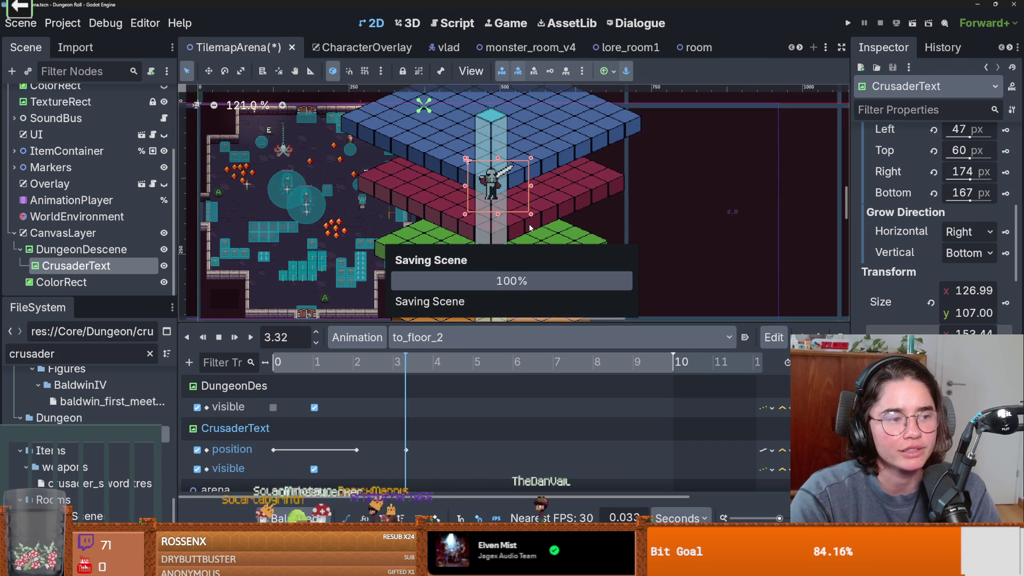
scroll(531, 227, "down", 1)
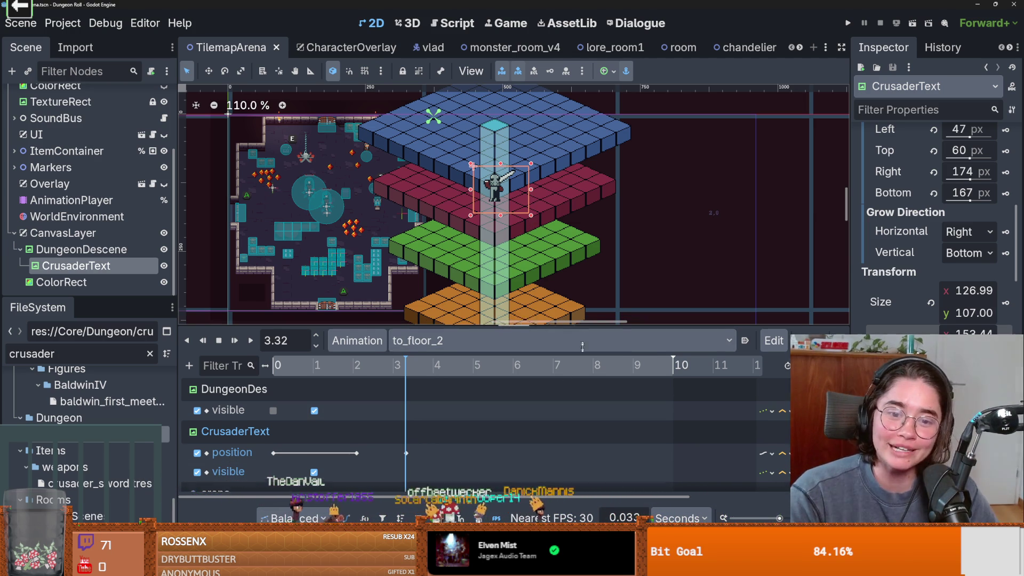
left_click_drag(421, 323, 421, 397)
scroll(421, 288, "down", 2)
scroll(469, 315, "down", 1)
scroll(528, 342, "down", 1)
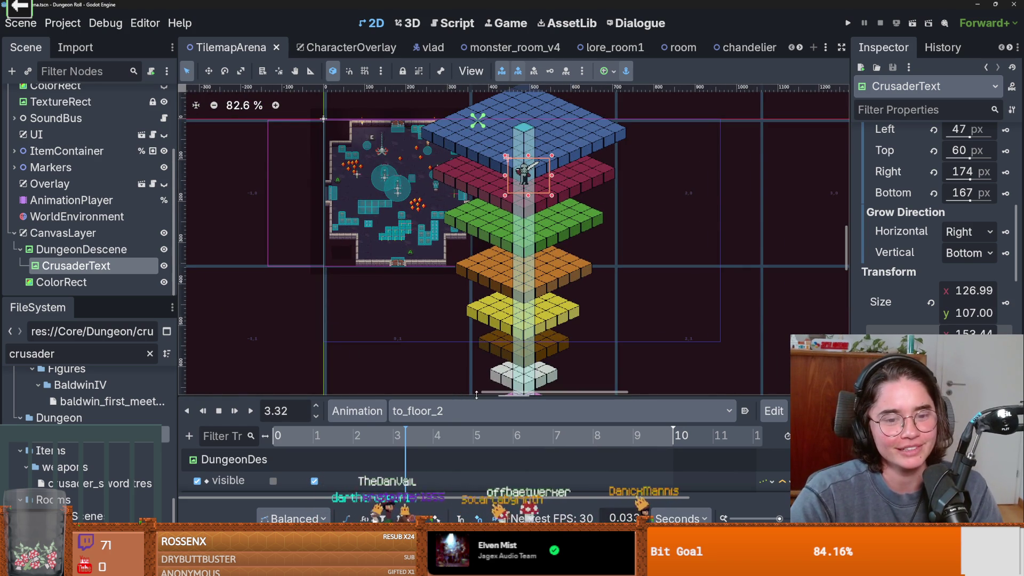
left_click_drag(476, 394, 473, 205)
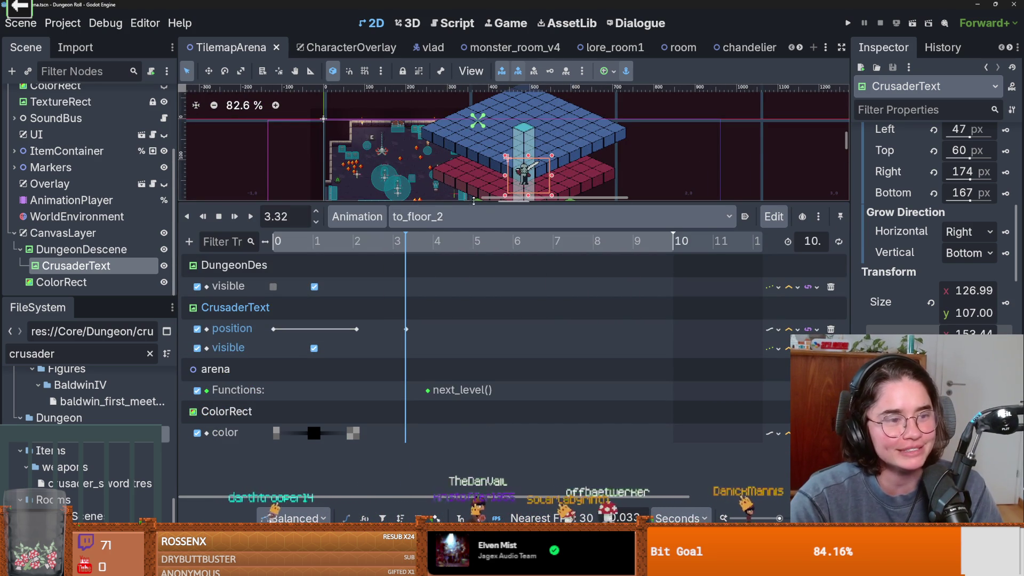
left_click_drag(473, 201, 473, 316)
Save again and run the project, opening the Dungeon Roll title menu.
scroll(387, 231, "down", 1)
scroll(388, 231, "up", 2)
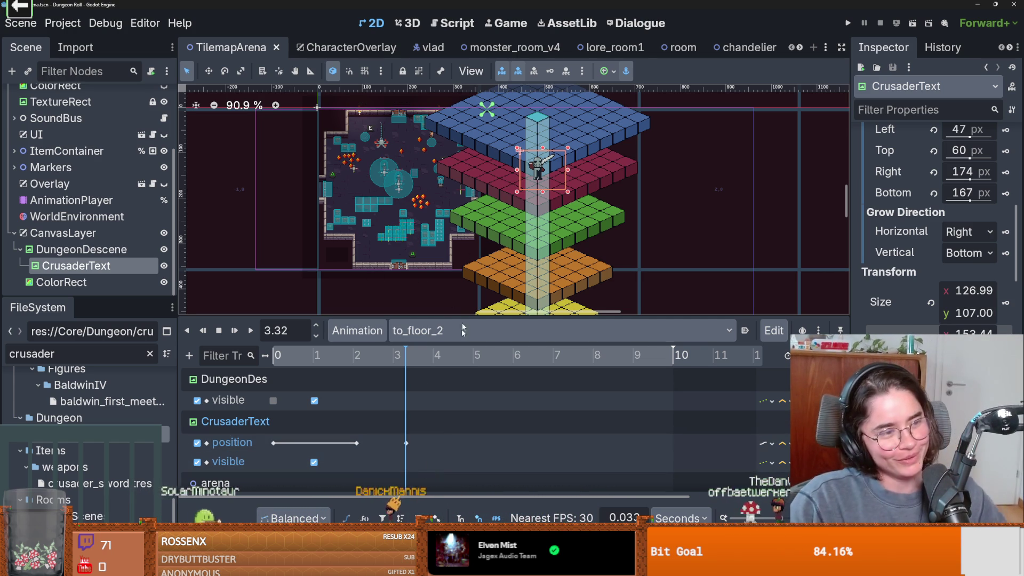
key("ctrl+s")
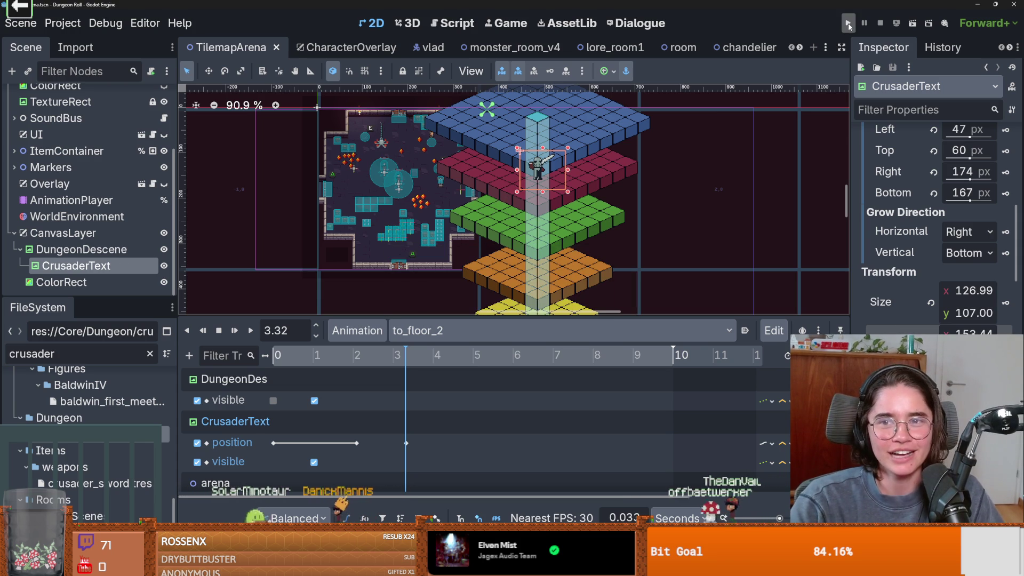
left_click(843, 24)
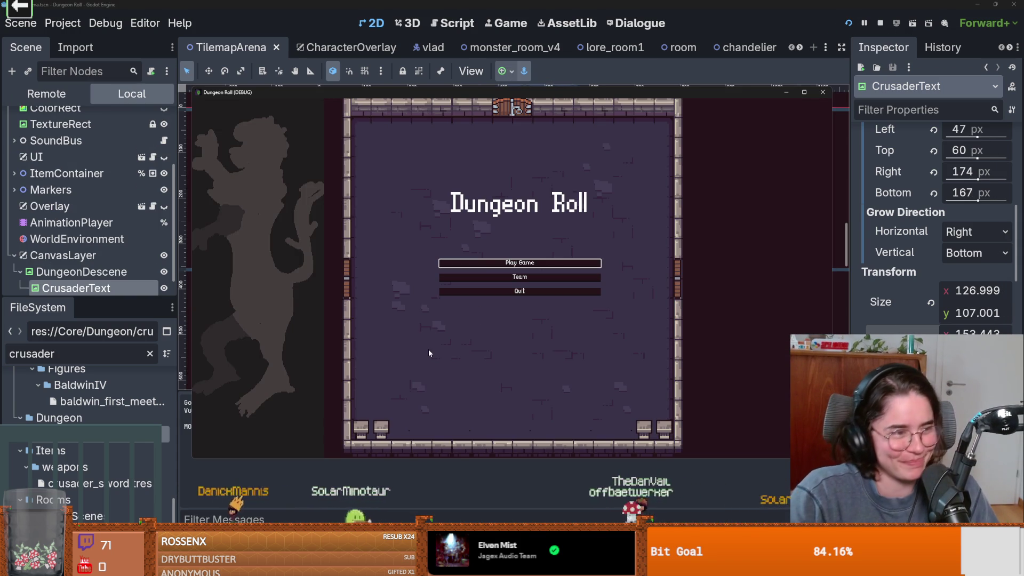
Start a new game as the Crusader and teleport ahead with the tp_to_before_boss console command.
left_click(509, 263)
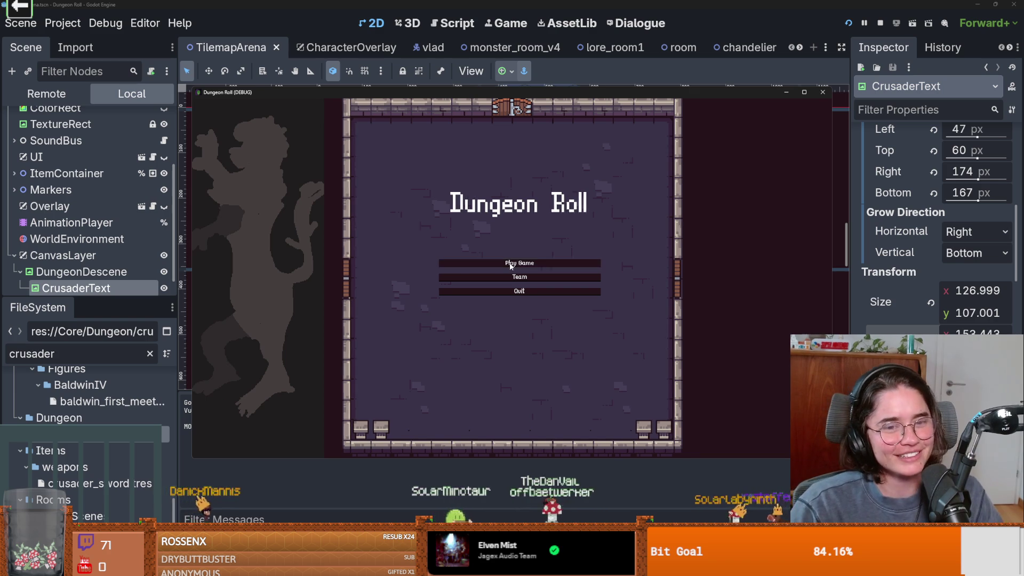
left_click(803, 94)
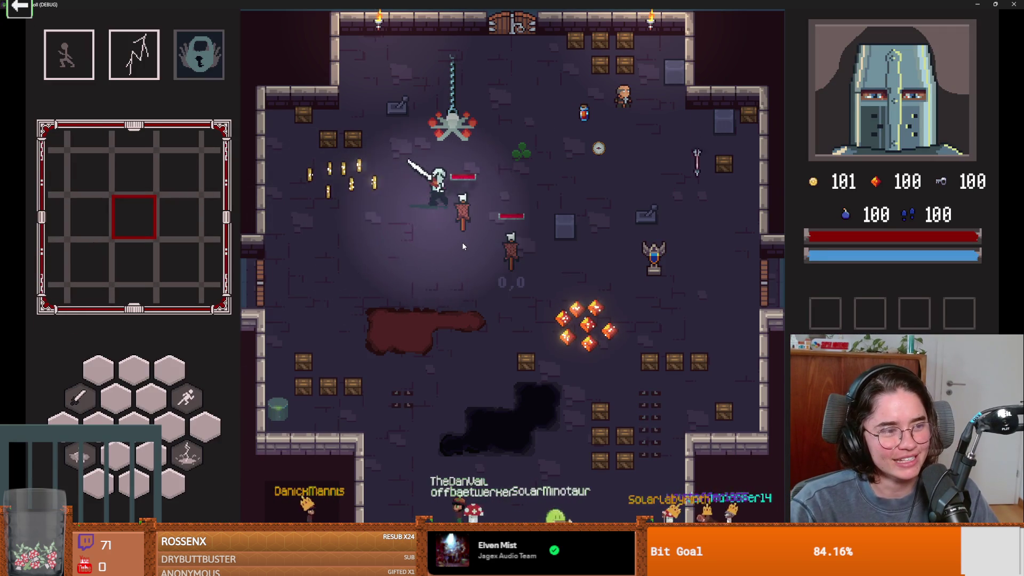
key("grave")
type("t")
key("Tab")
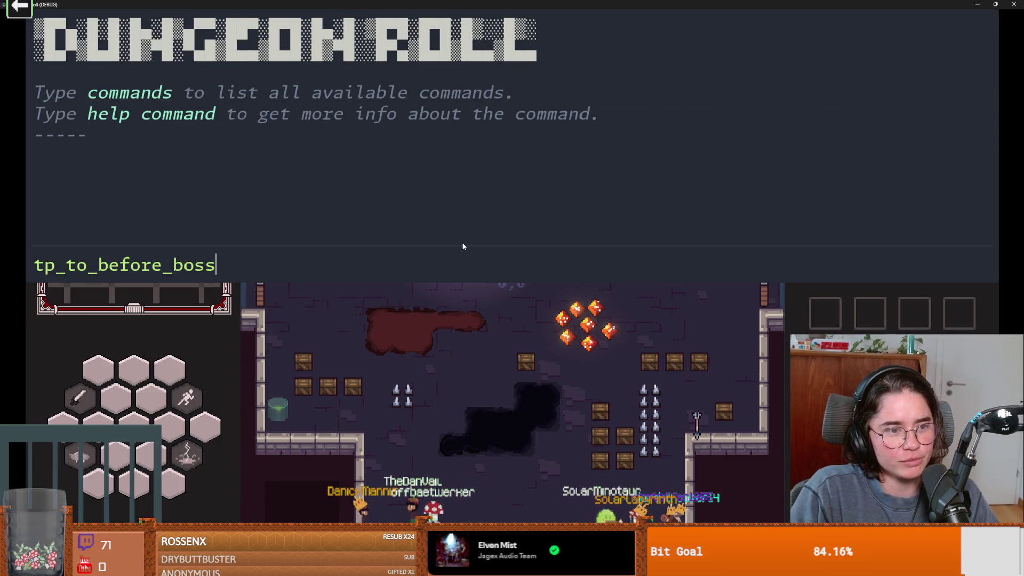
key("Return")
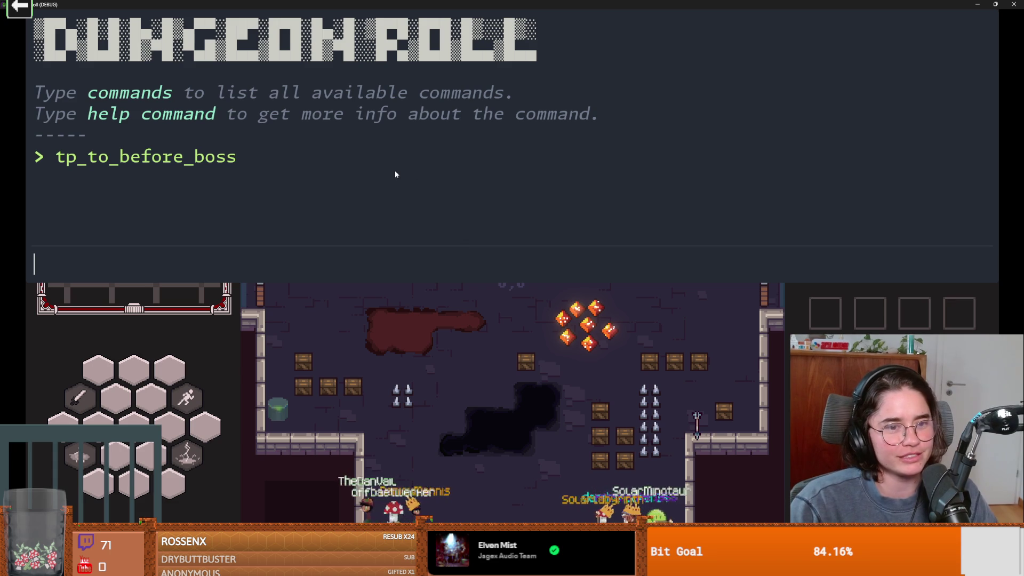
key("grave")
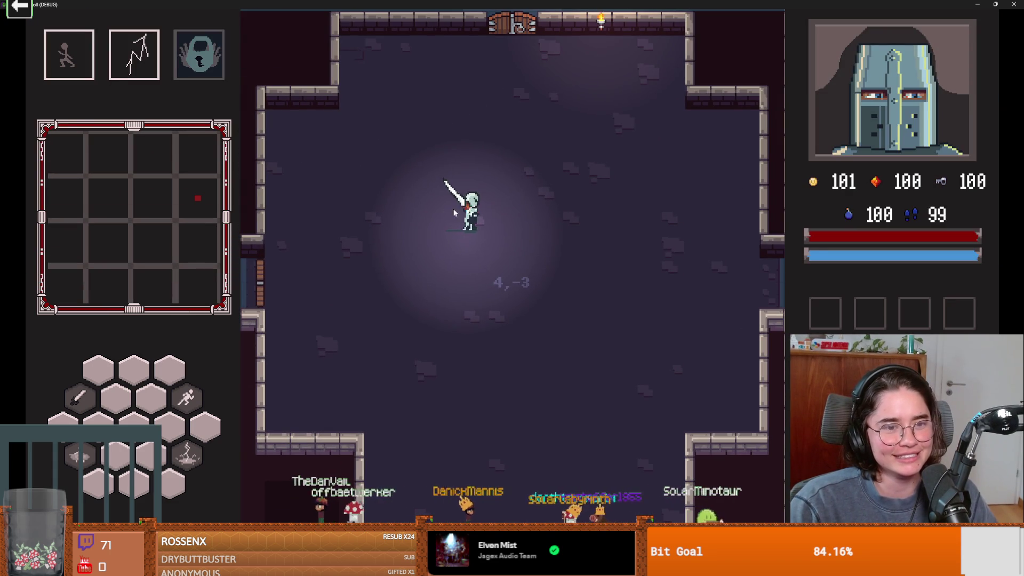
Walk the knight through the east doorway to the red enemy and attack it with sword and lightning.
key("d")
key("space")
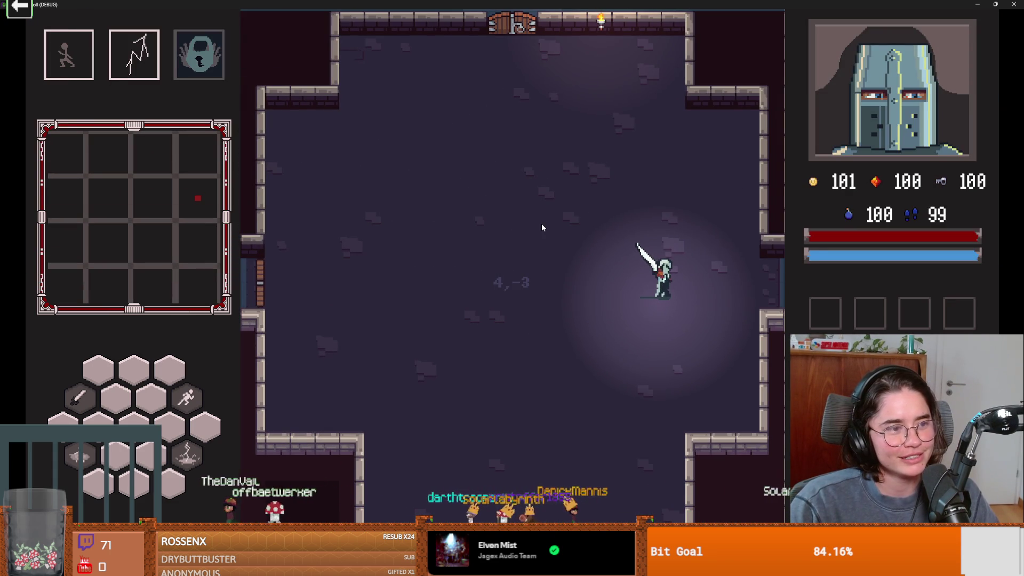
key("w")
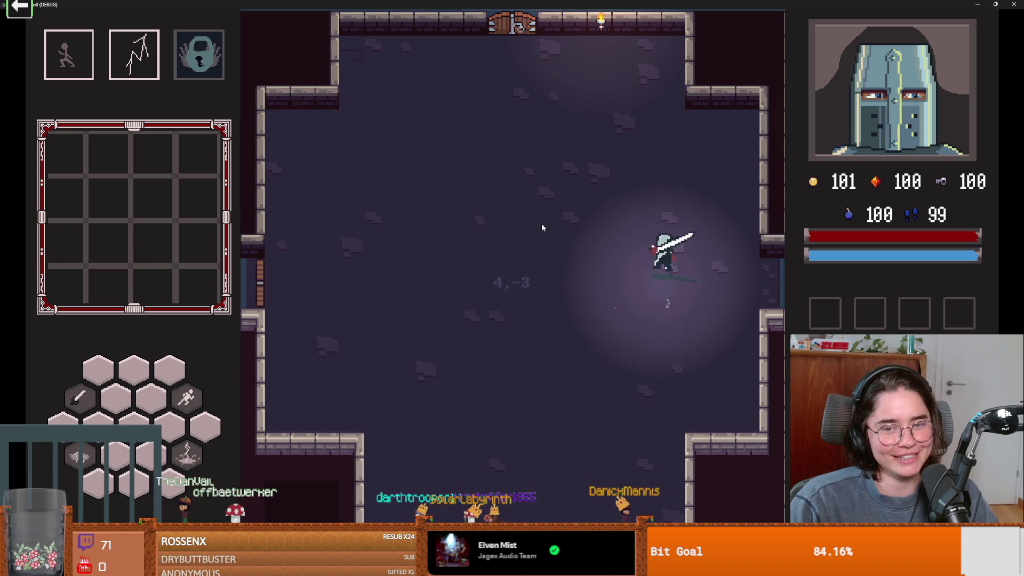
key("d")
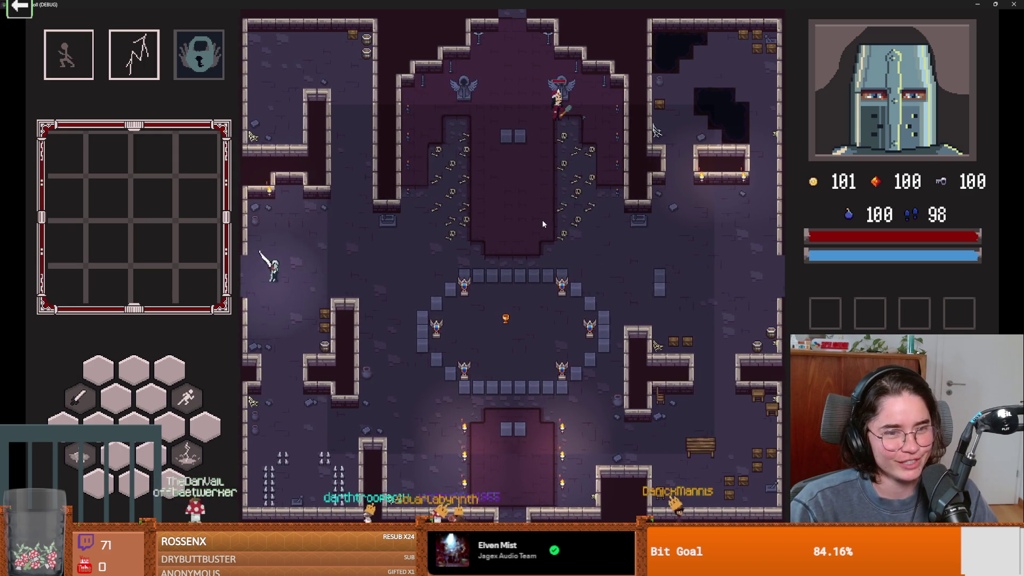
key("d")
key("w")
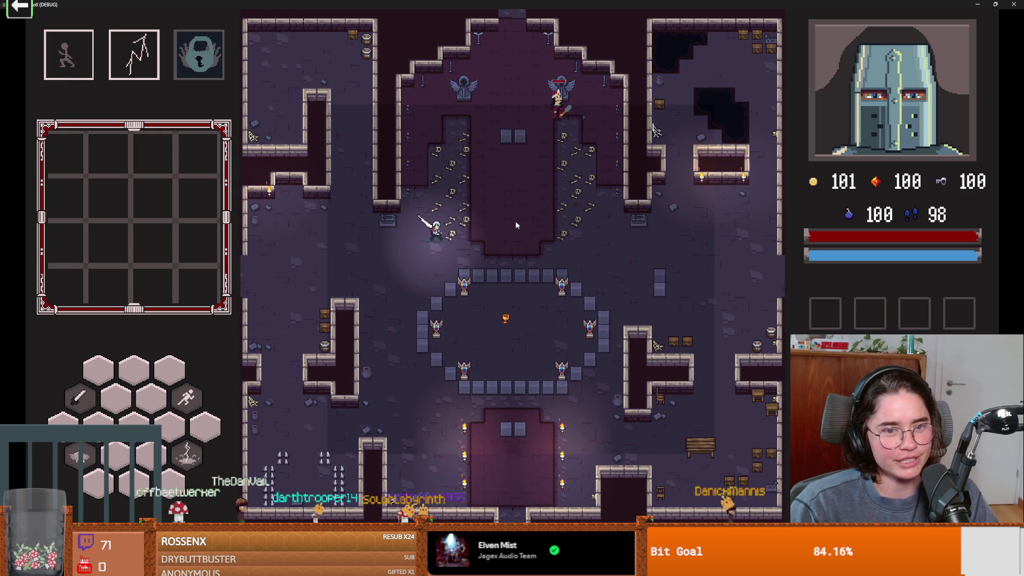
key("w")
key("d")
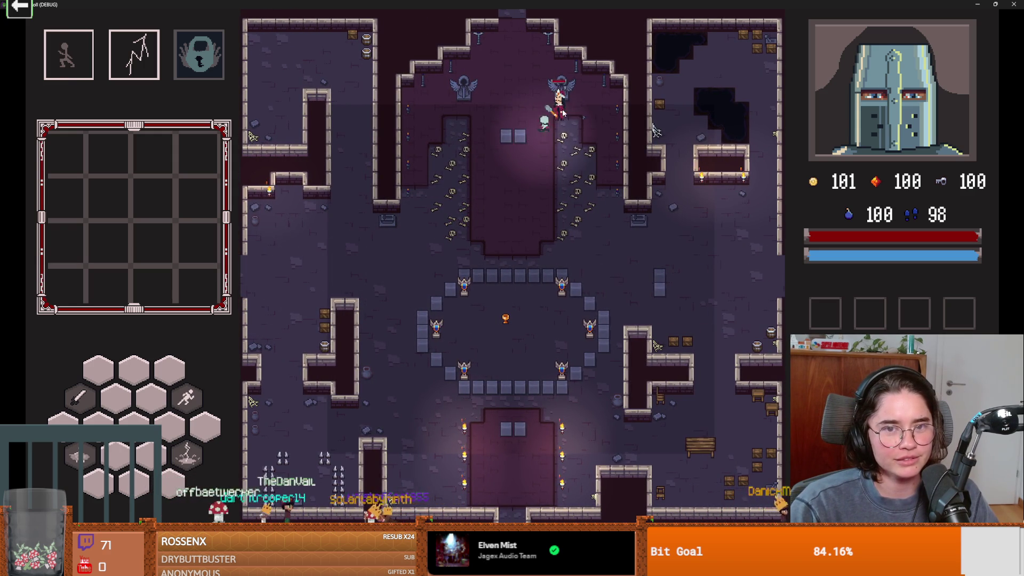
left_click(564, 113)
left_click(566, 115)
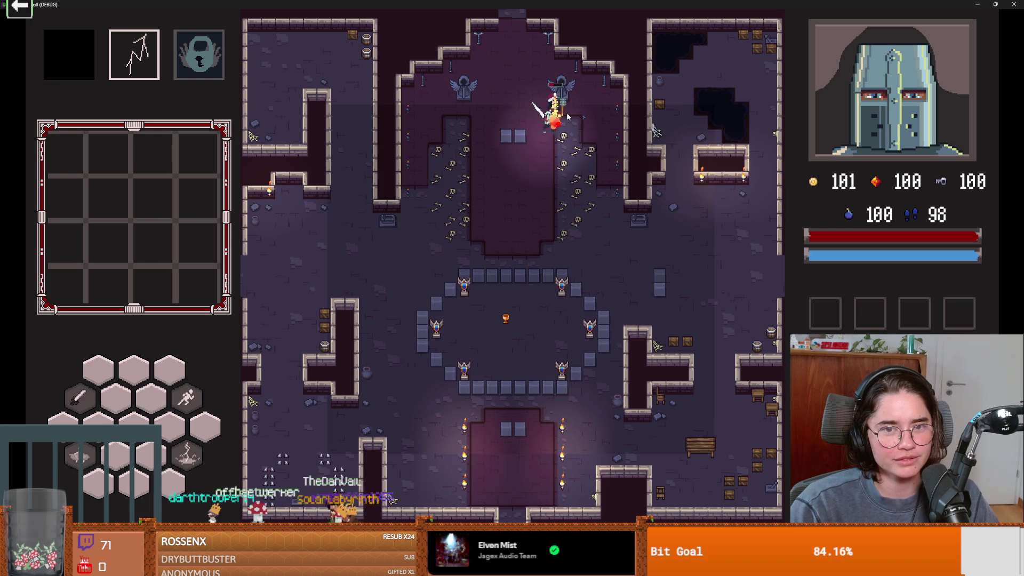
right_click(564, 155)
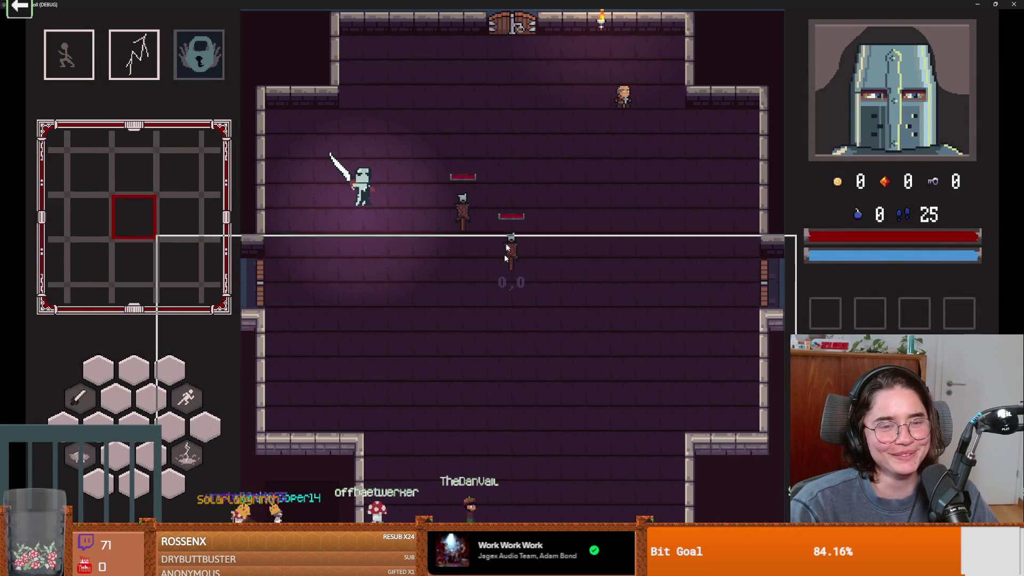
Stop the running game and return to the editor.
key("super+Down")
left_click(781, 326)
scroll(568, 284, "up", 2)
Drag the DungeonDescene node right and down next to the arena room, then save TilemapArena.
key("ctrl+s")
scroll(568, 283, "down", 7)
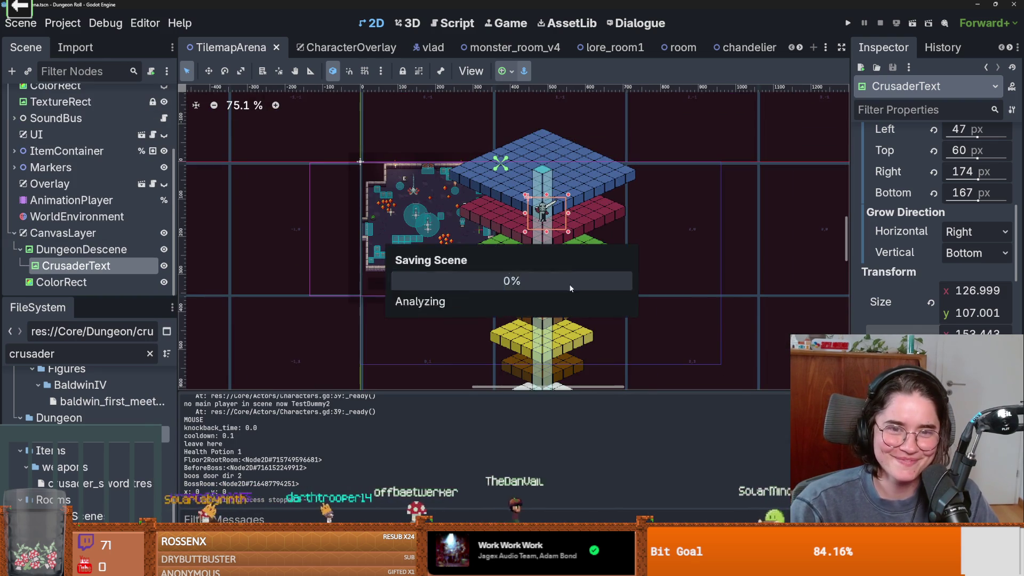
scroll(577, 287, "down", 2)
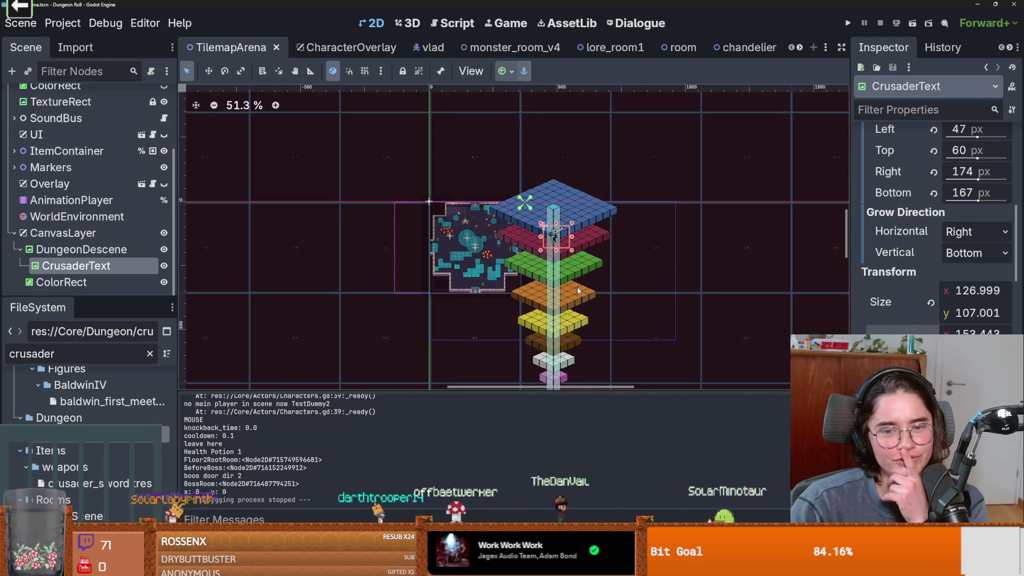
scroll(577, 287, "up", 2)
scroll(577, 287, "down", 1)
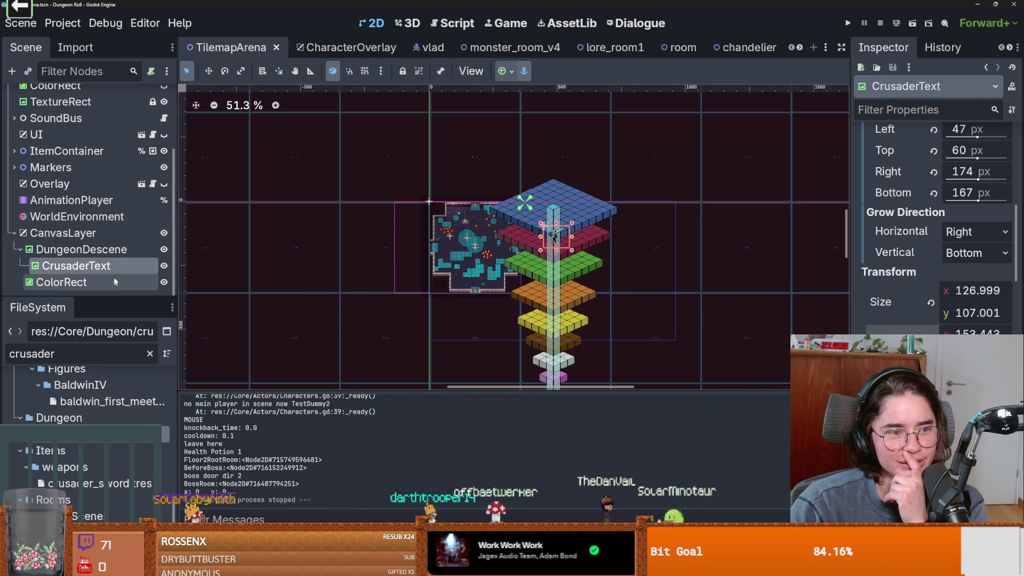
left_click(81, 249)
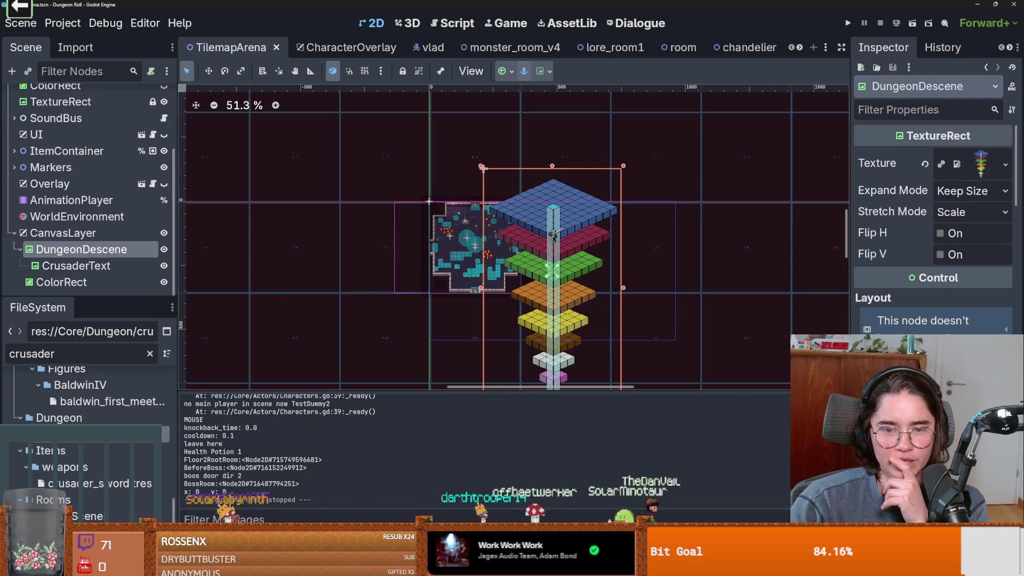
scroll(933, 240, "down", 2)
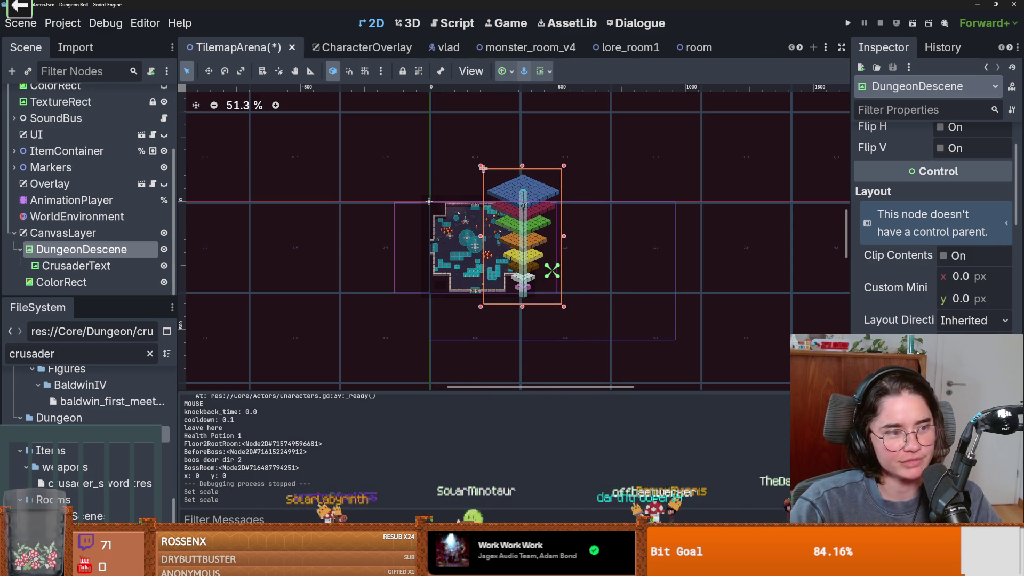
scroll(525, 323, "up", 4)
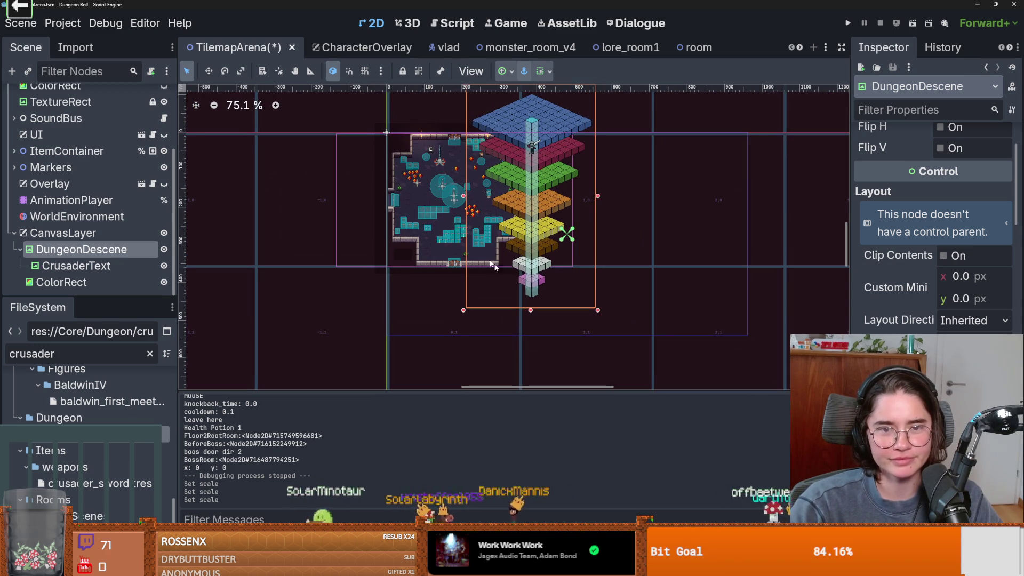
mouse_move(538, 185)
left_mouse_down()
mouse_move(583, 233)
mouse_move(569, 221)
left_mouse_up()
scroll(569, 221, "up", 2)
key("ctrl+s")
scroll(569, 220, "up", 2)
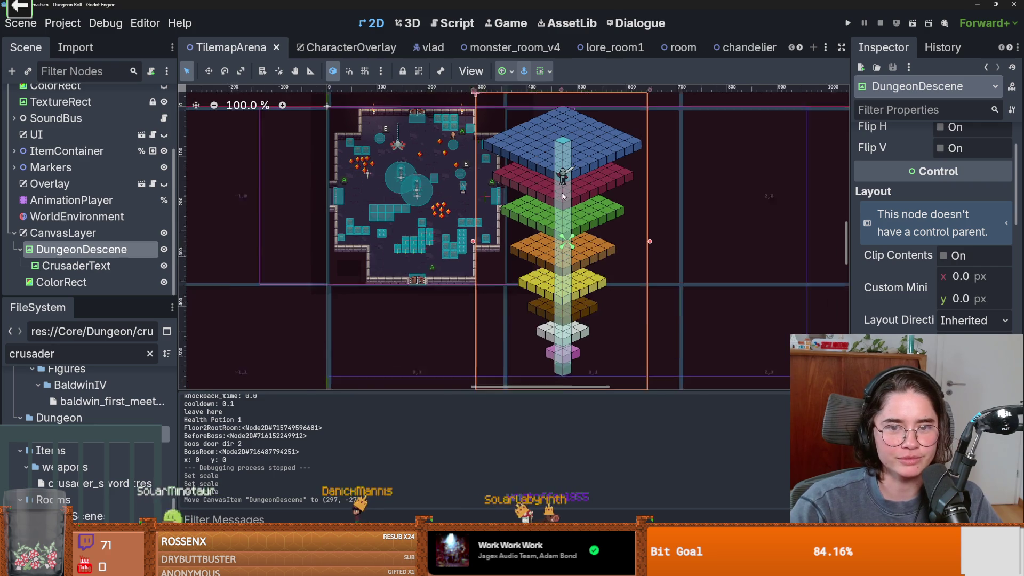
Preview the AnimationPlayer's to_floor_2 animation and save the scene.
left_click(75, 200)
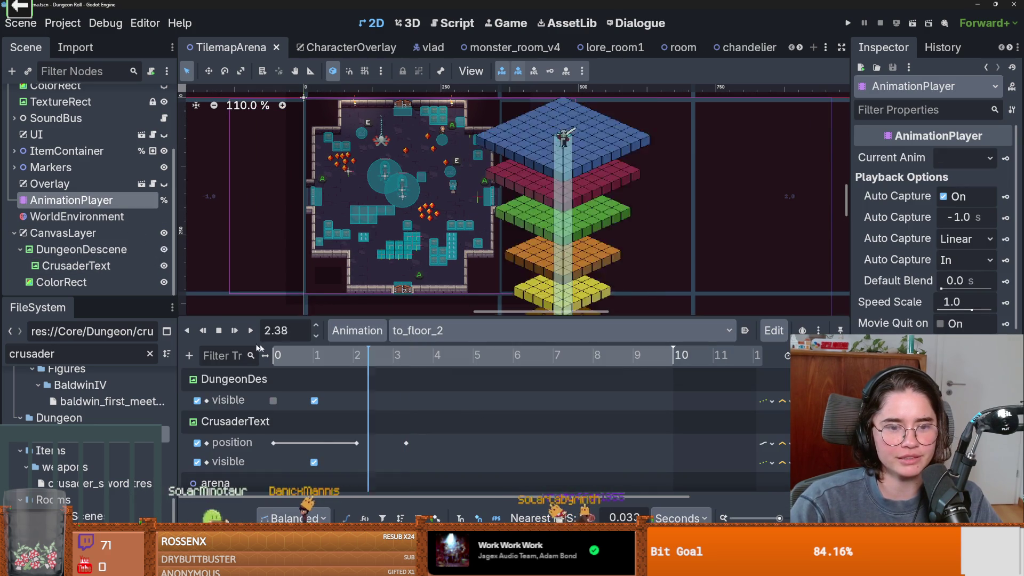
left_click(249, 330)
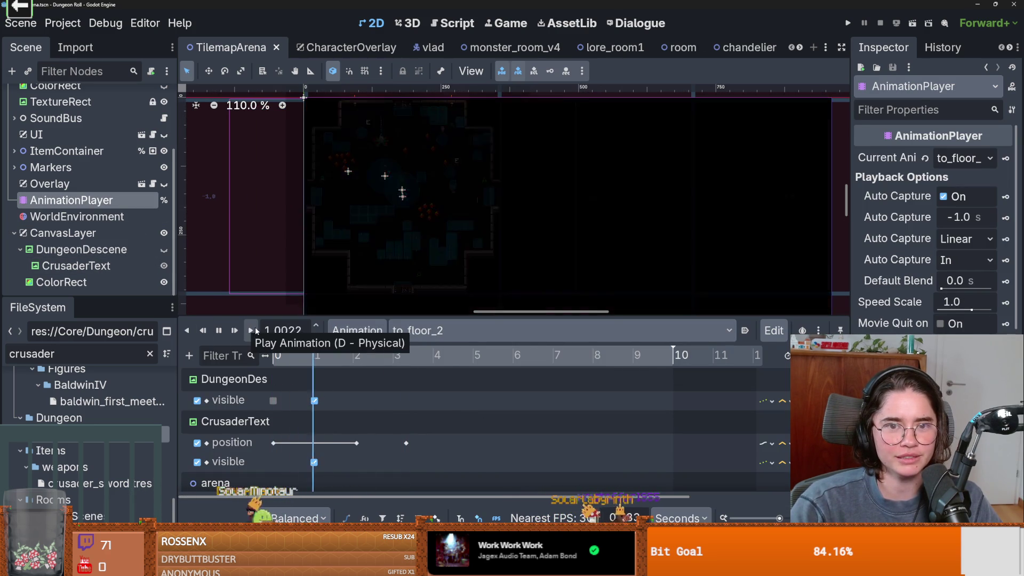
scroll(639, 199, "down", 1)
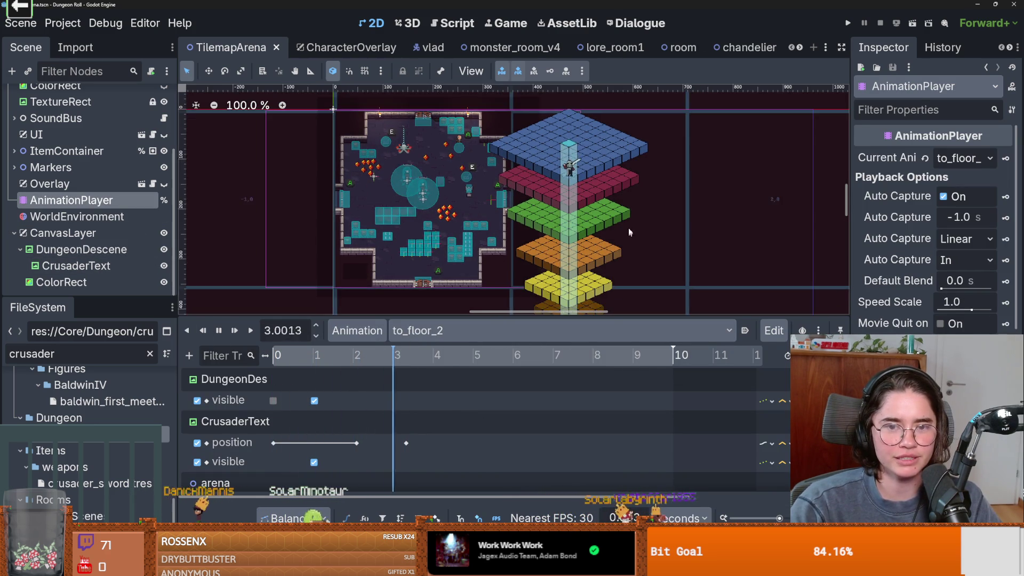
key("ctrl+s")
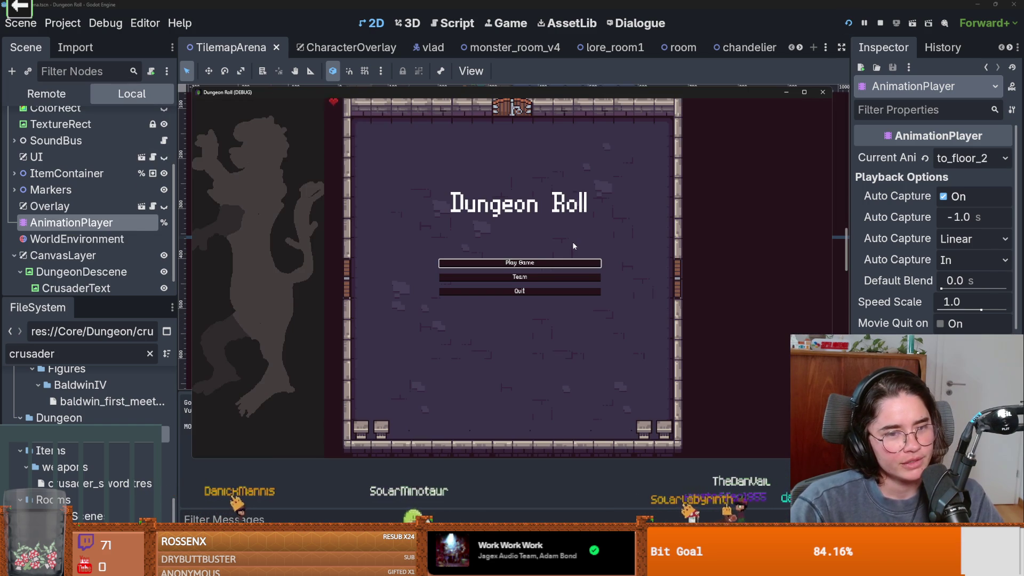
Start a new game, collect the coins, and teleport ahead with the tp console command.
left_click(540, 264)
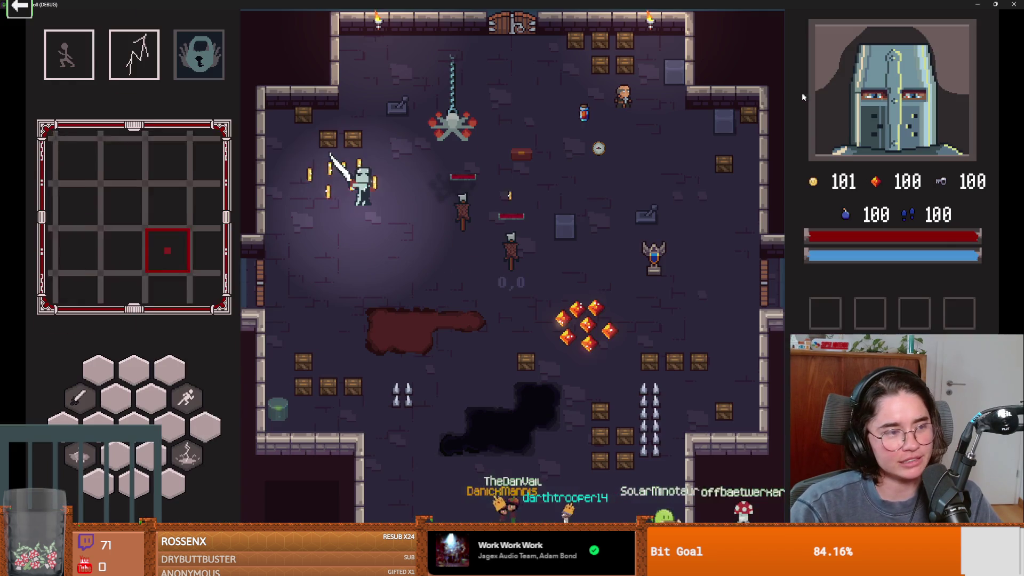
key("w")
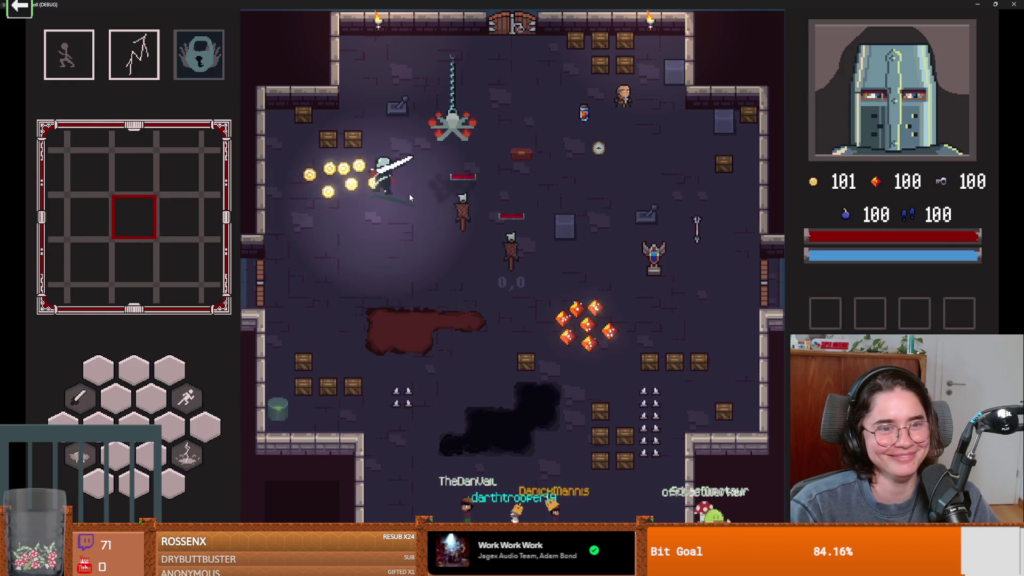
key("a")
key("d")
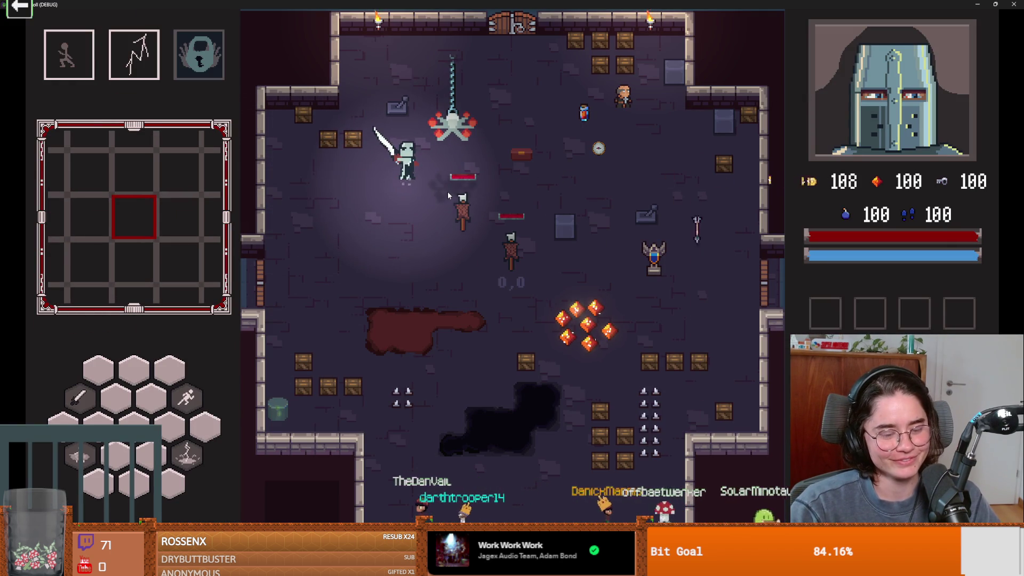
key("grave")
type("tp")
key("Tab")
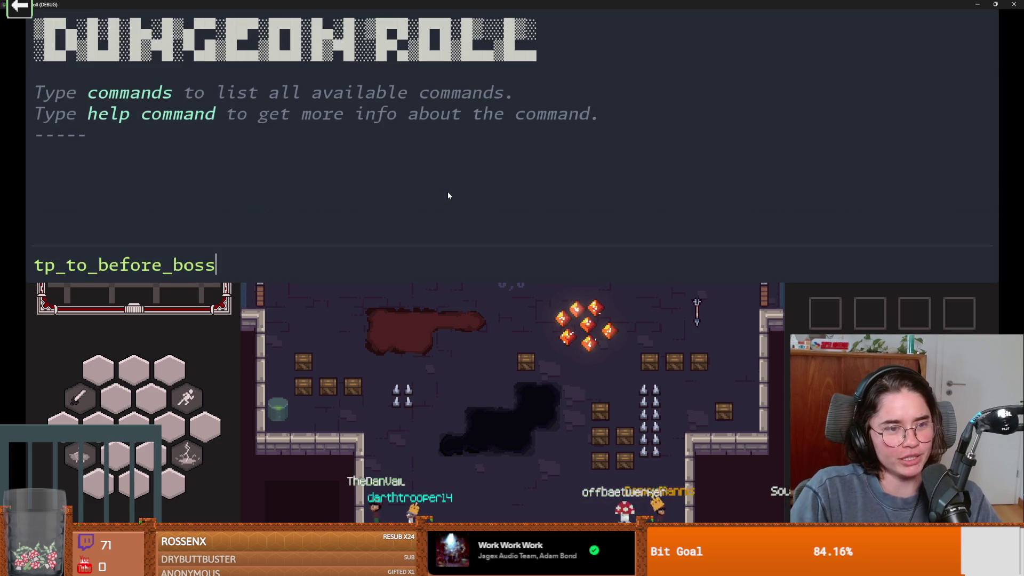
key("Return")
Walk the knight around the boss room and out the left door toward the altar.
key("d")
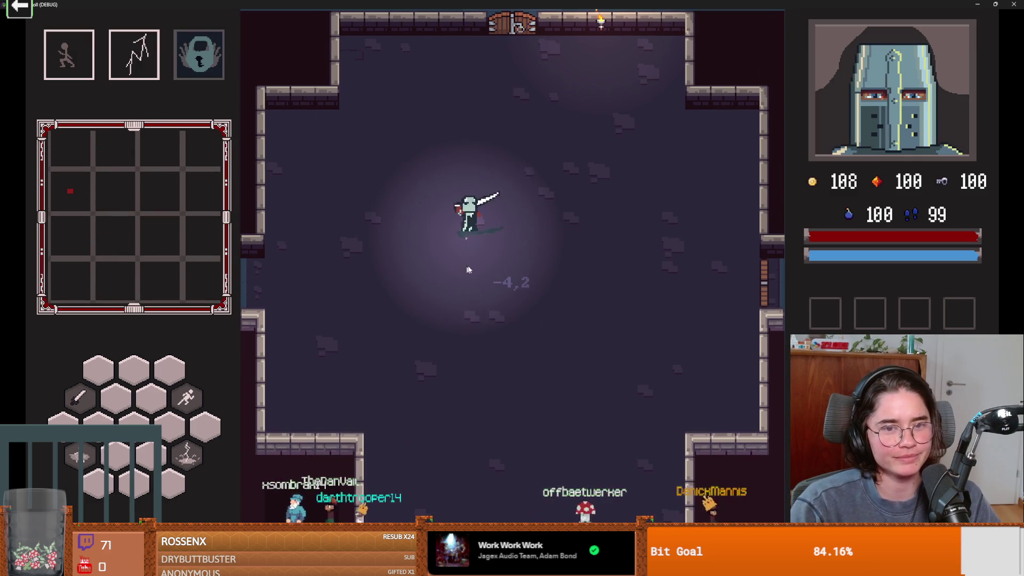
key("s")
key("a")
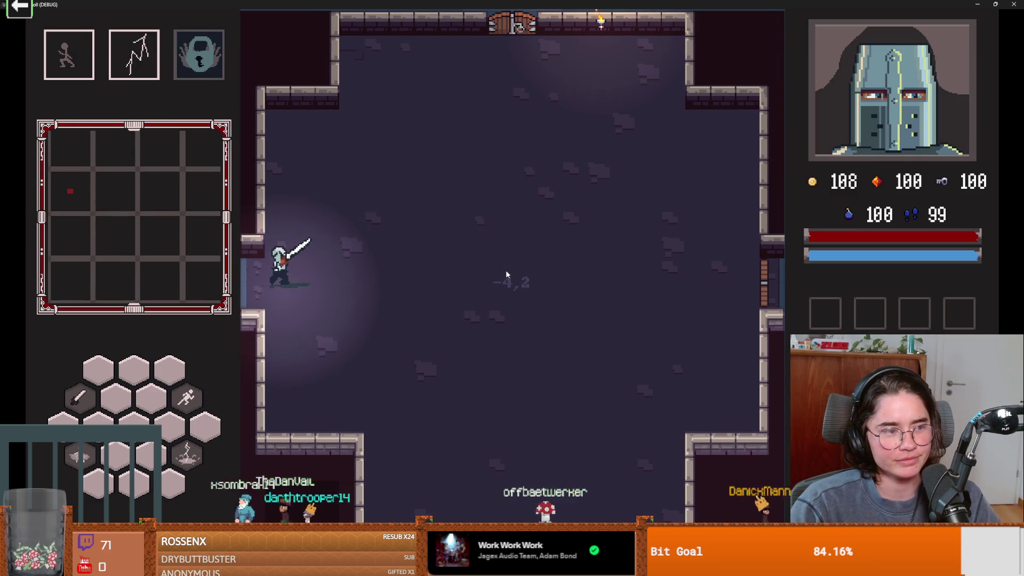
key("space")
key("a")
key("w")
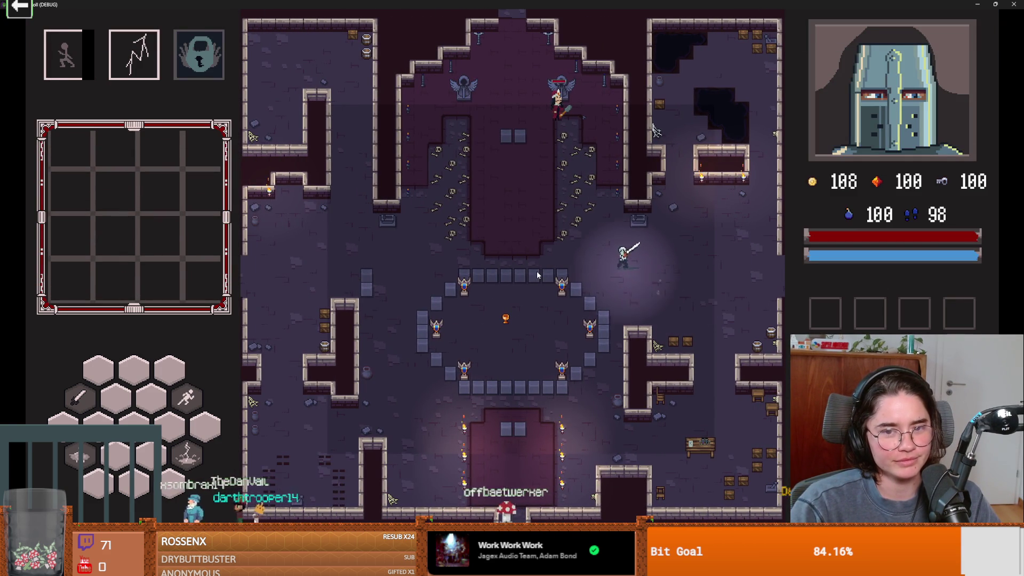
key("space")
Attack the winged enemy at the top, then retreat across the bone area using abilities.
key("w")
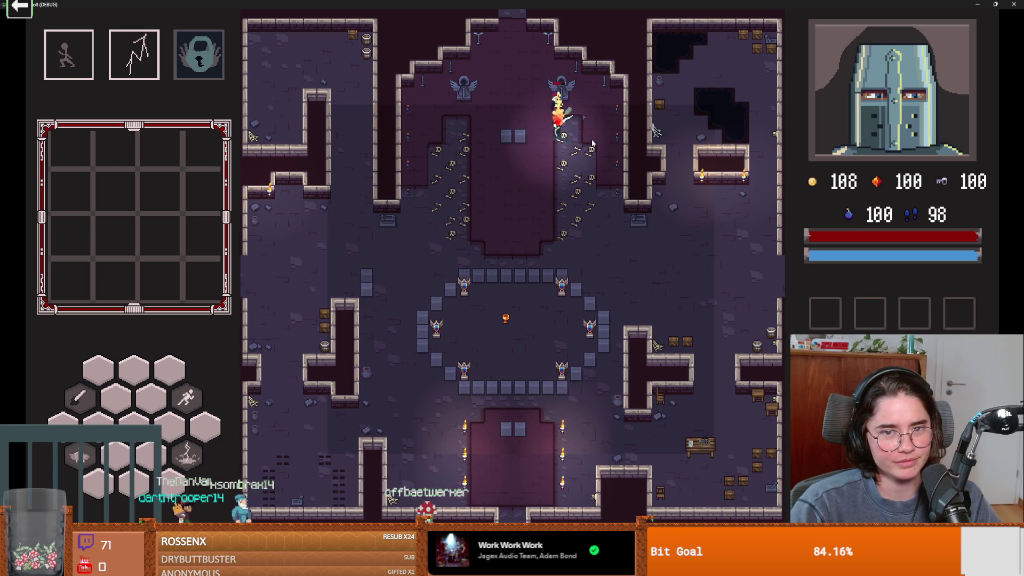
key("space")
key("a")
key("e")
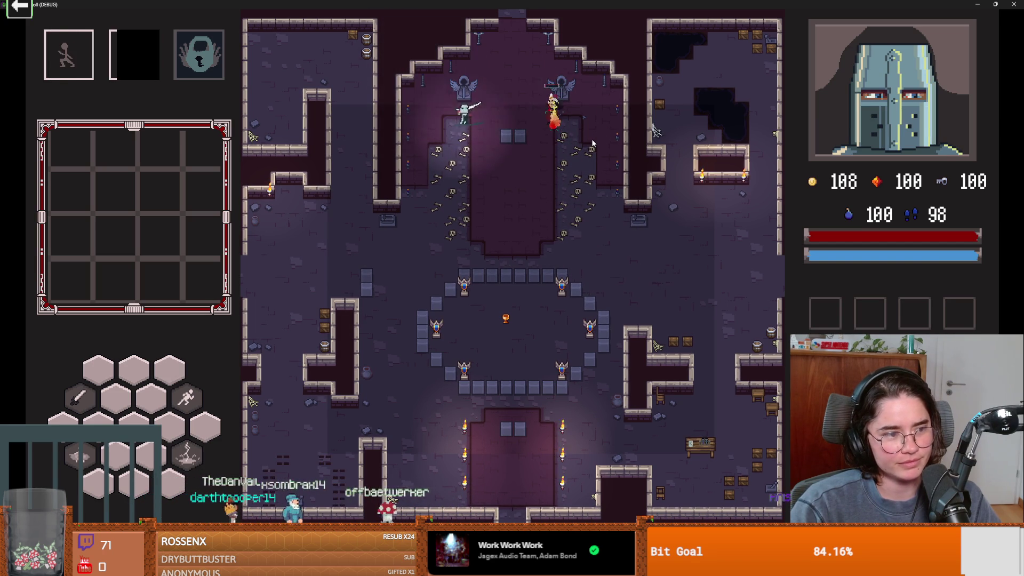
key("space")
key("s")
key("d")
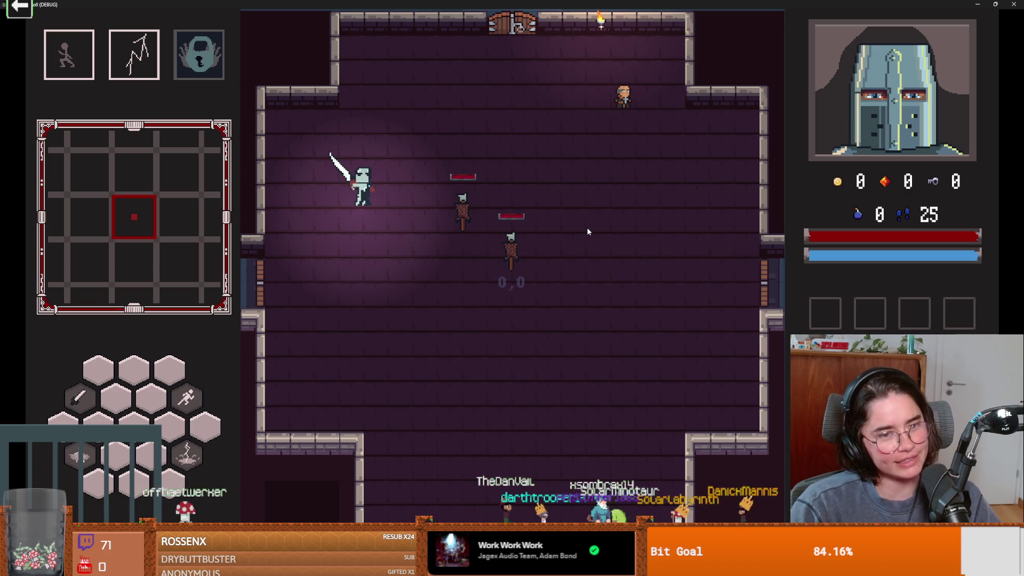
Move the knight around the dummy-filled starting room and cast the lightning spell.
key("s")
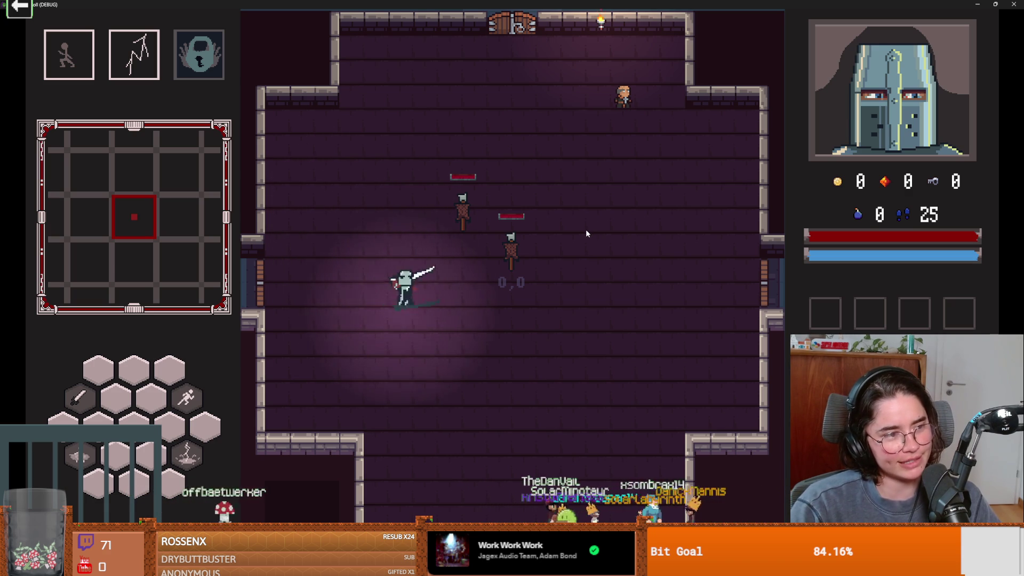
key("d")
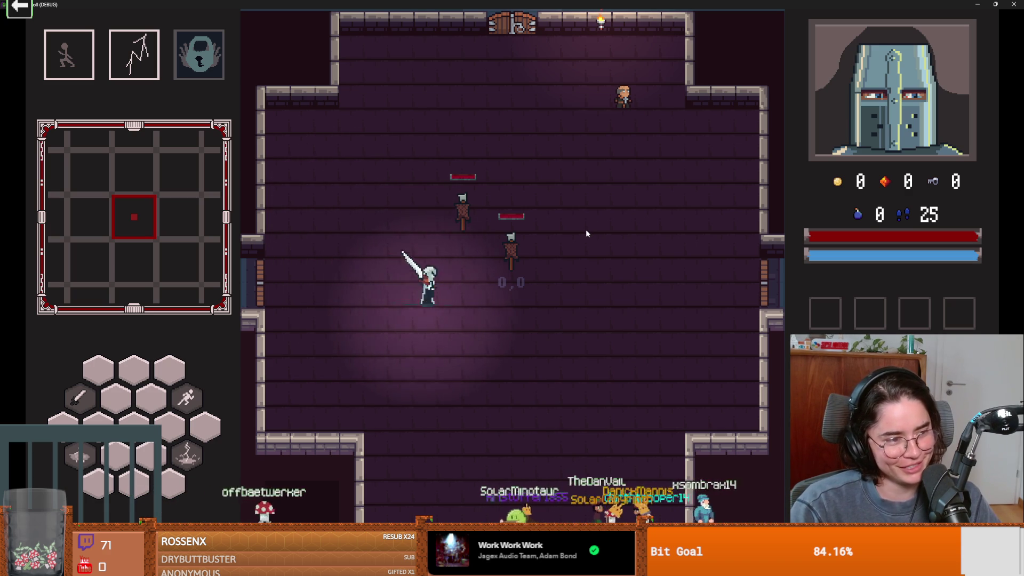
key("w")
key("s")
key("w")
key("s")
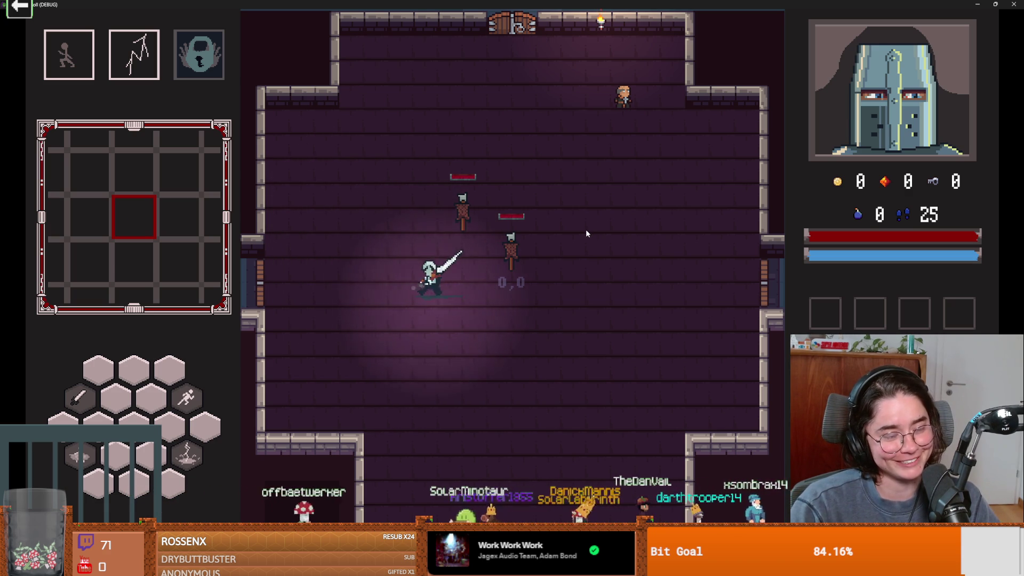
key("w")
key("s")
key("s")
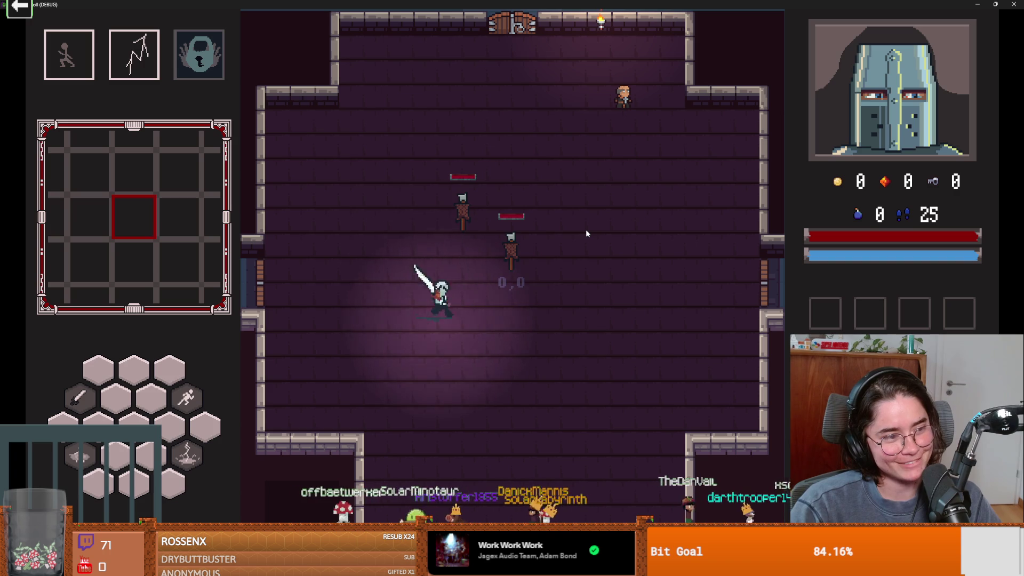
key("2")
key("s")
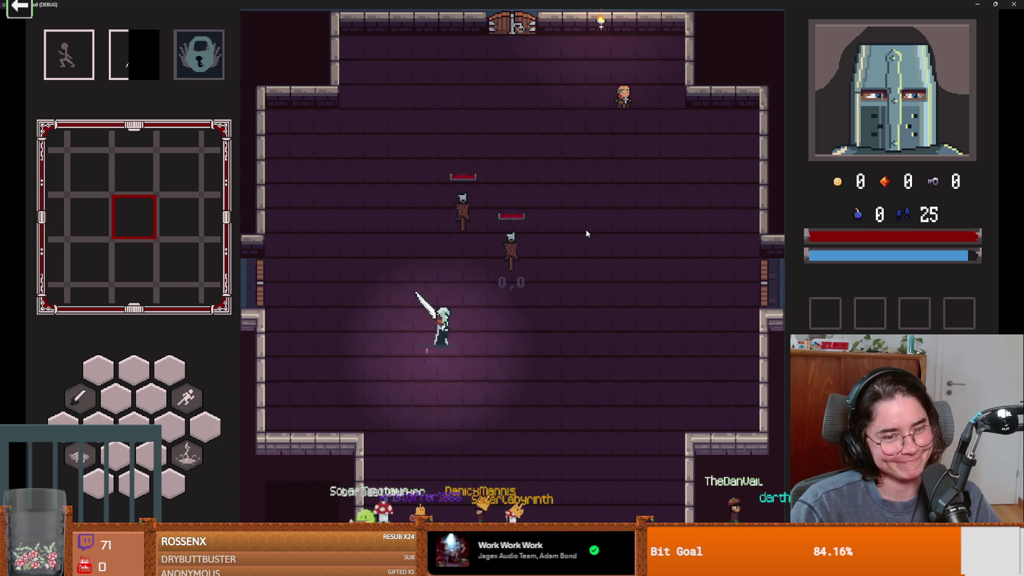
key("w")
key("a")
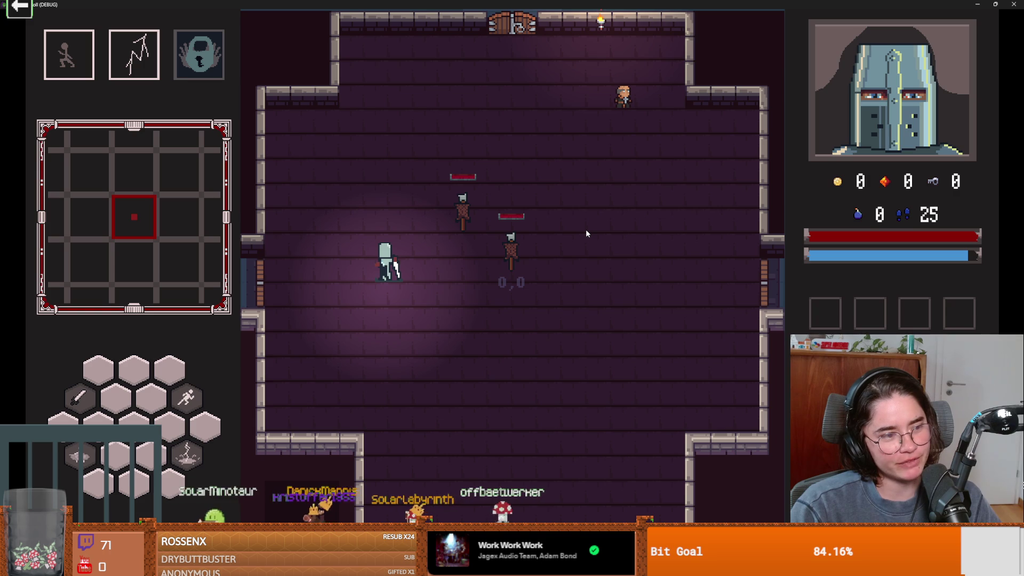
Close the running debug game window to end the playtest, then switch over to Steam.
left_click(995, 5)
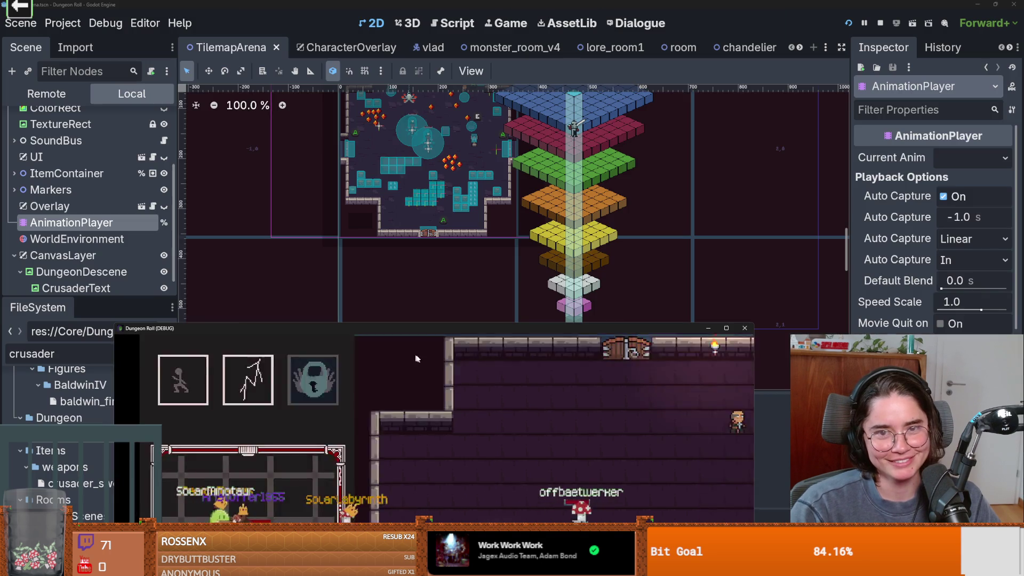
left_click(747, 328)
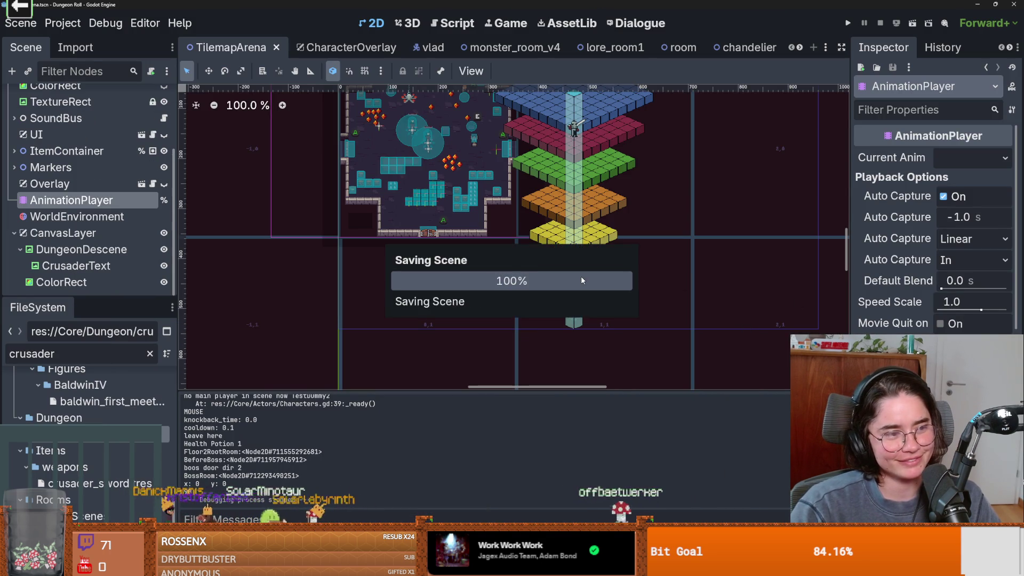
scroll(553, 284, "down", 2)
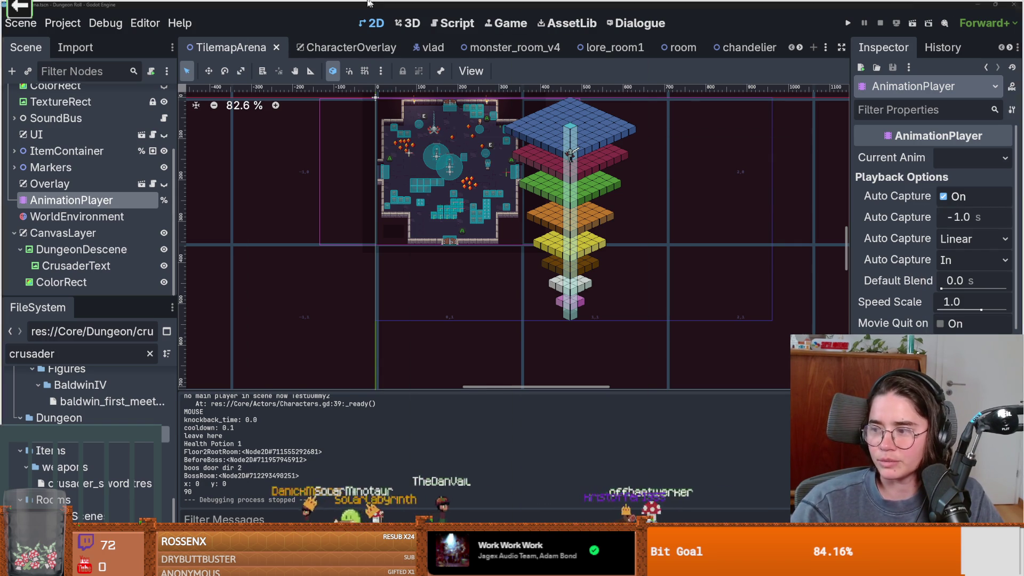
key("alt+Tab")
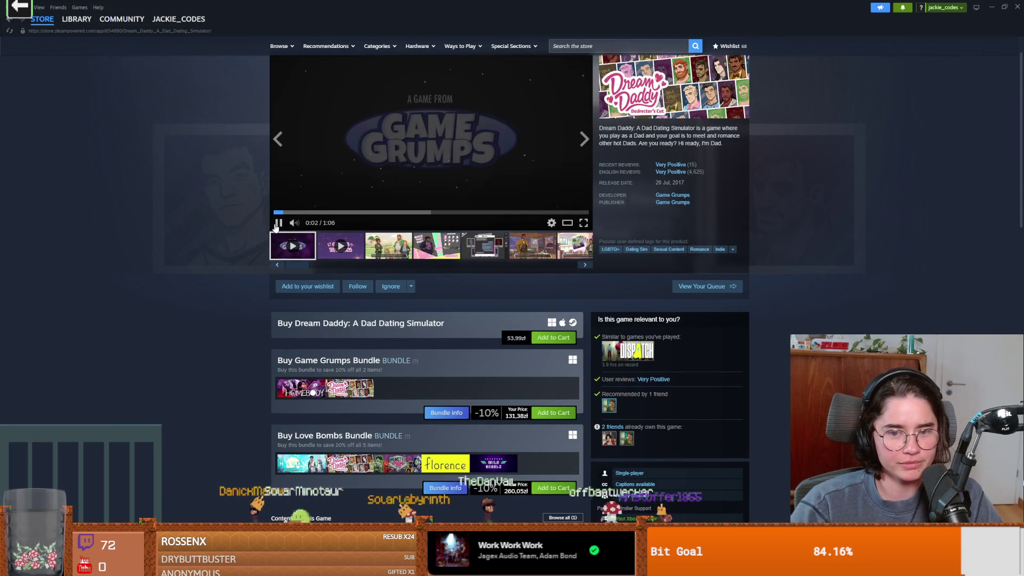
Play the Dream Daddy trailer fullscreen from the top of its store page, seeking back to the title frame.
mouse_move(632, 444)
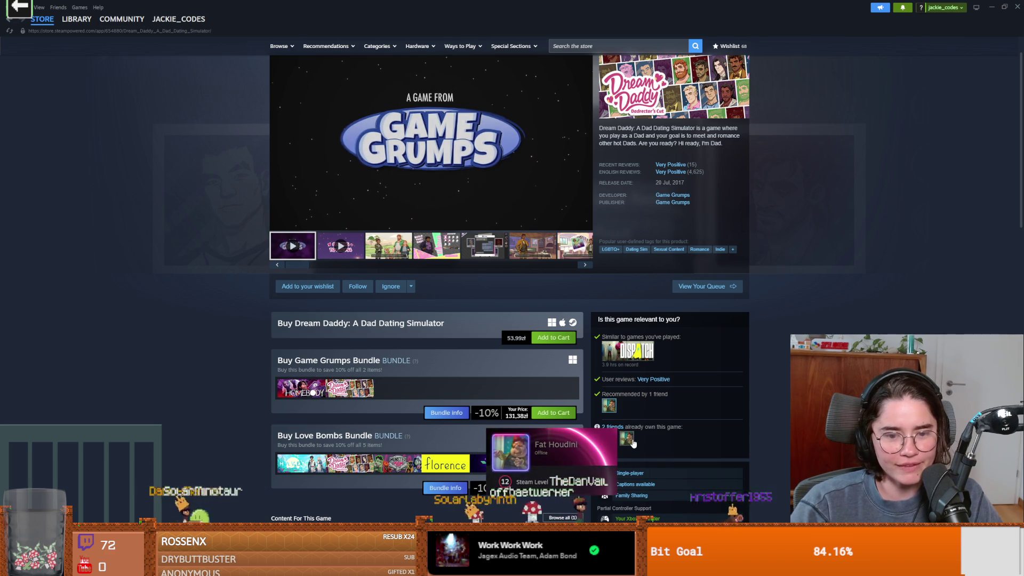
scroll(1021, 333, "up", 1)
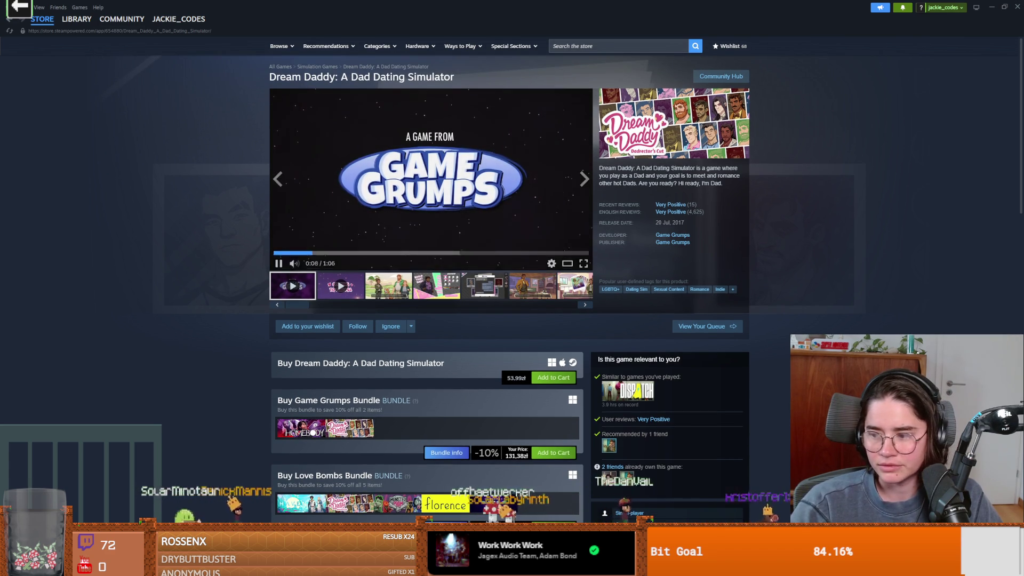
left_click(583, 259)
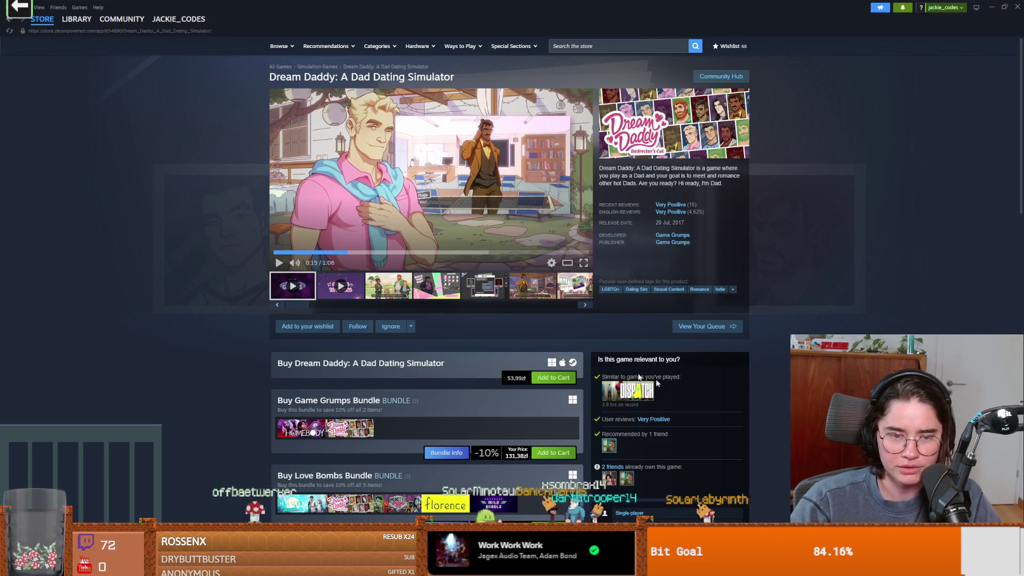
left_click(308, 252)
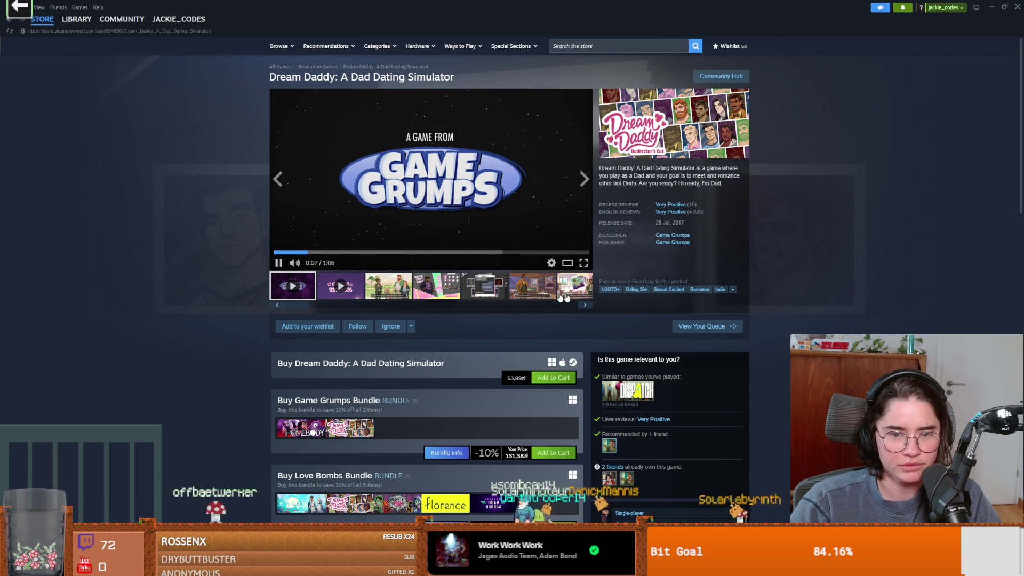
left_click(583, 263)
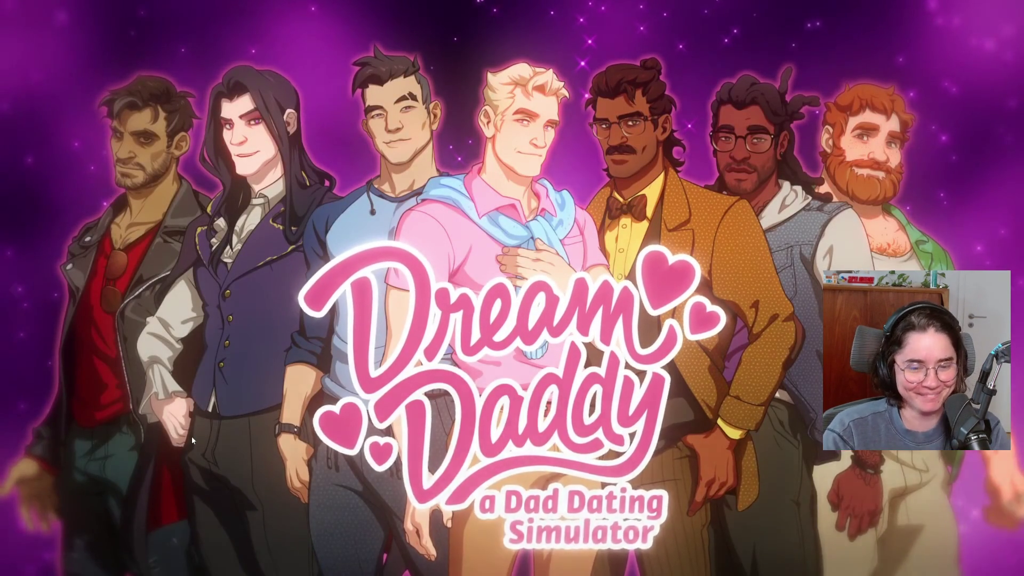
Pause the Dream Daddy trailer, seek to the 0:56 cast frame, and exit fullscreen.
mouse_move(214, 439)
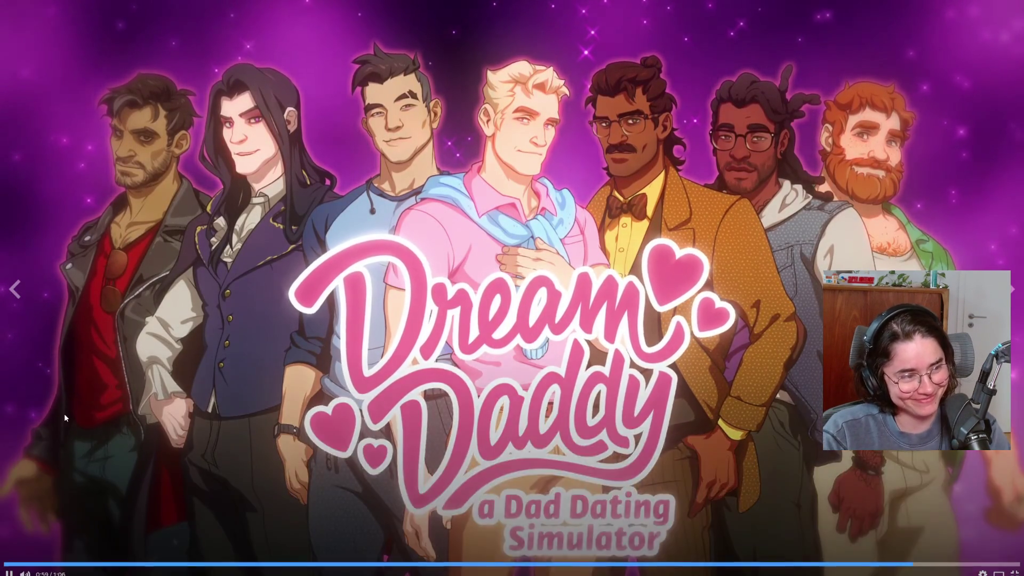
left_click(270, 418)
left_click(873, 563)
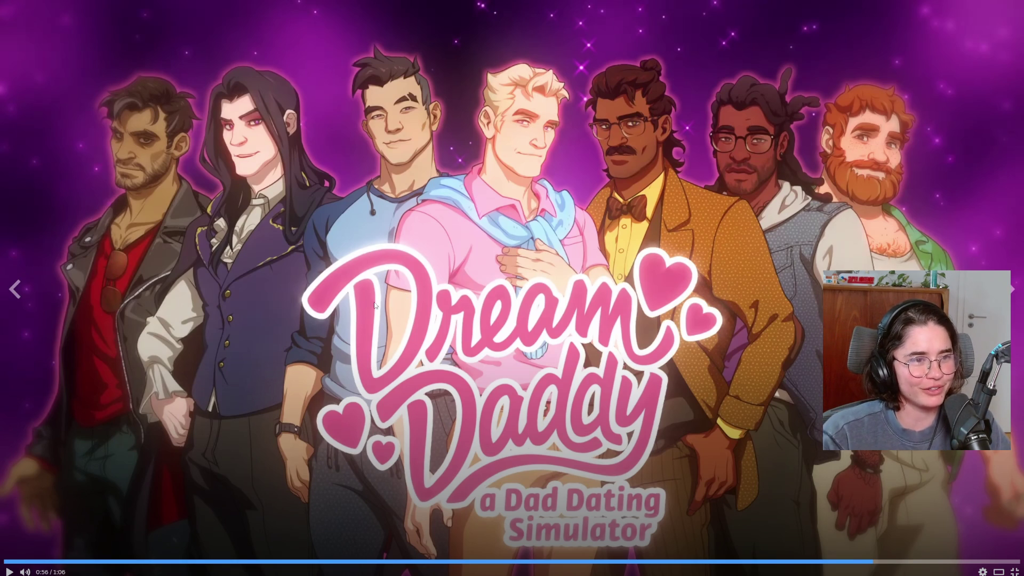
key("Escape")
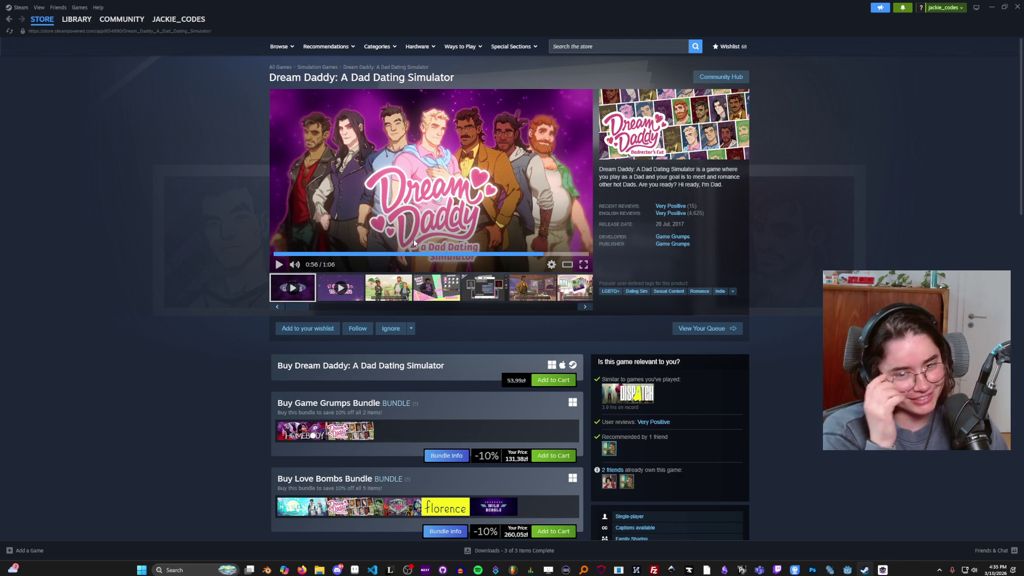
Open the friend's Dream Daddy recommendation, select part of its text, and mark it Funny.
scroll(539, 336, "down", 2)
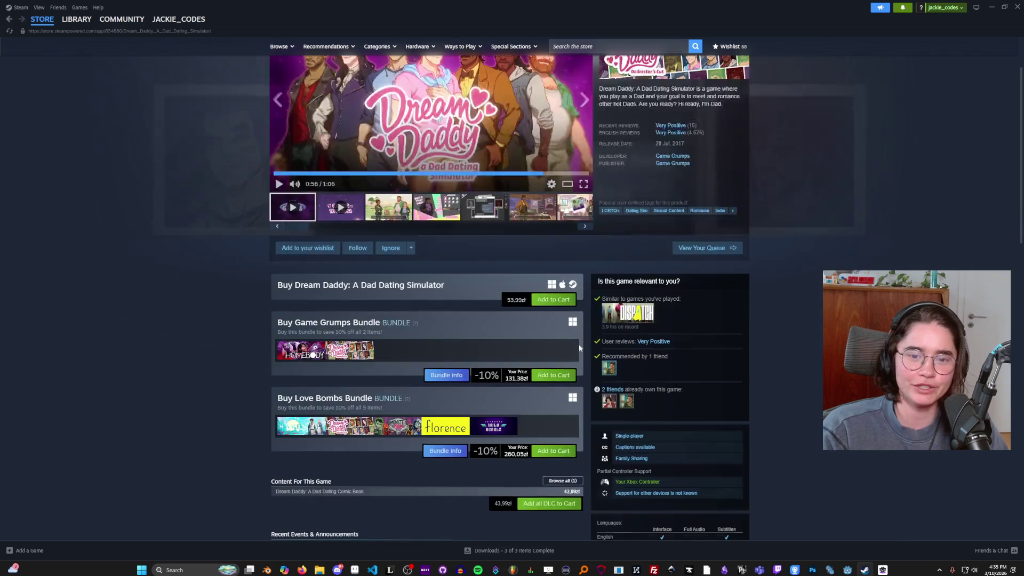
mouse_move(615, 366)
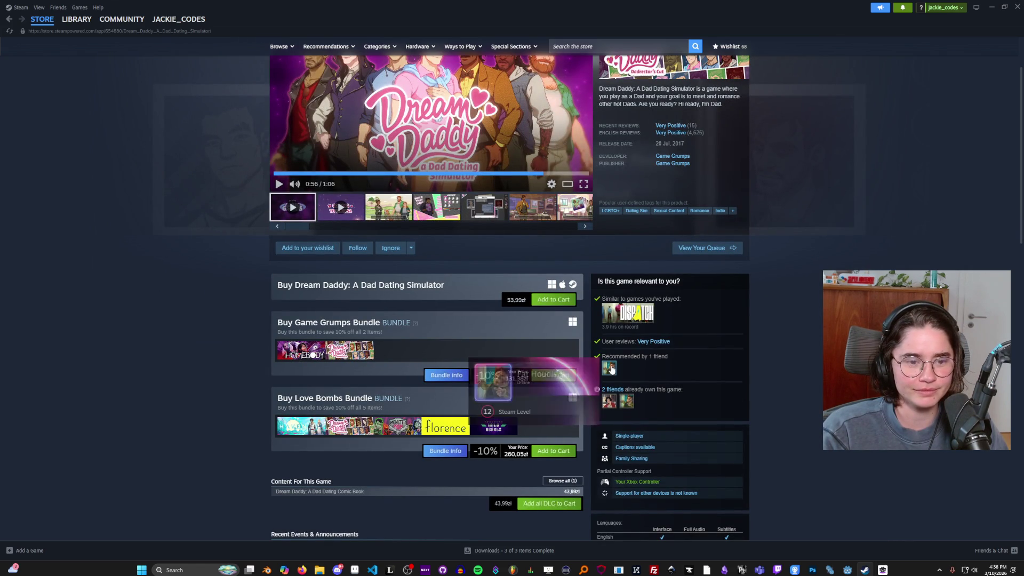
left_click(612, 368)
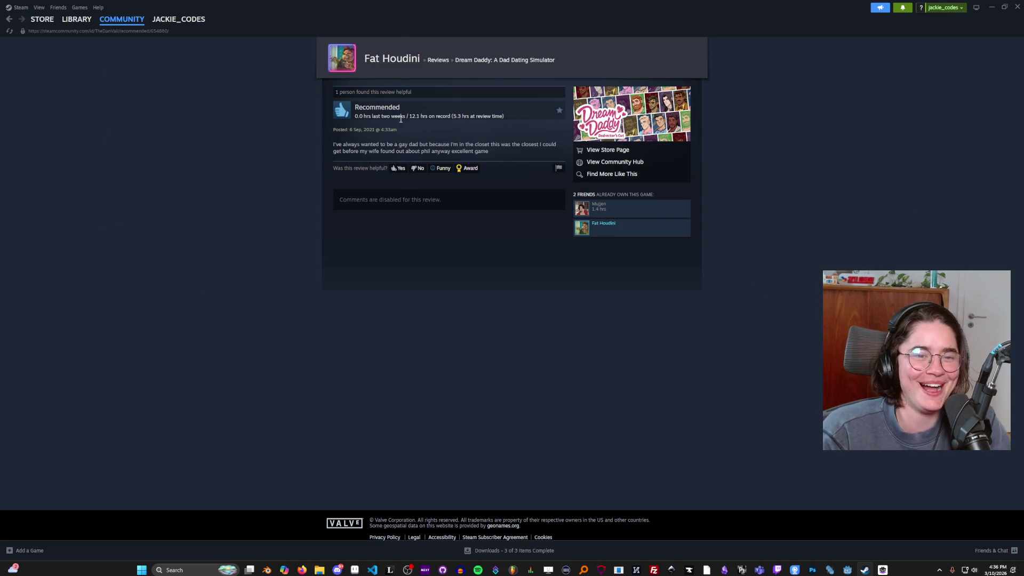
left_click_drag(370, 144, 440, 145)
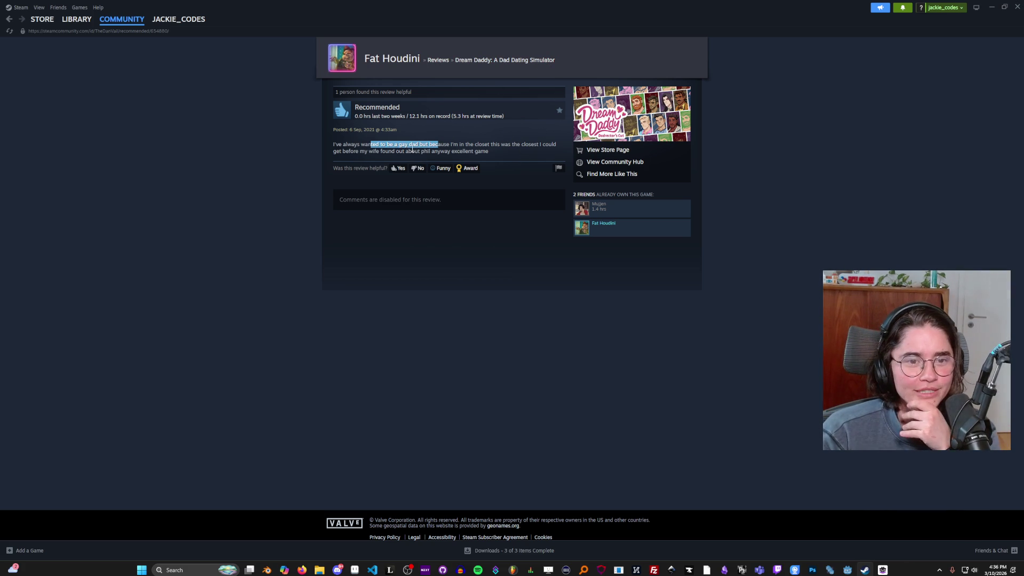
left_click(446, 170)
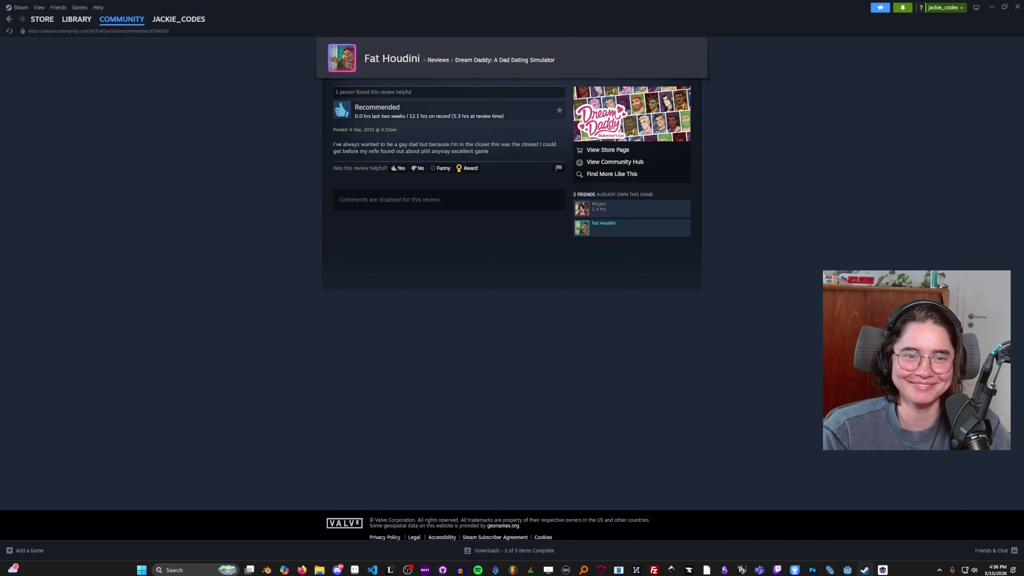
key("alt+Tab")
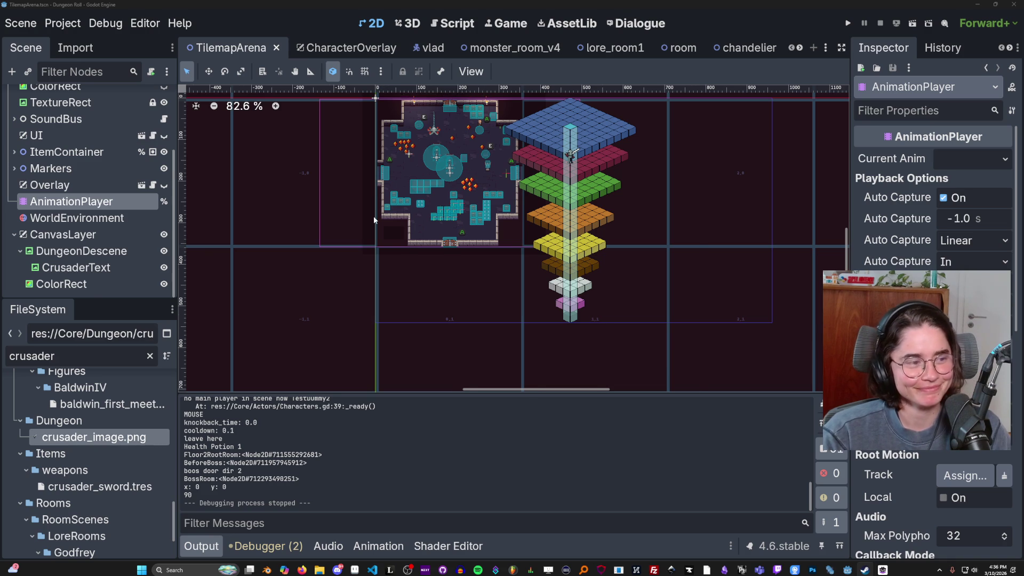
Select the Darkness rectangle, drag on the canvas, and save the TilemapArena scene.
scroll(373, 216, "up", 1)
left_click(374, 216)
key("ctrl+s")
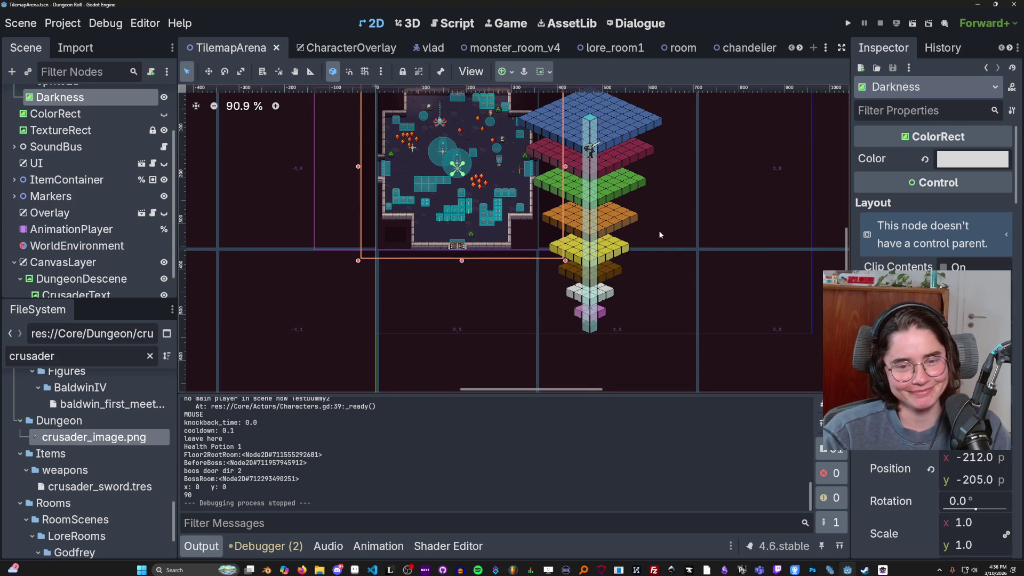
scroll(660, 234, "up", 1)
left_click_drag(659, 235, 633, 272)
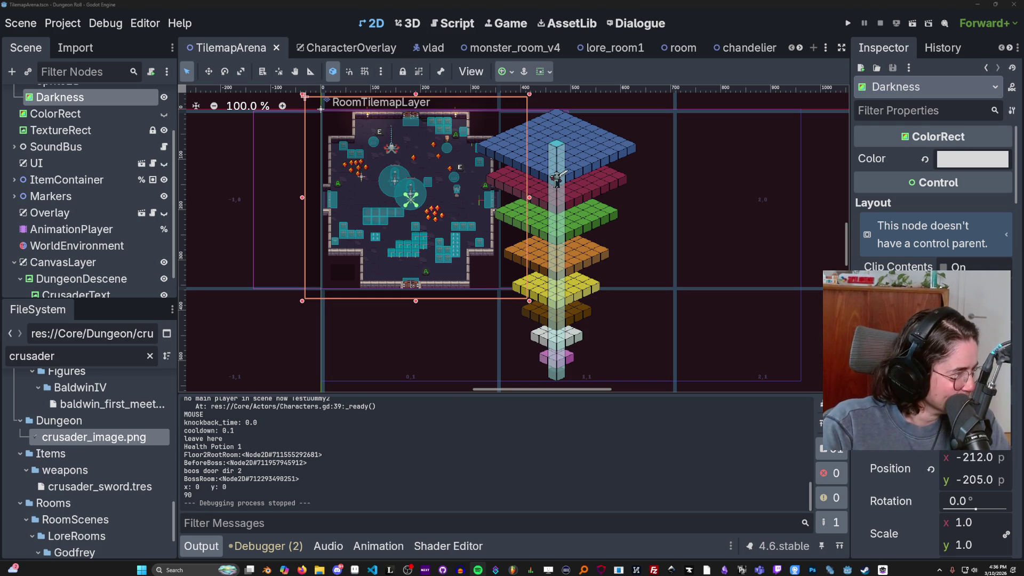
scroll(501, 235, "down", 2)
scroll(501, 234, "left", 3)
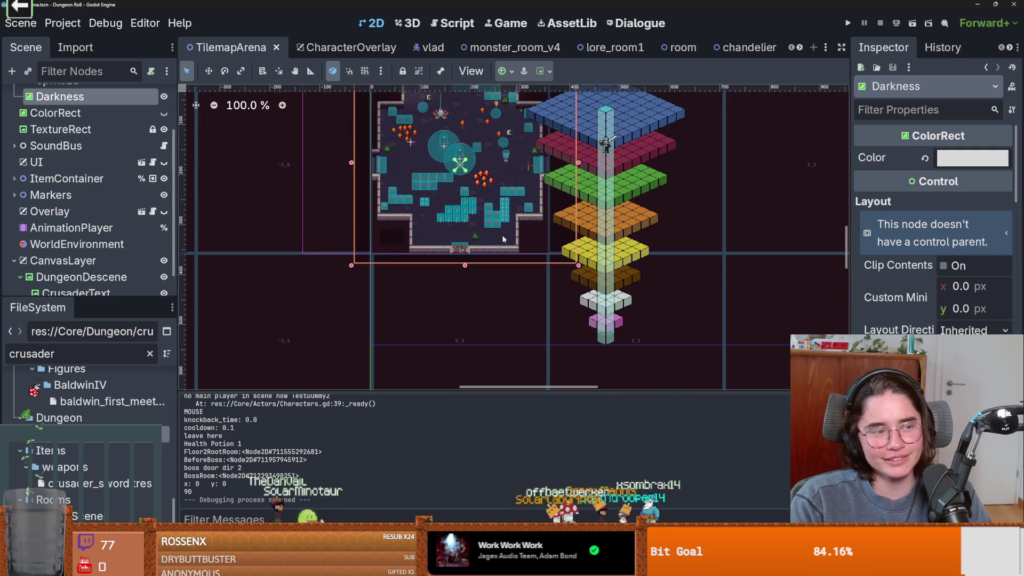
scroll(450, 243, "down", 1)
scroll(450, 244, "up", 1)
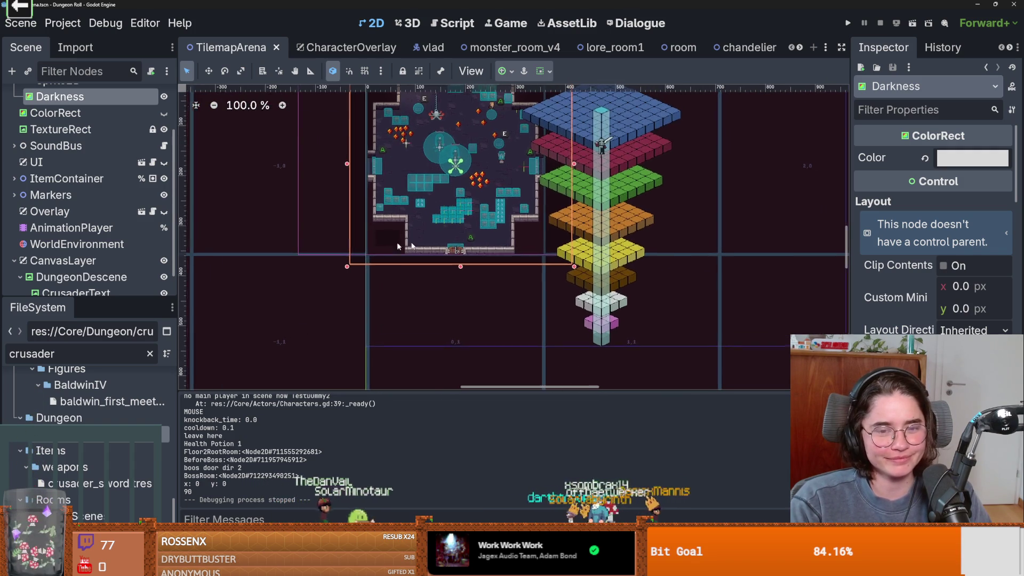
key("ctrl+s")
scroll(429, 243, "down", 8)
scroll(429, 242, "up", 1)
scroll(429, 242, "right", 1)
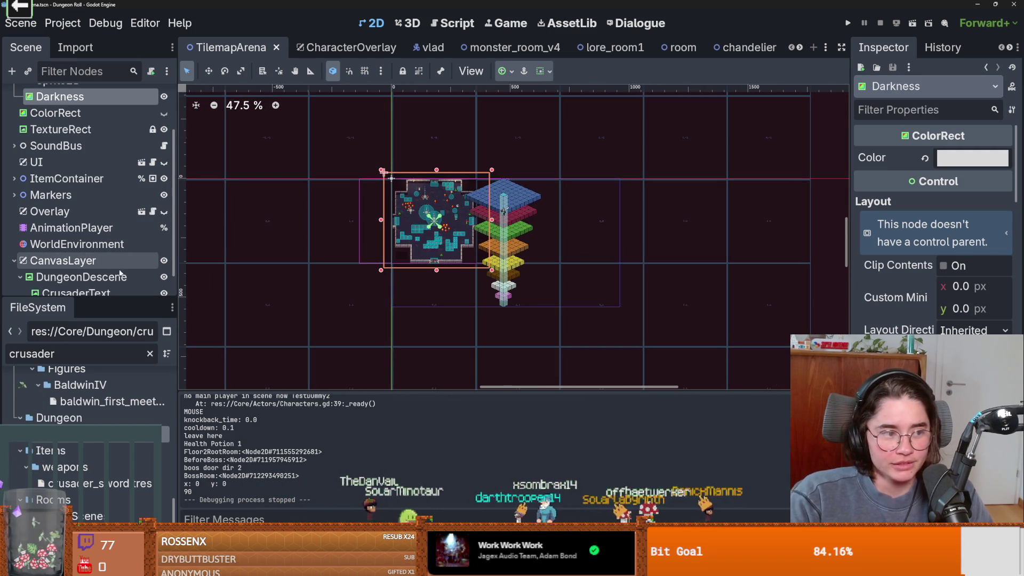
Hide the CrusaderText and DungeonDescene nodes in the Scene dock and save the scene.
left_click_drag(104, 303, 104, 416)
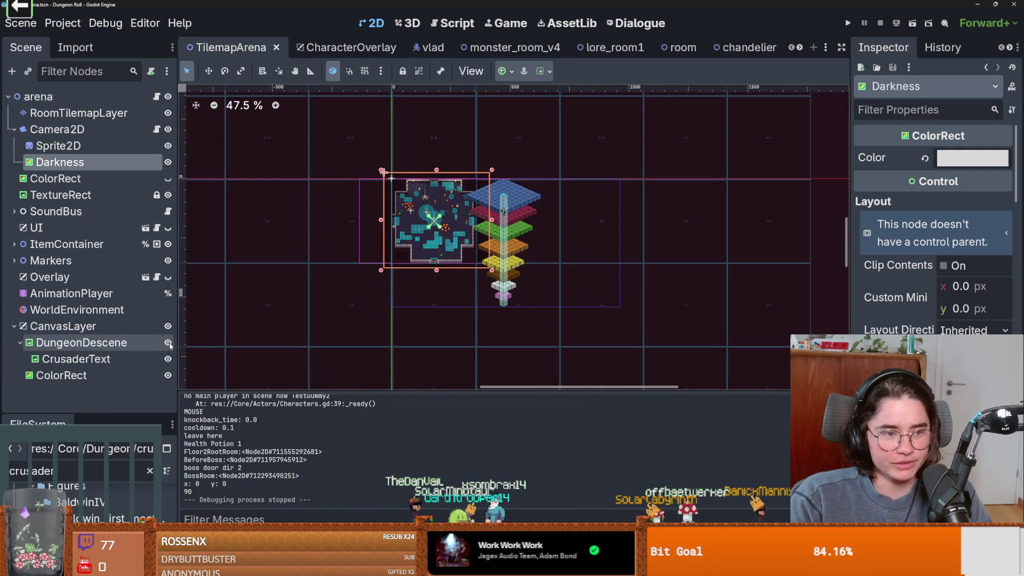
left_click(167, 344)
left_click(167, 345)
key("ctrl+s")
scroll(514, 236, "up", 3)
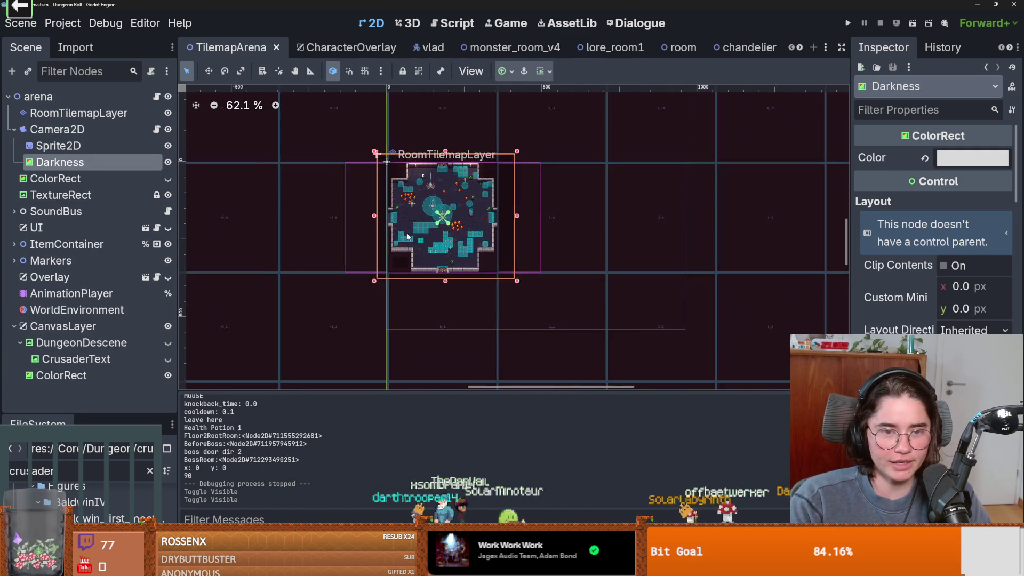
scroll(514, 237, "left", 2)
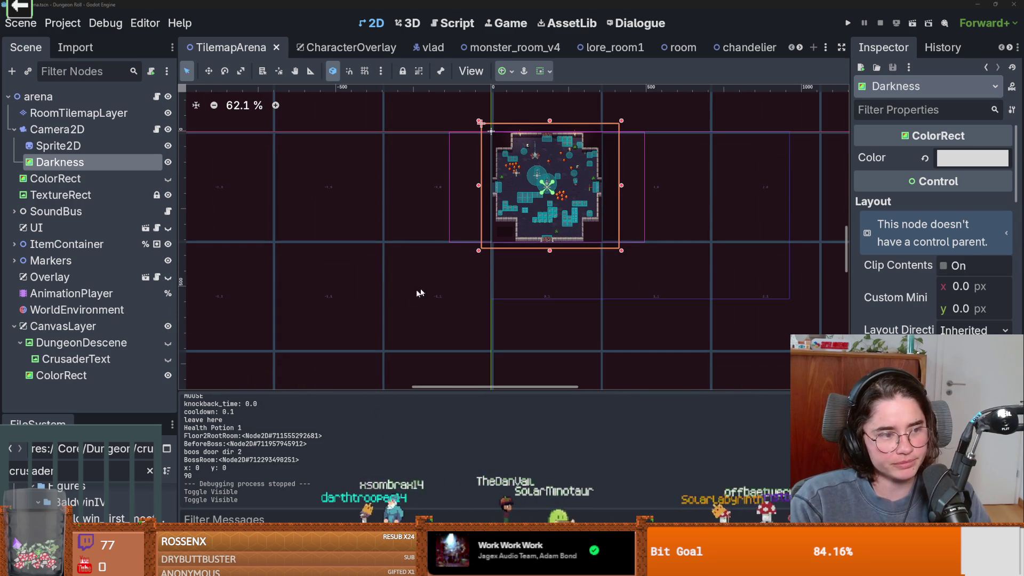
key("alt+Tab")
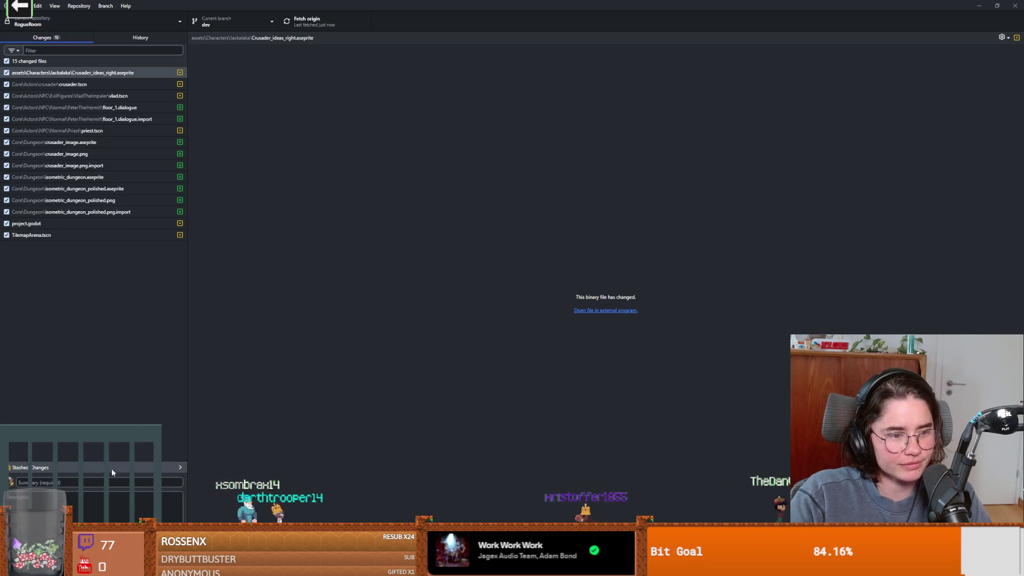
Commit the 15 files to dev with summary 'crusader dungeon descen' and push to origin.
left_click(123, 479)
type("crus")
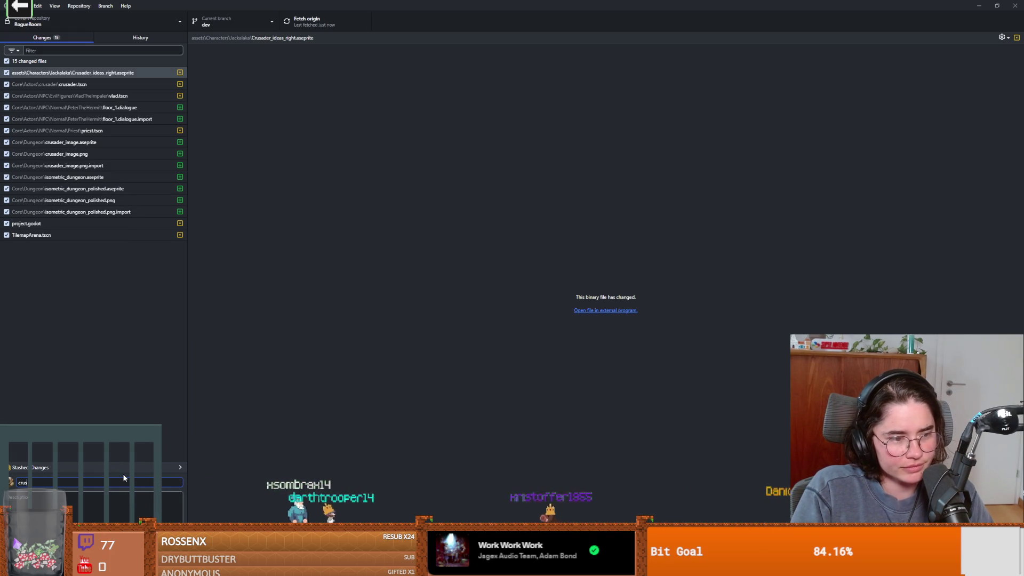
type("ader dungeon ")
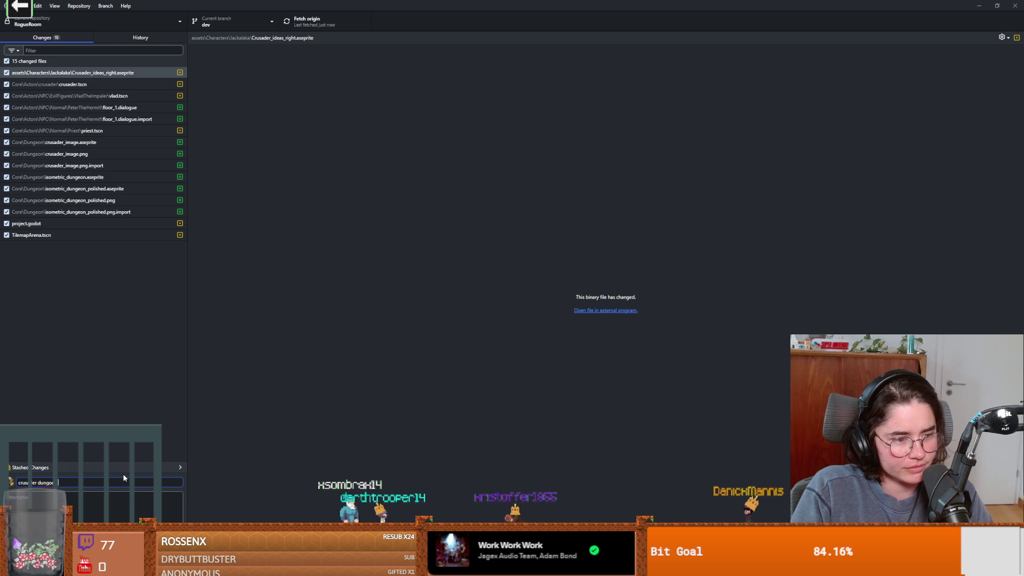
type("descent")
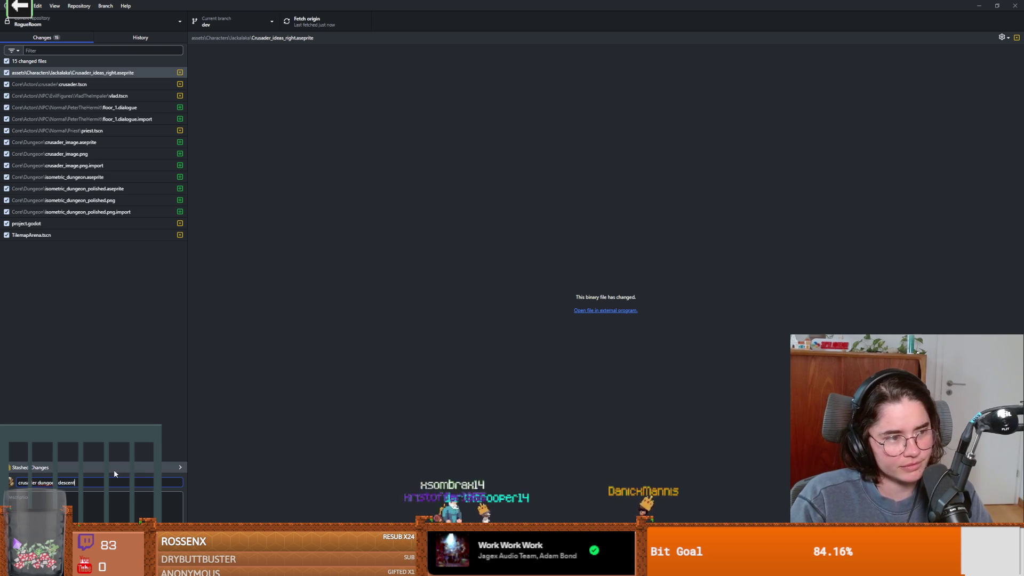
key("ctrl+Return")
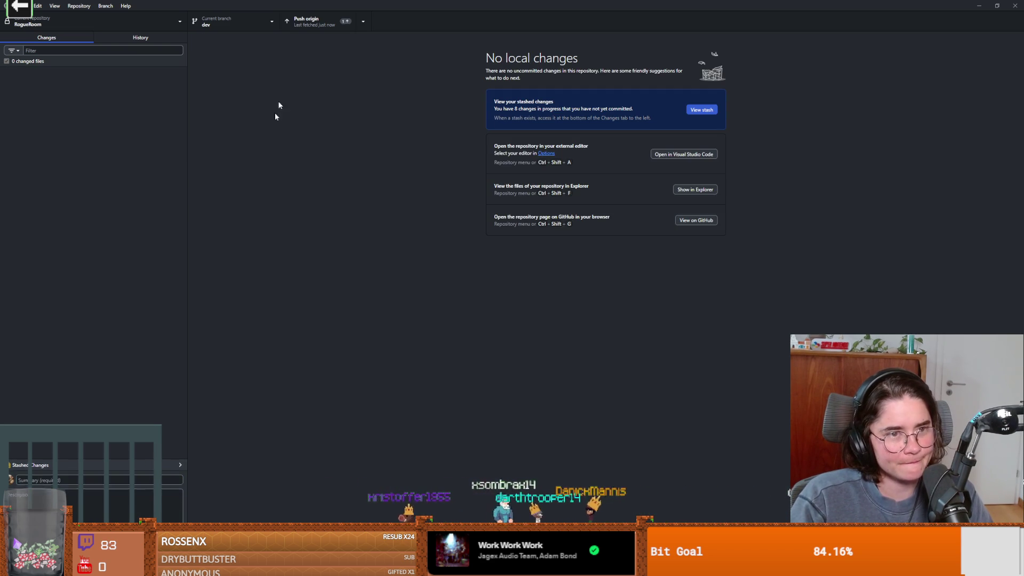
left_click(310, 21)
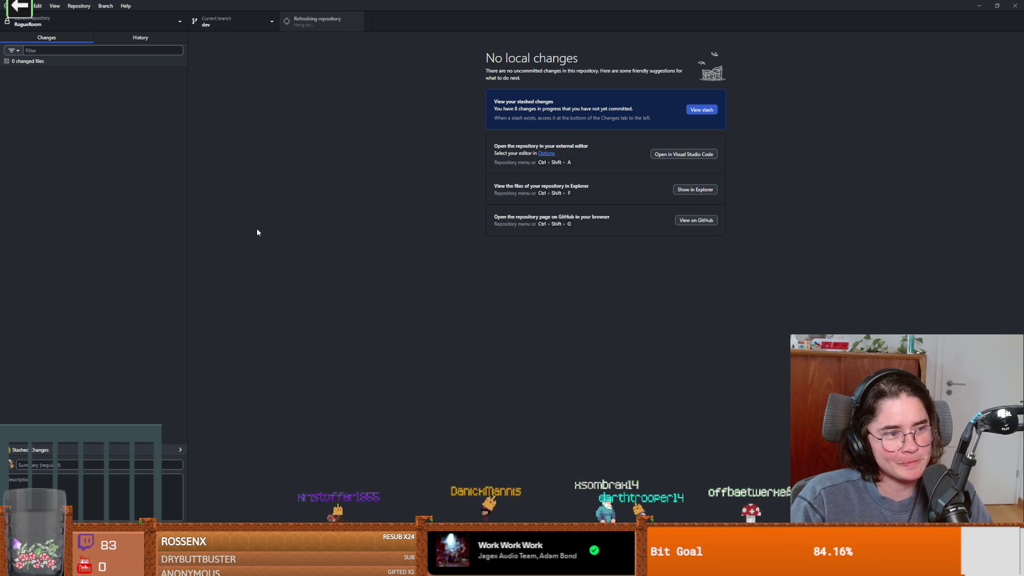
left_click(228, 21)
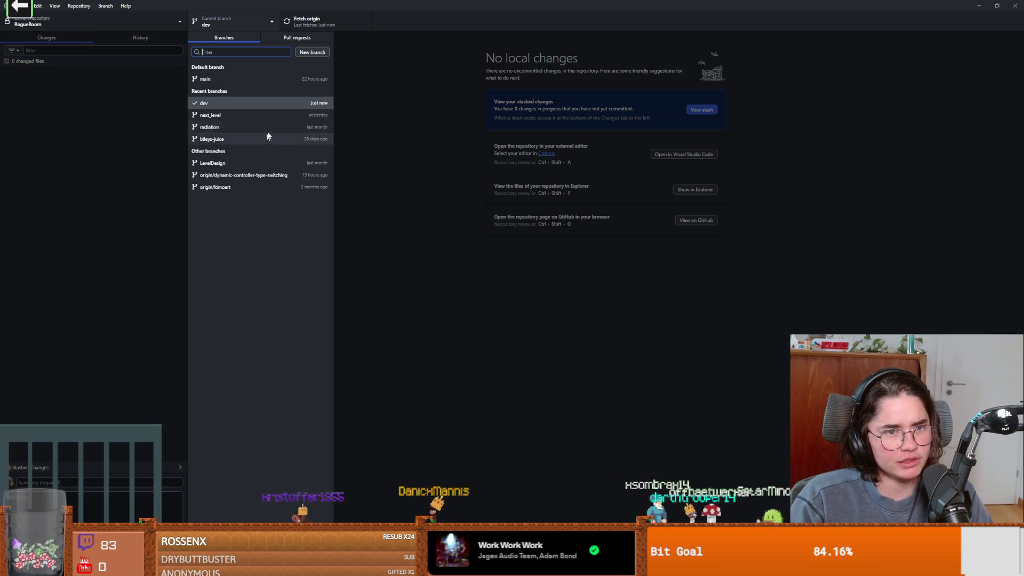
left_click(170, 40)
left_click(171, 40)
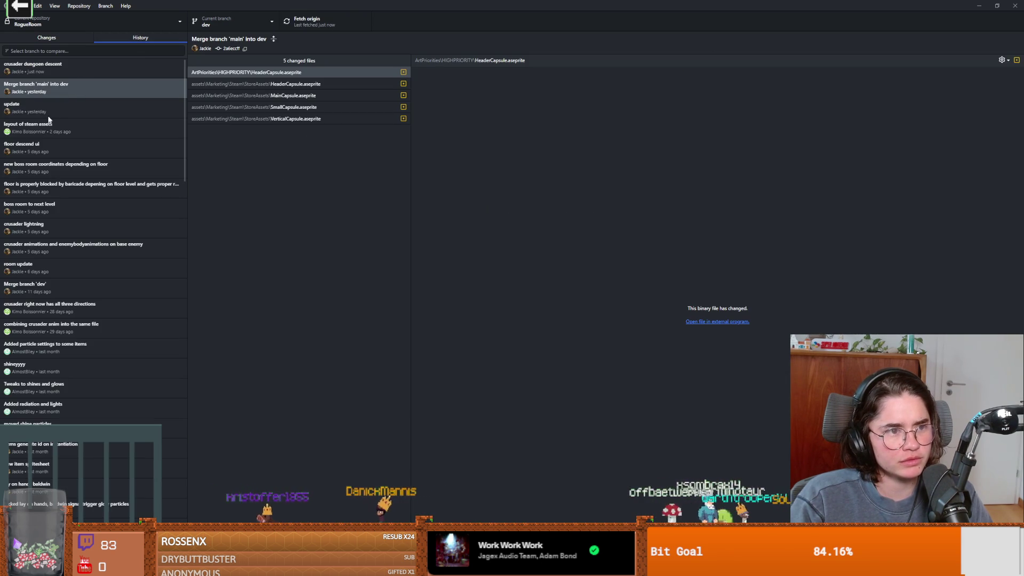
left_click(241, 26)
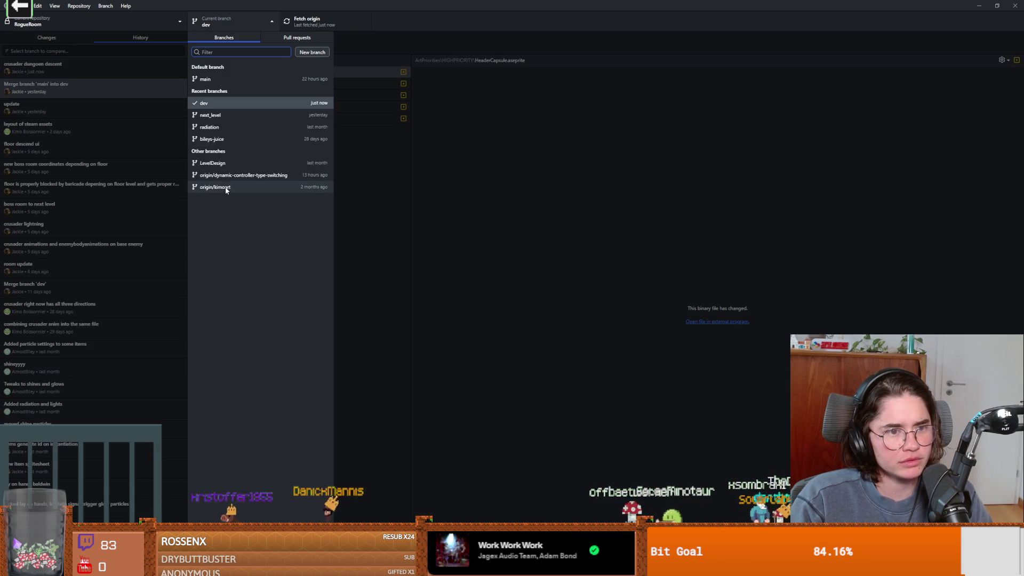
left_click(382, 199)
left_click(79, 40)
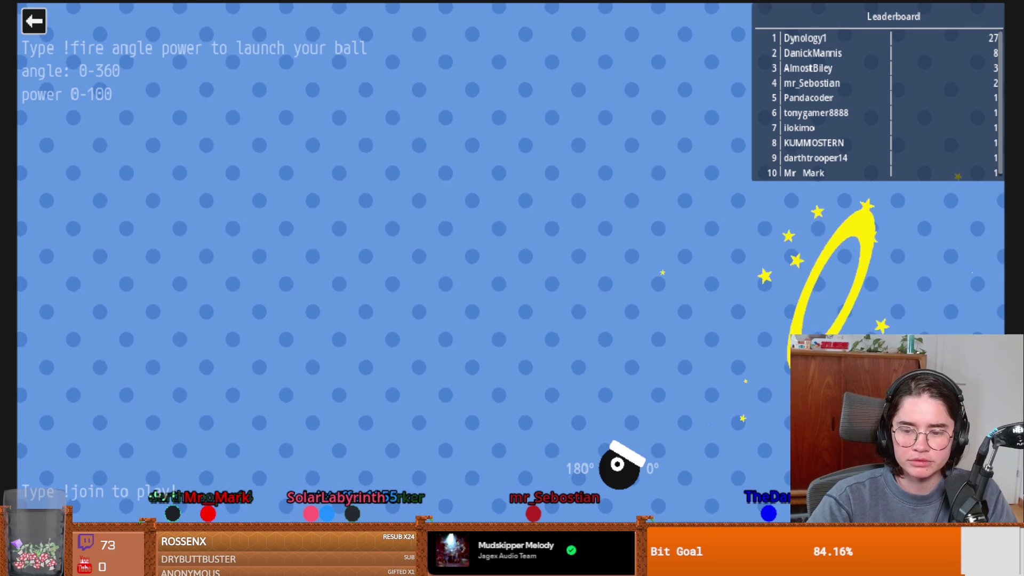
Quit the cannon game and launch the Lemmings game on the stream overlay.
left_click(33, 23)
left_click(344, 261)
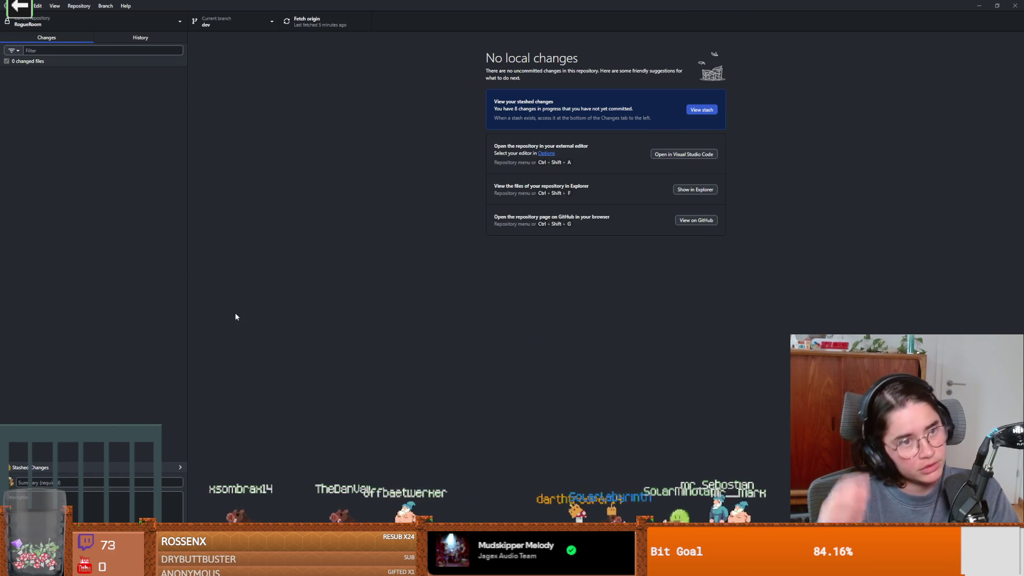
Check the repository and branch lists in GitHub Desktop without switching branches.
left_click(176, 24)
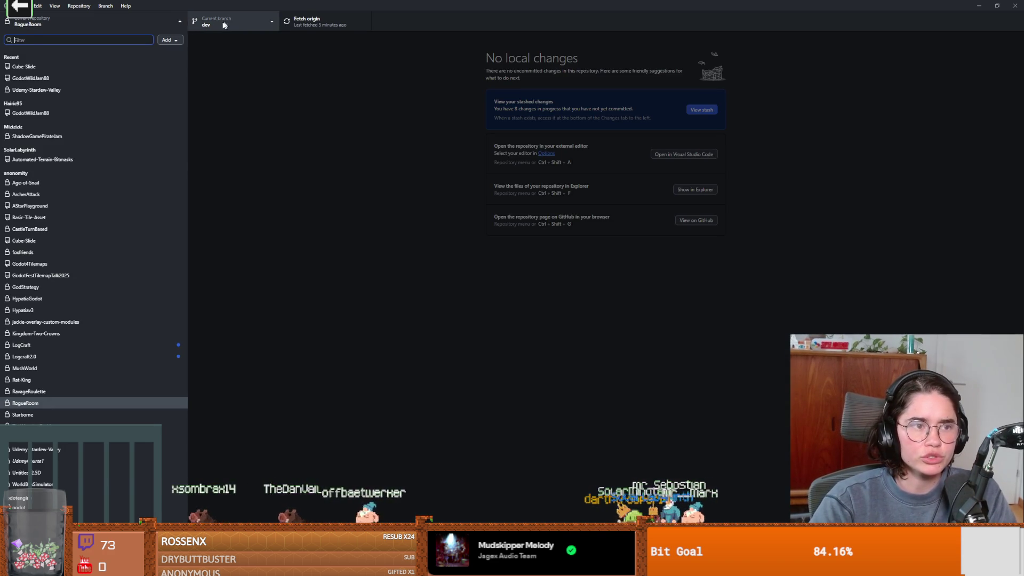
left_click(166, 28)
left_click(224, 24)
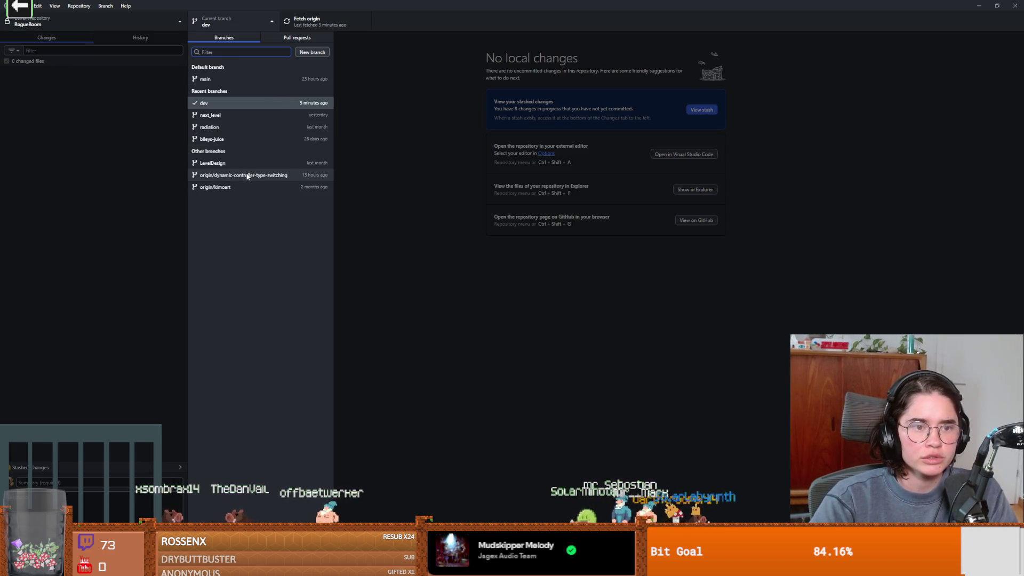
key("Escape")
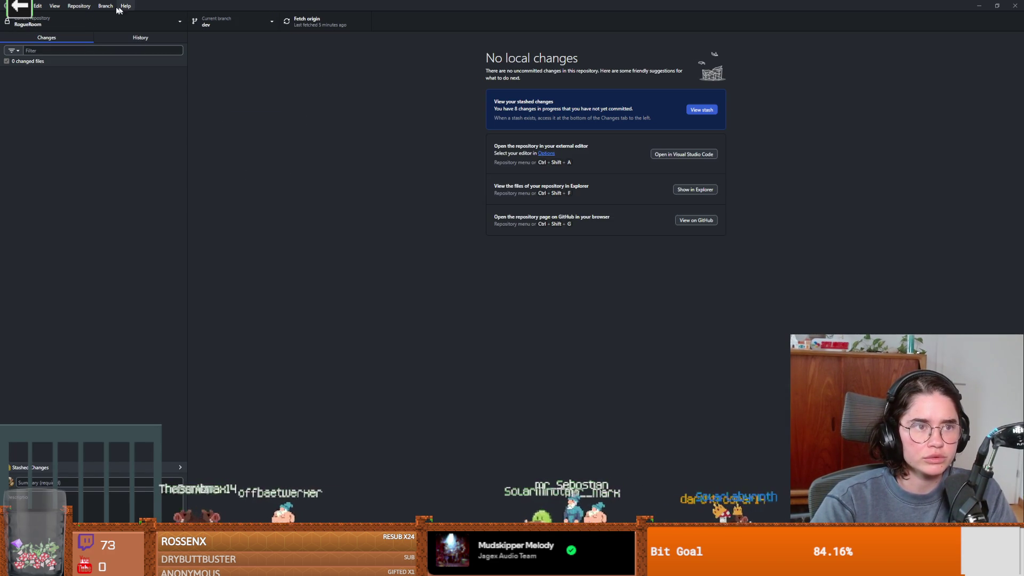
Merge origin/dynamic-controller-type-switching into dev with a merge commit and open conflicted crusader.tscn in VS Code.
left_click(105, 6)
left_click(128, 112)
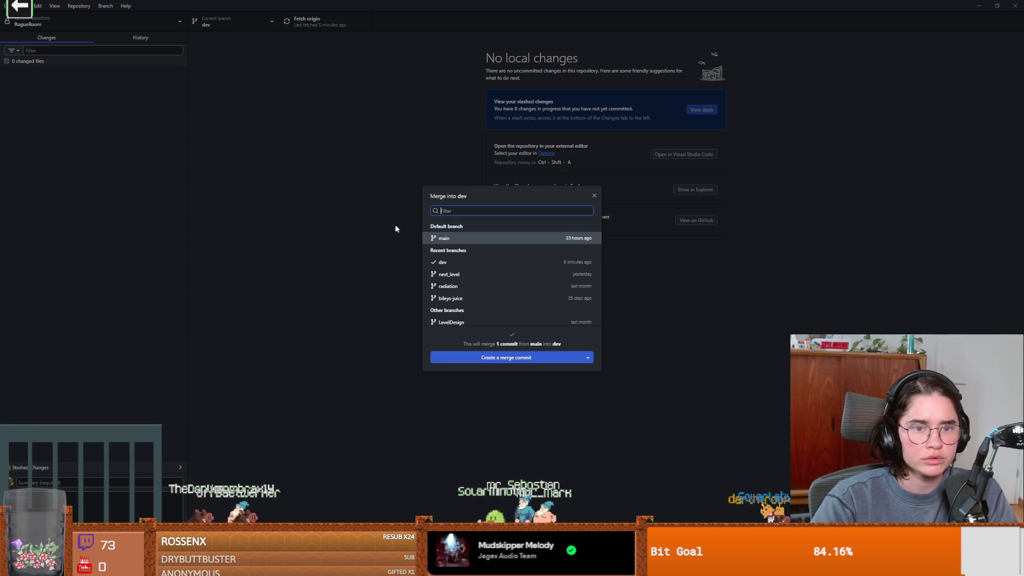
scroll(468, 306, "down", 1)
left_click(496, 305)
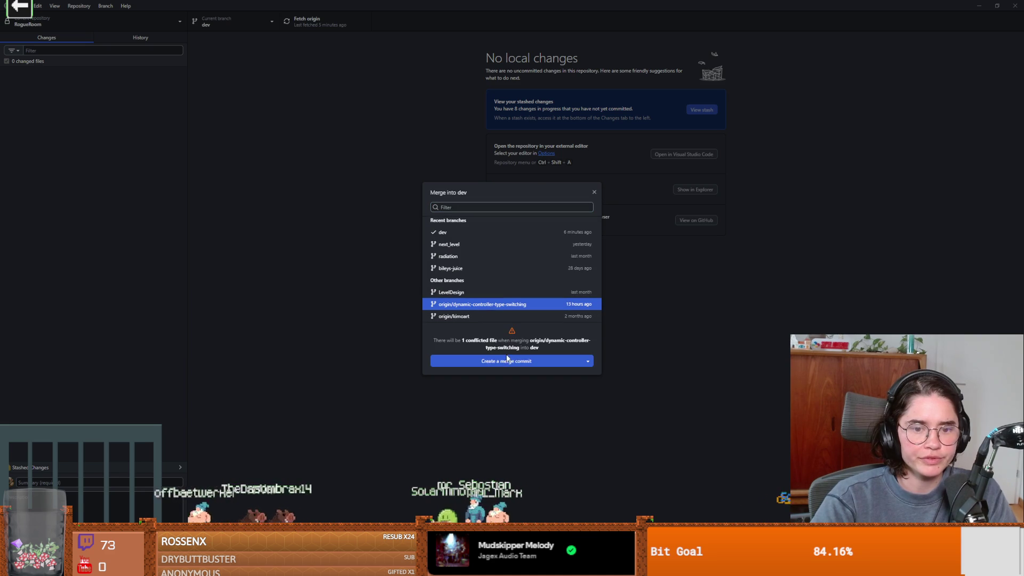
left_click(529, 363)
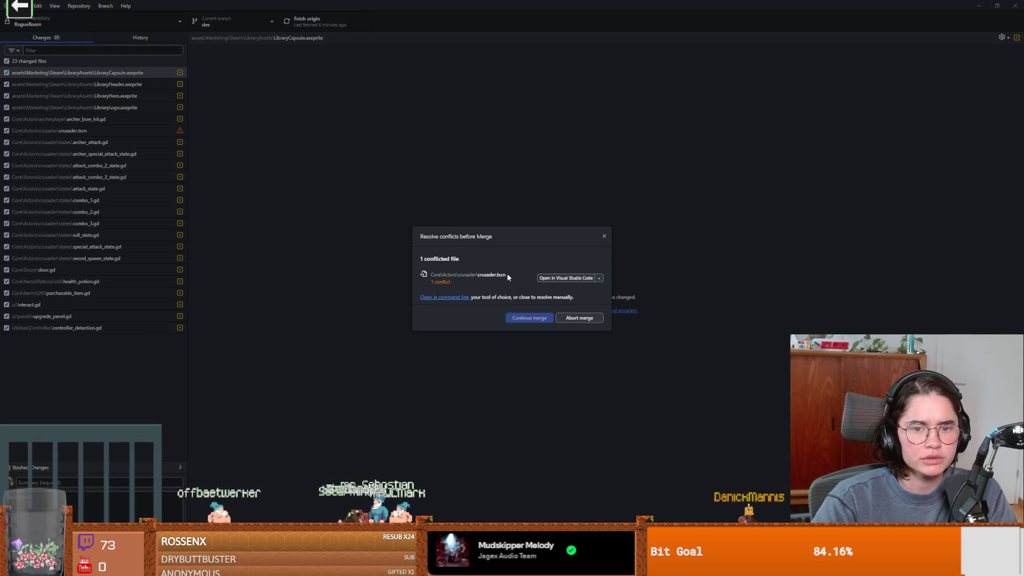
left_click(562, 278)
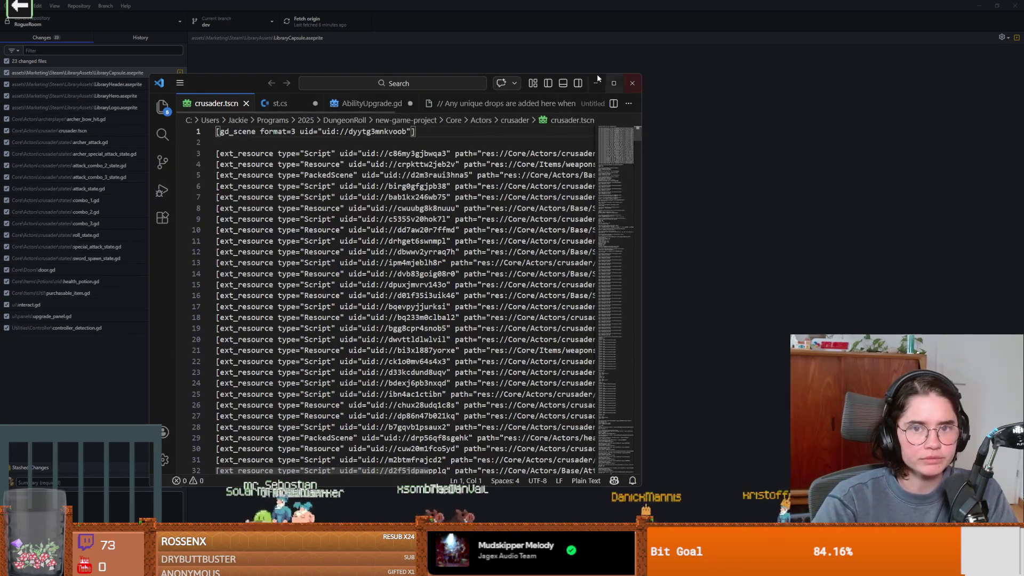
Accept the incoming BodyAnimations node in crusader.tscn's conflict and save the file.
left_click(613, 83)
scroll(503, 288, "down", 3)
scroll(916, 209, "down", 20)
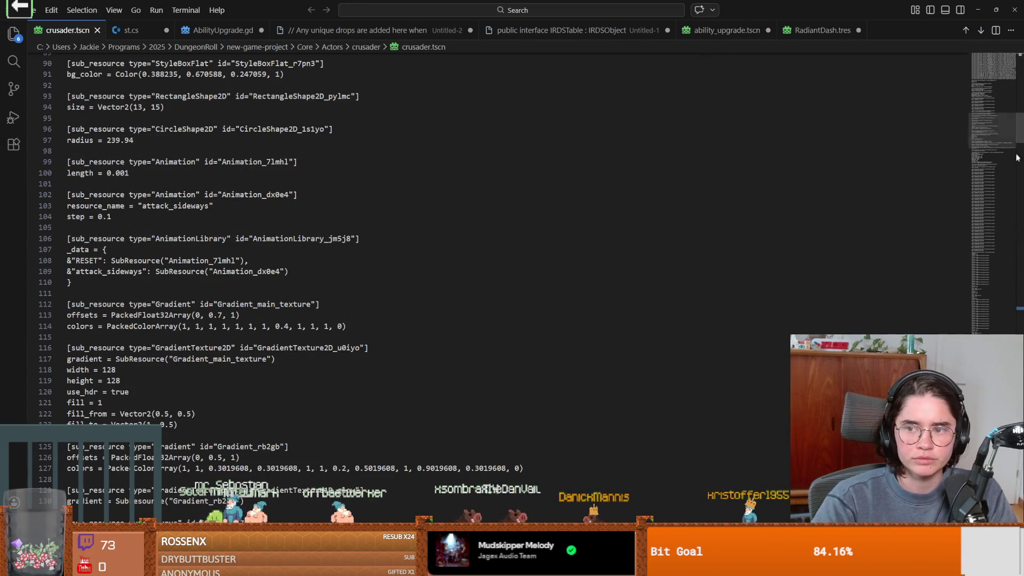
left_click_drag(993, 134, 1009, 308)
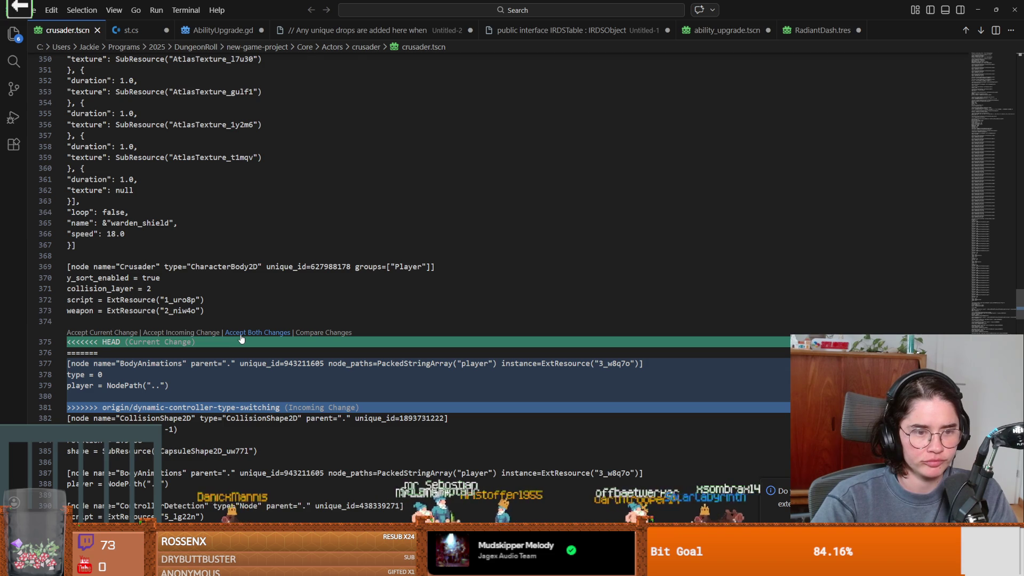
left_click(200, 332)
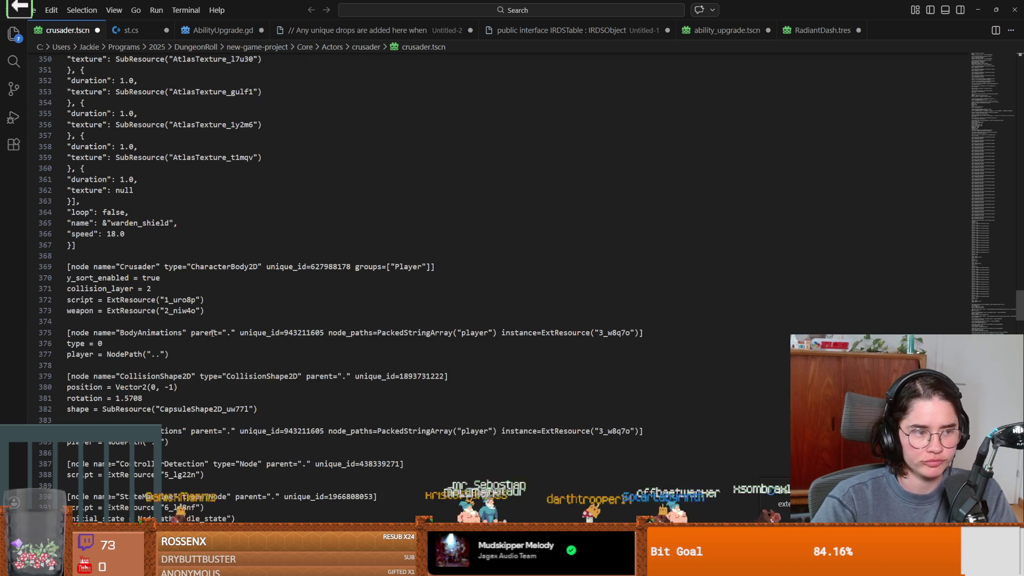
left_click(563, 377)
key("ctrl+s")
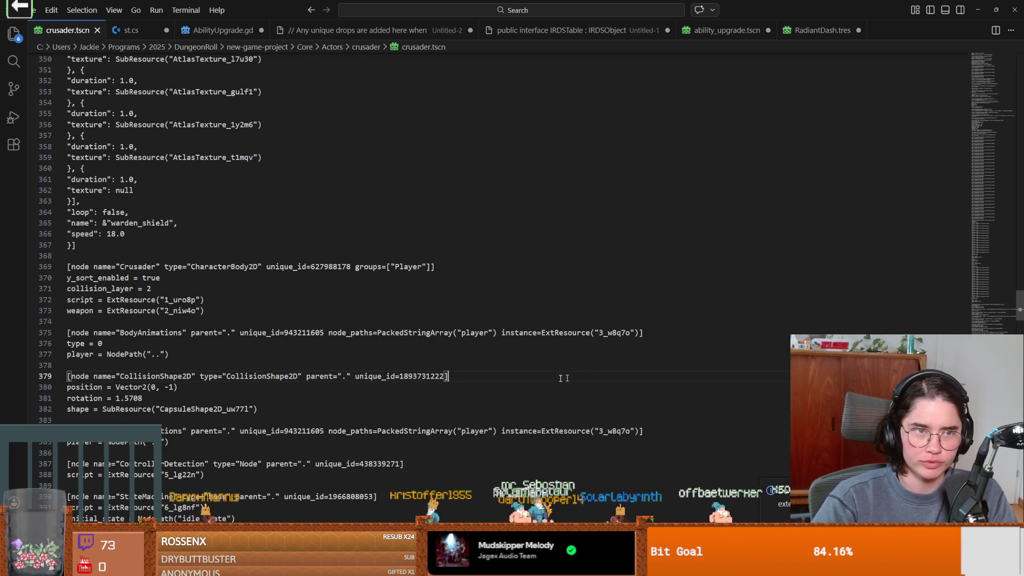
Continue the merge into dev in GitHub Desktop, then shrink its window.
left_click(978, 9)
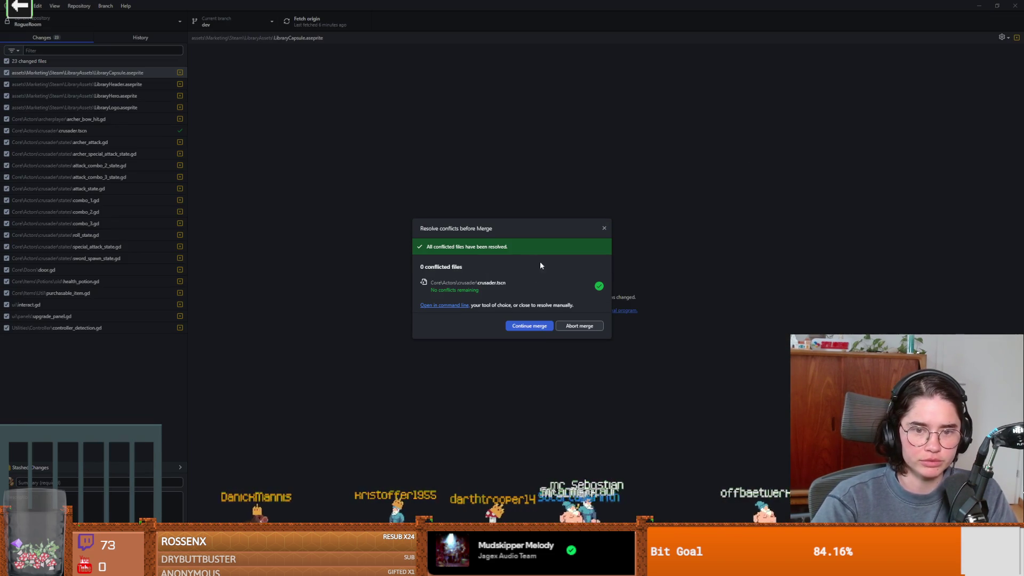
left_click(534, 326)
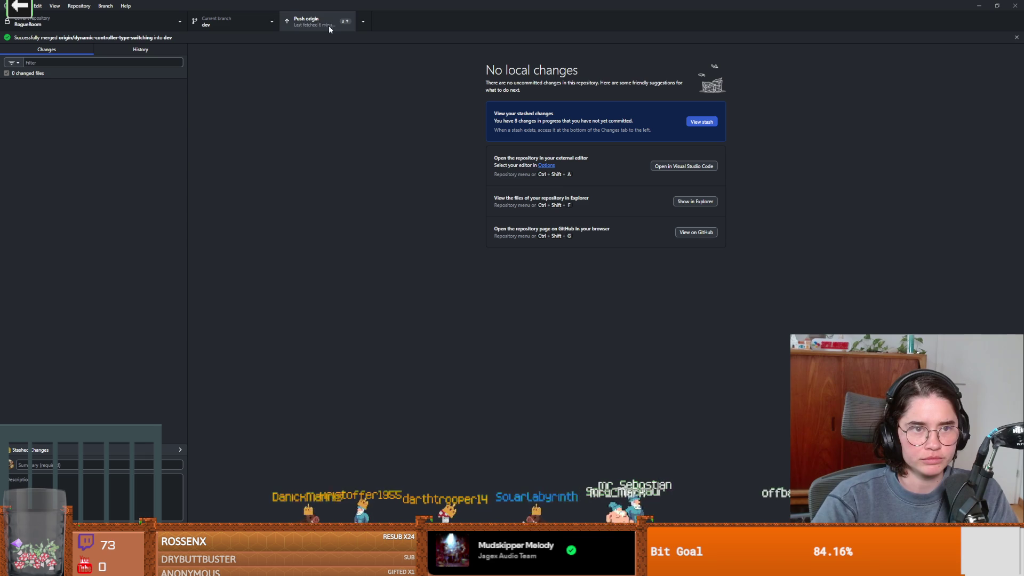
left_click(231, 23)
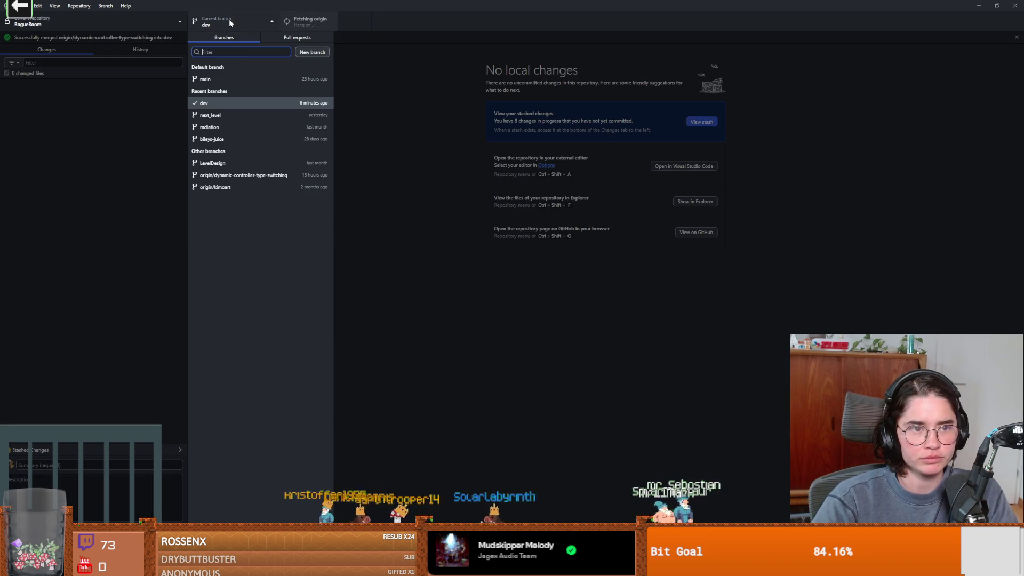
left_click(532, 5)
double_click(532, 5)
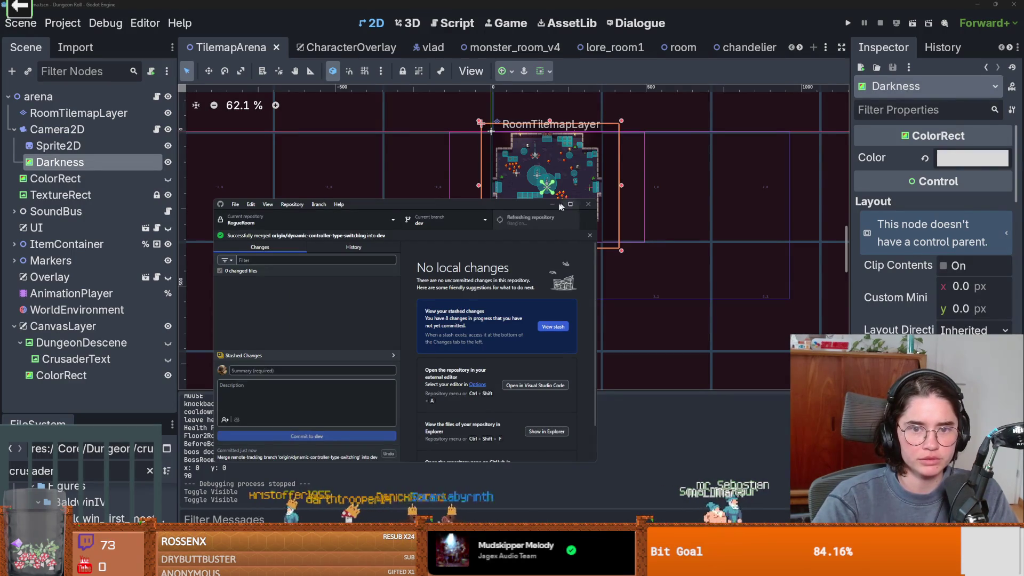
Run the game from Godot and reload the changed crusader.tscn from disk.
left_click(894, 4)
left_click(848, 23)
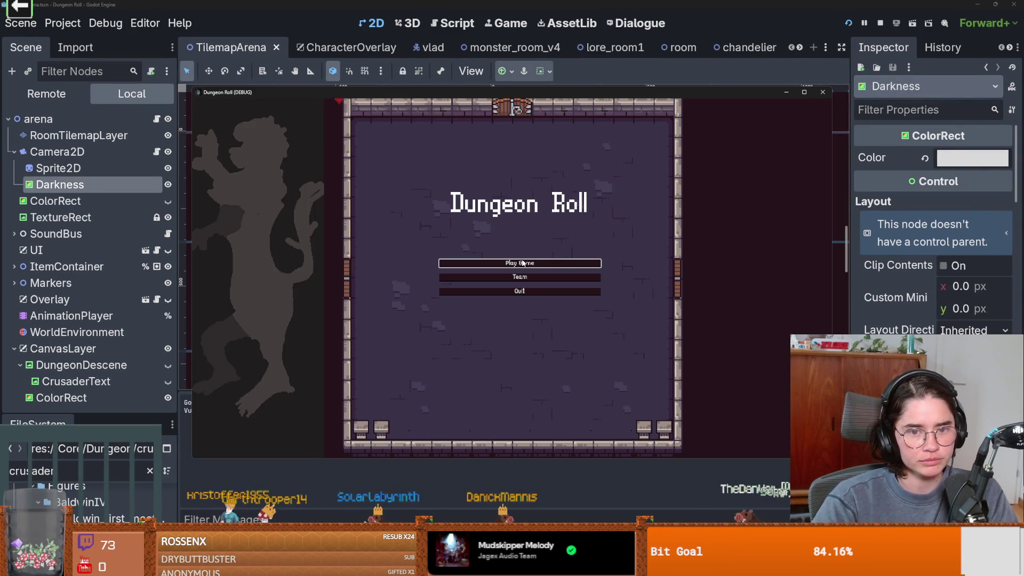
left_click(521, 262)
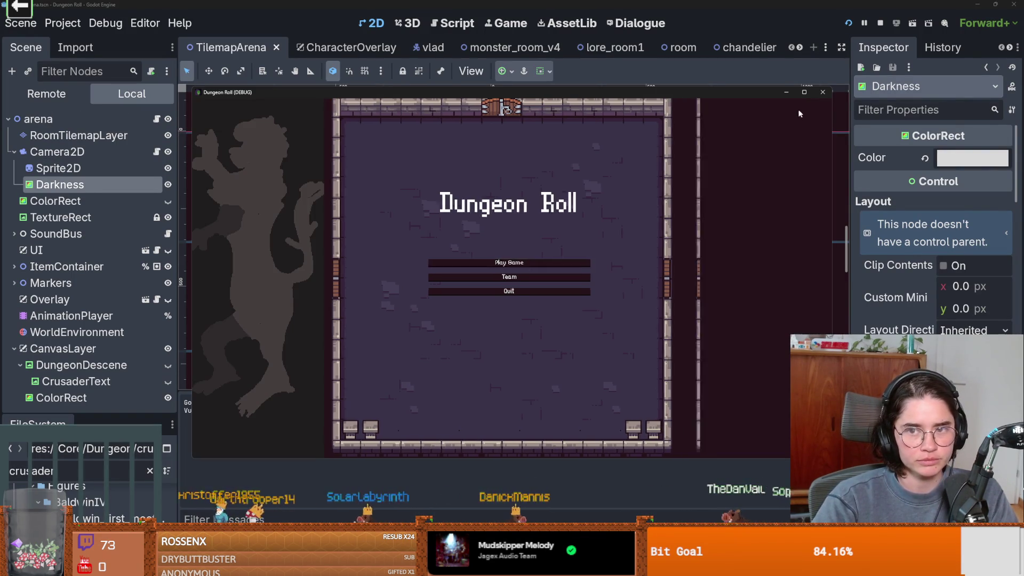
left_click(804, 92)
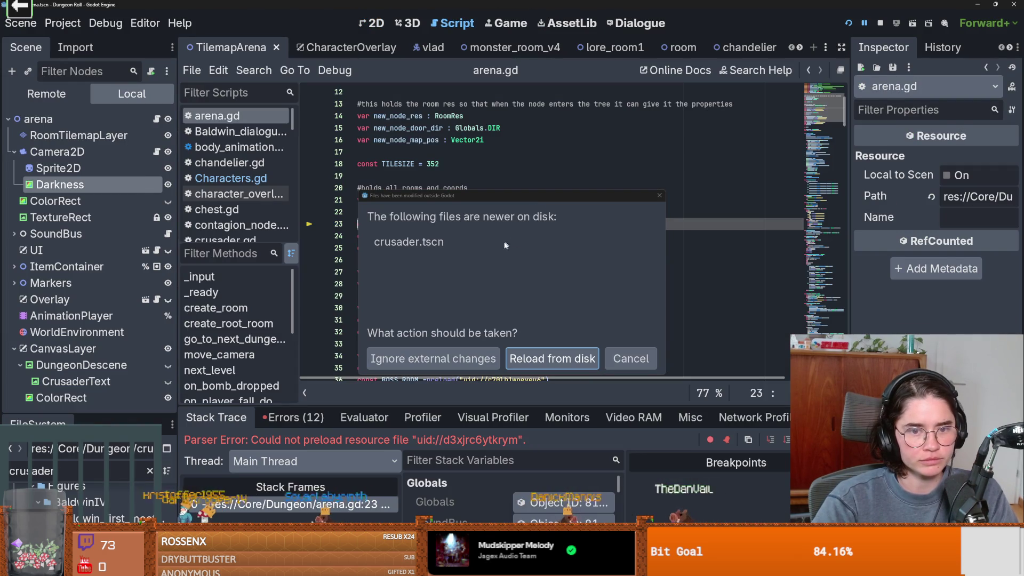
left_click(554, 362)
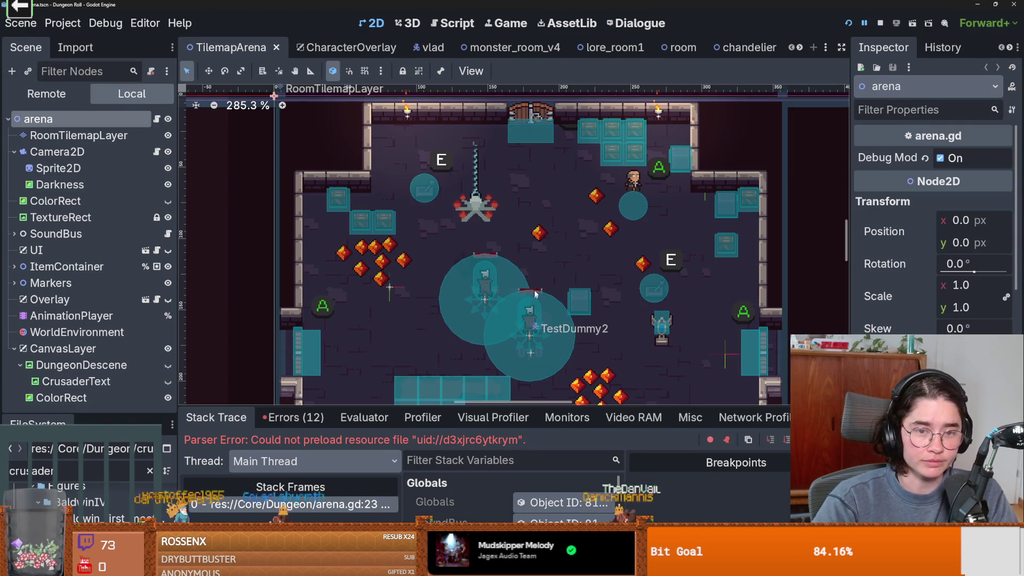
Rerun the game as the Crusader and review the 12 load errors in the debugger's Errors list.
left_click(849, 24)
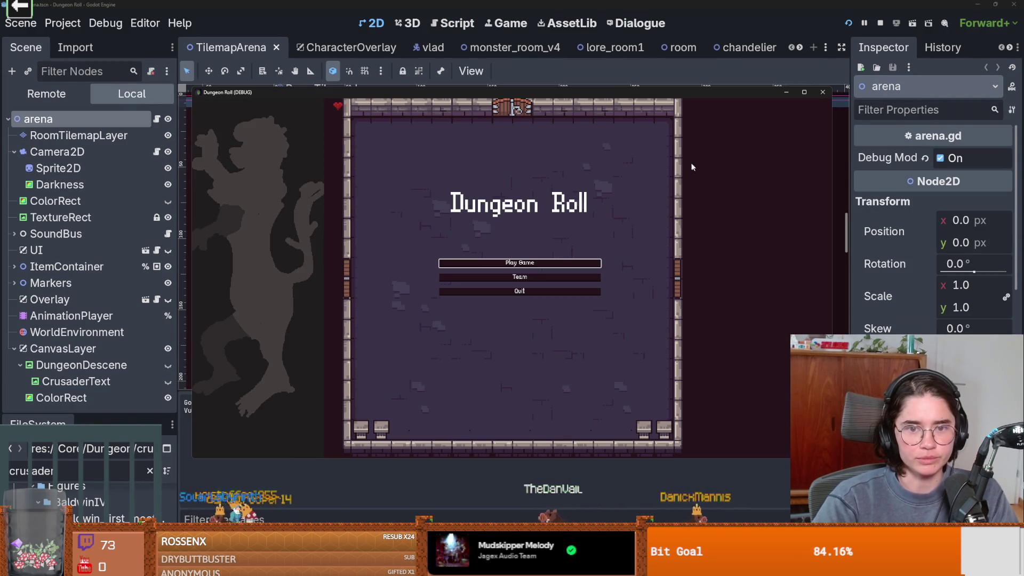
left_click(521, 263)
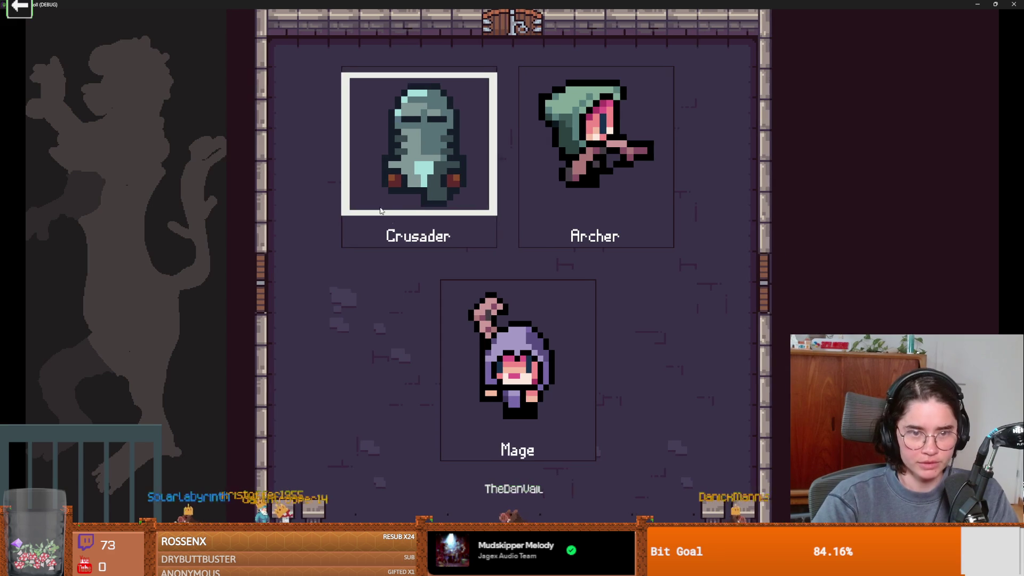
left_click(381, 210)
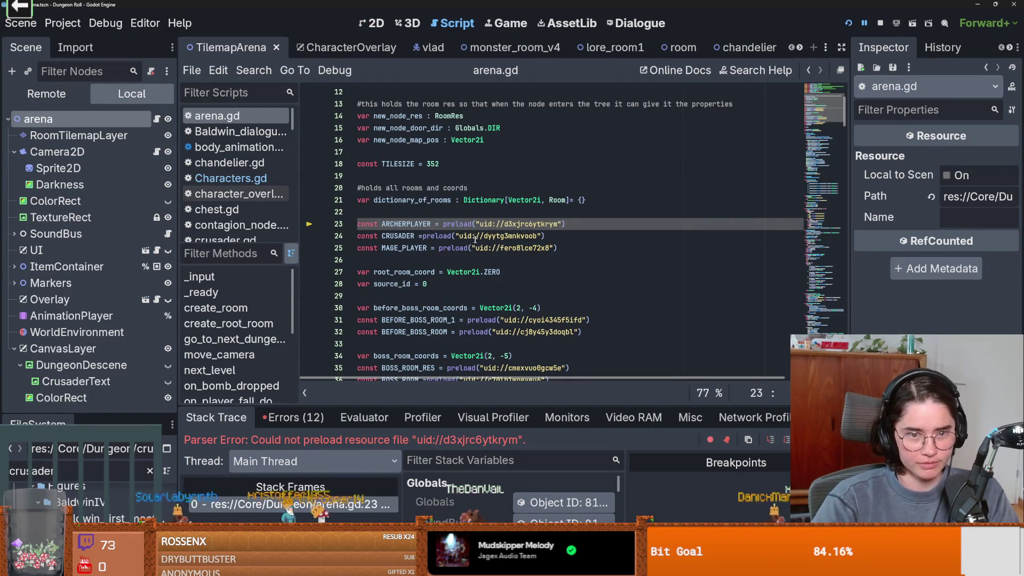
double_click(511, 224)
mouse_move(511, 223)
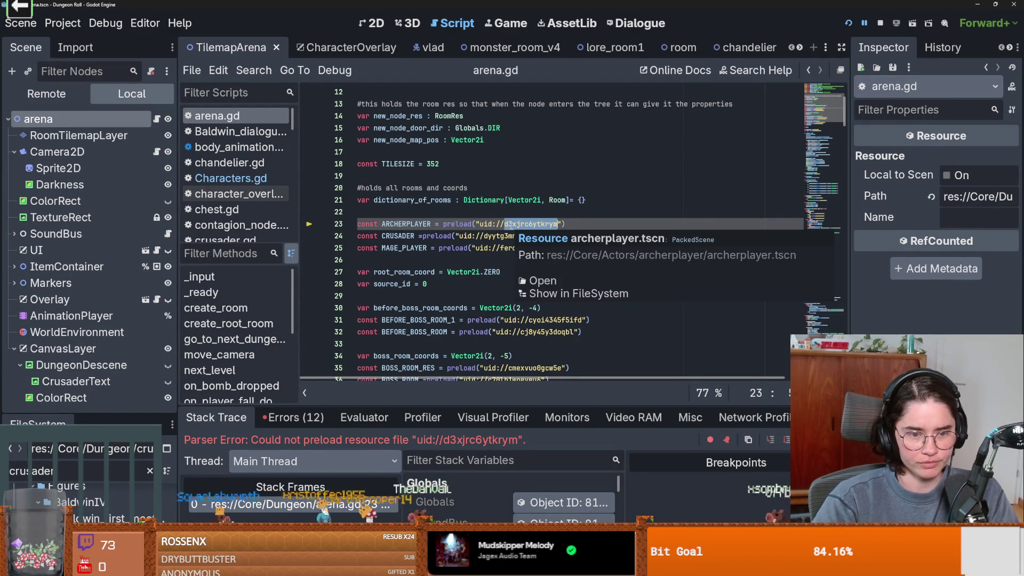
left_click(454, 248)
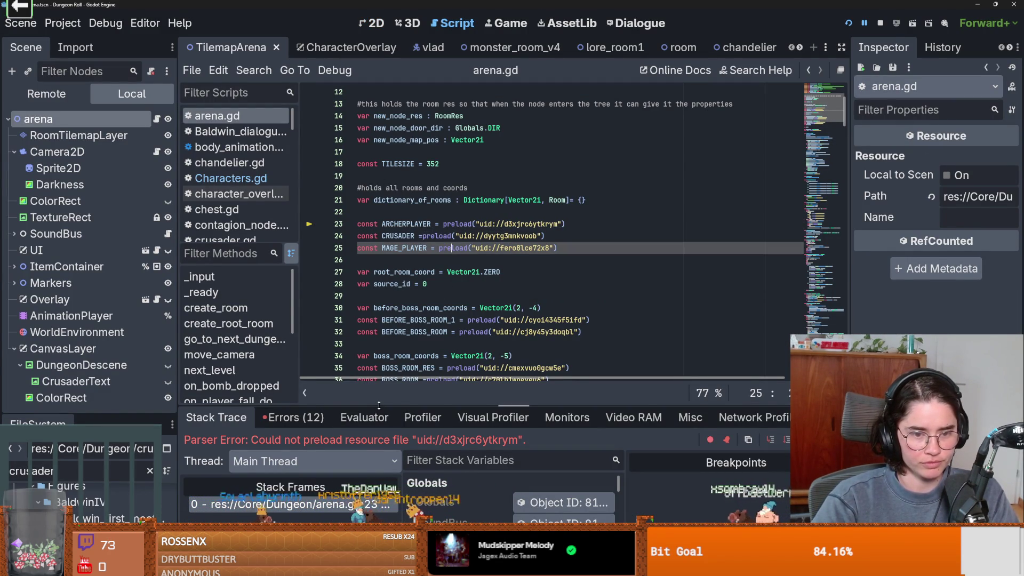
left_click_drag(414, 405, 415, 285)
left_click(292, 294)
scroll(440, 418, "down", 2)
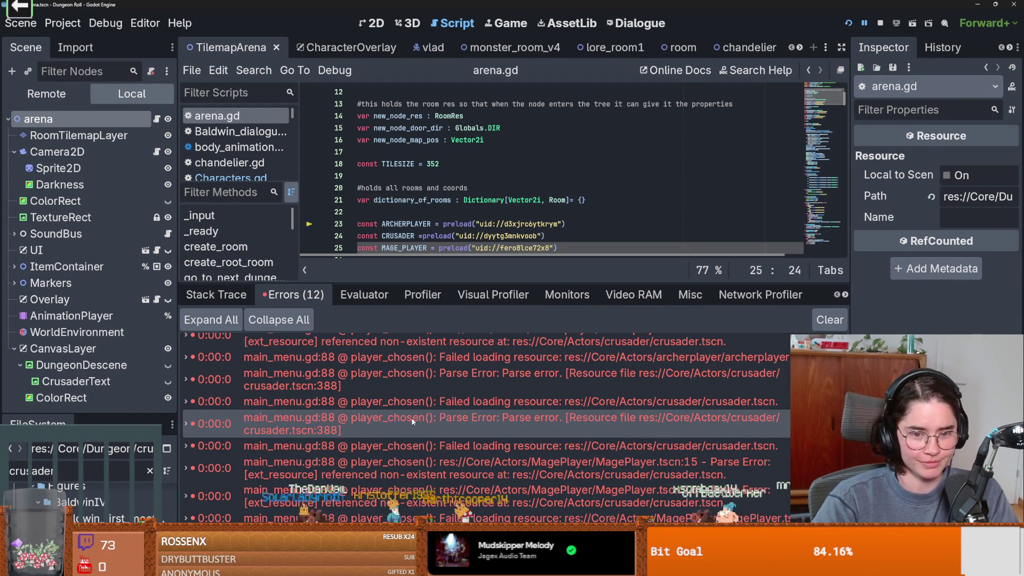
Inspect the crusader.tscn and archerplayer load errors, including the crusader.tscn:388 parse error.
left_click(440, 418)
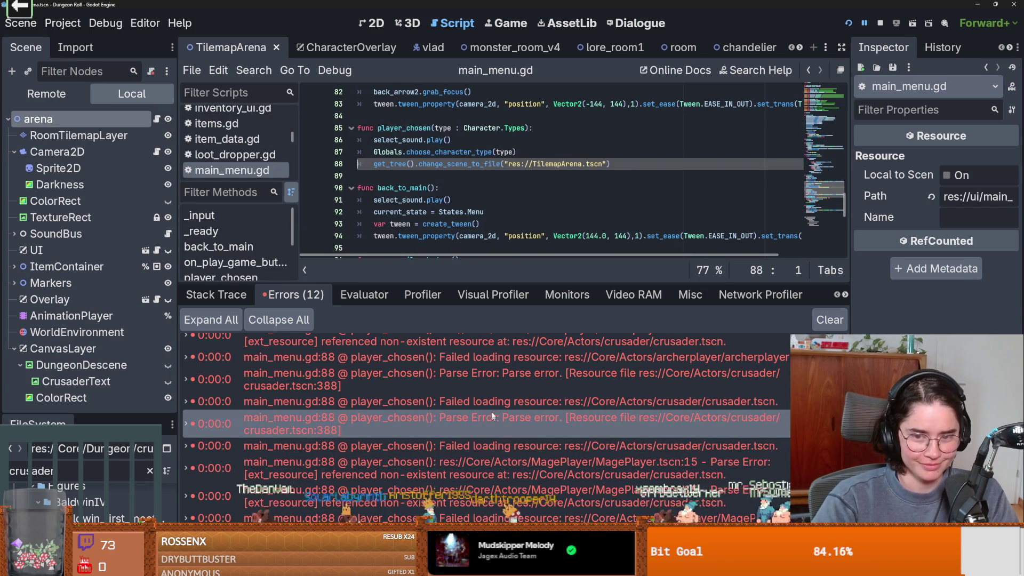
left_click(491, 401)
left_click(429, 363)
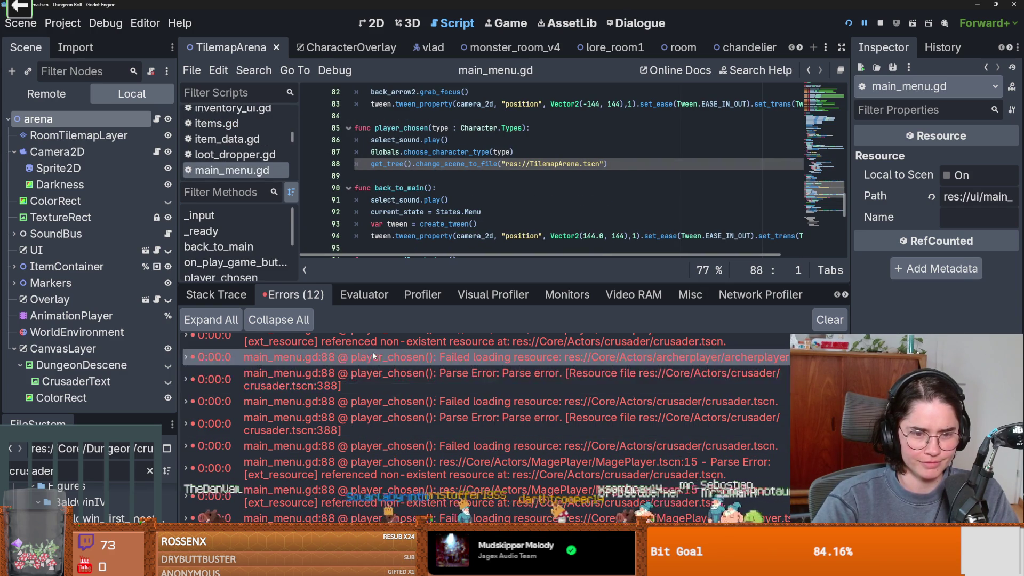
scroll(382, 385, "up", 3)
scroll(383, 373, "up", 1)
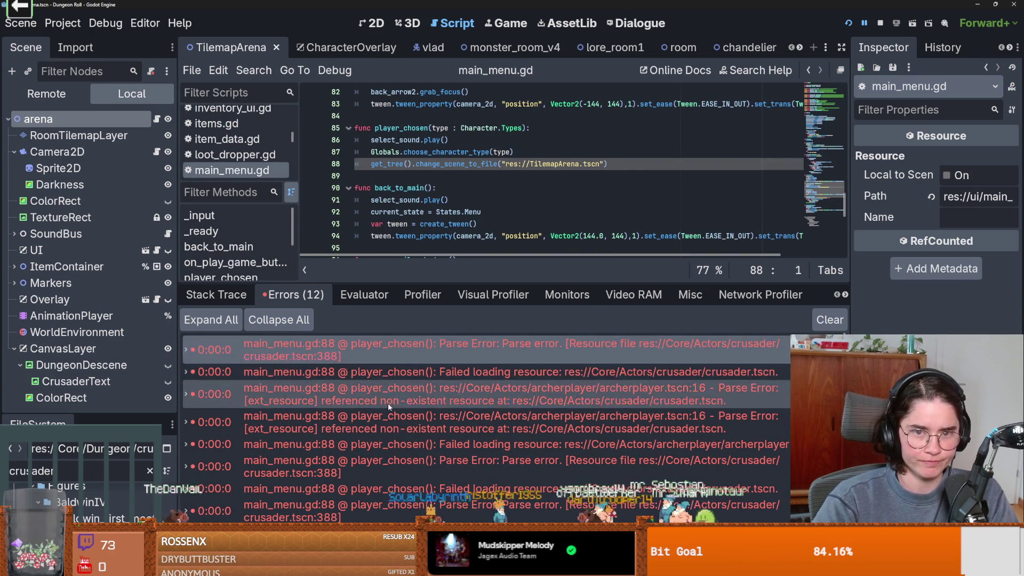
scroll(384, 394, "down", 4)
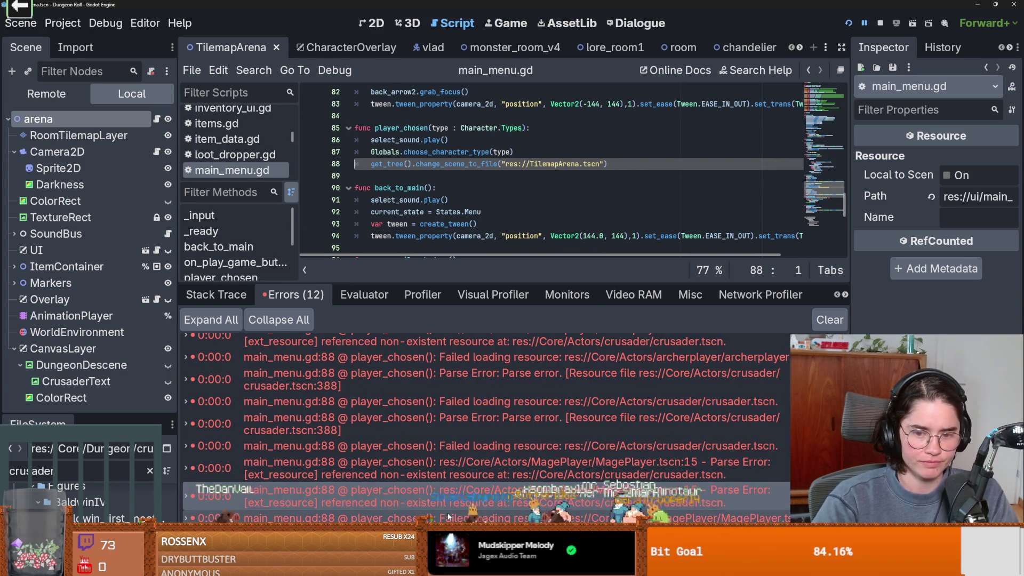
left_click(405, 423)
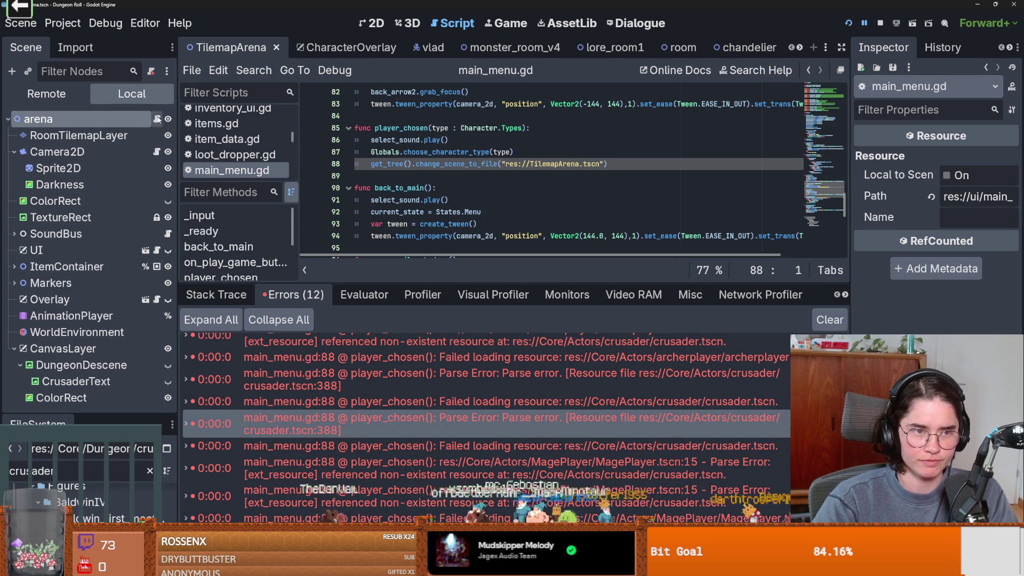
Replace arena.gd's CRUSADER preload on line 24 with a dragged-in crusader.tscn and save.
left_click(156, 118)
scroll(462, 225, "down", 1)
left_click_drag(542, 200, 416, 200)
key("BackSpace")
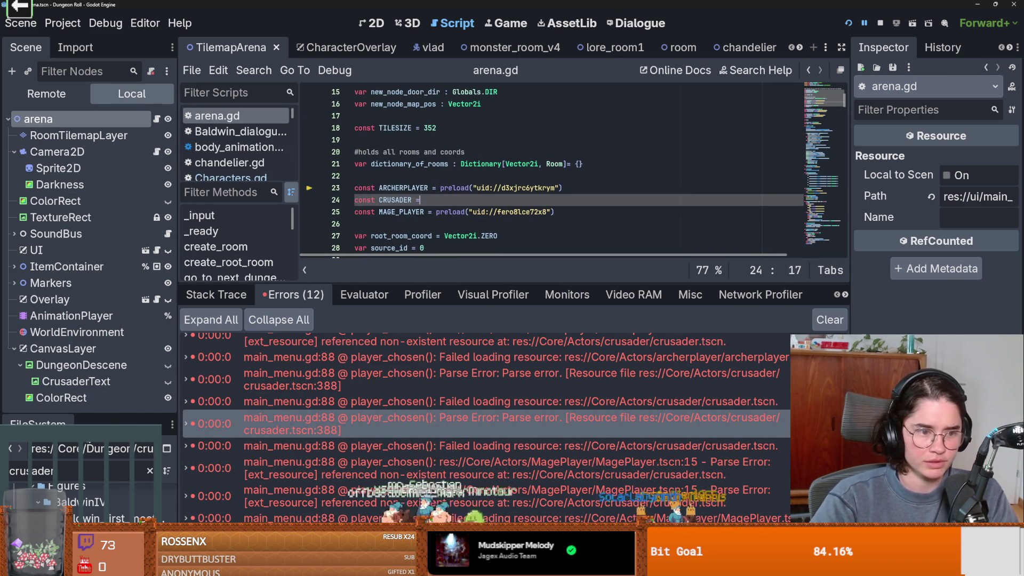
left_click_drag(85, 422, 86, 304)
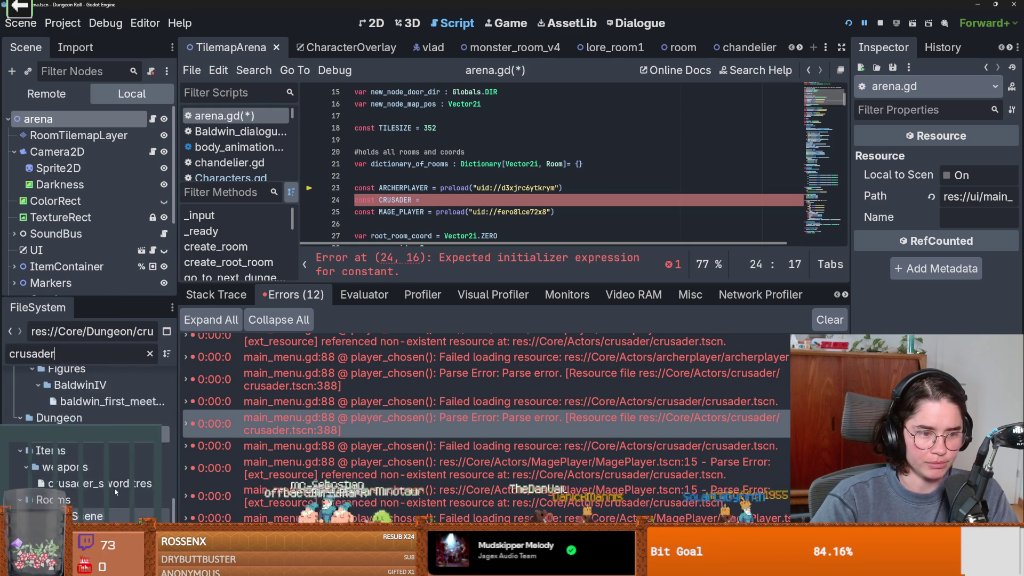
scroll(115, 487, "up", 5)
scroll(114, 486, "up", 3)
left_click_drag(114, 483, 450, 200)
key("ctrl+s")
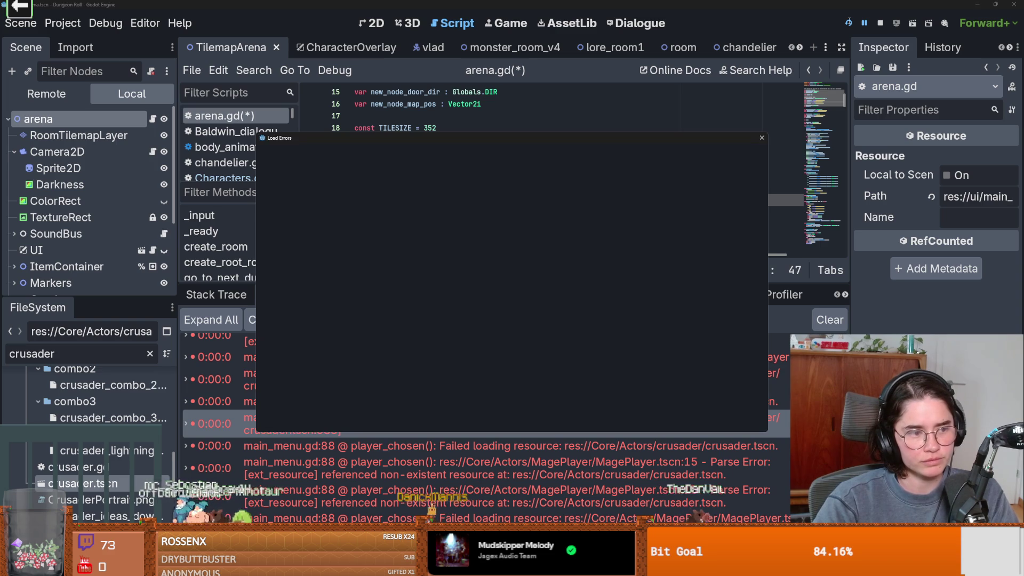
Restart the game and start a new game, which still fails at line 23.
key("Return")
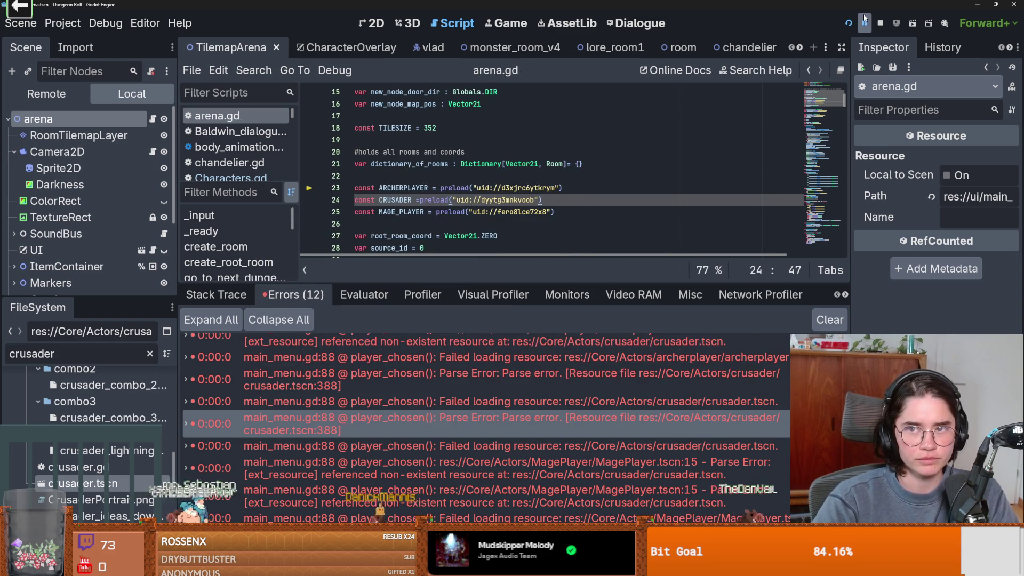
left_click(850, 23)
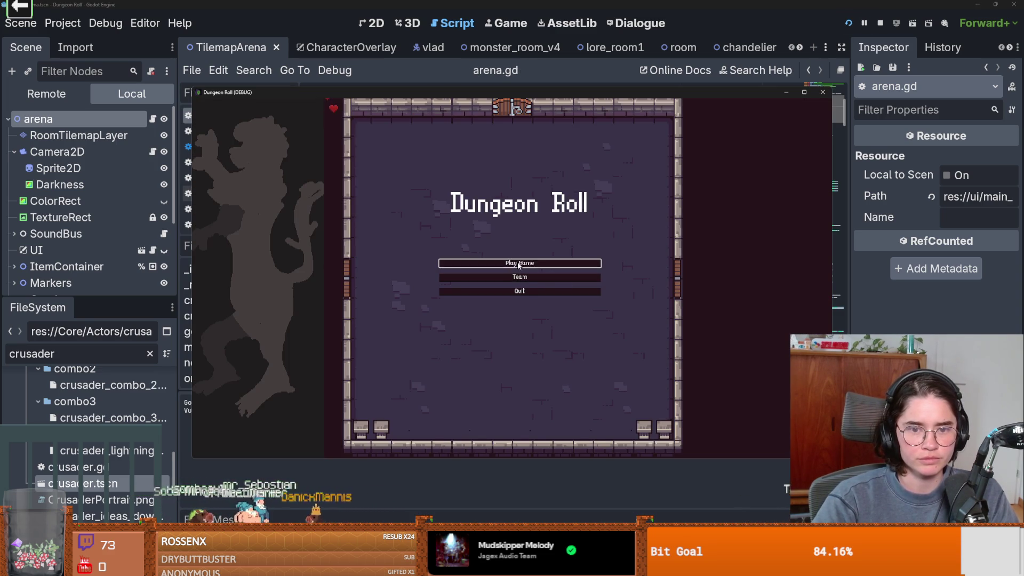
left_click(517, 264)
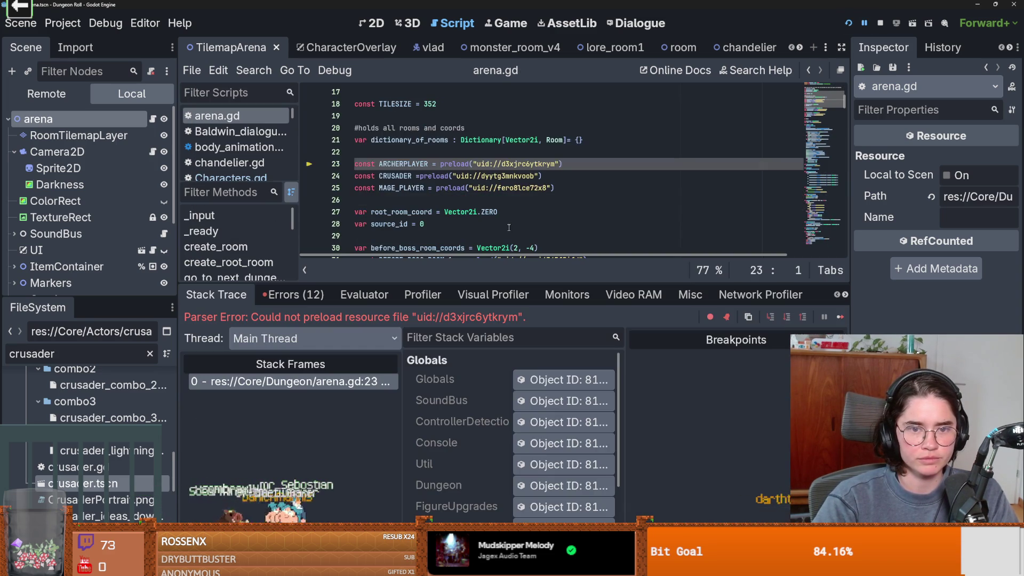
left_click(609, 217)
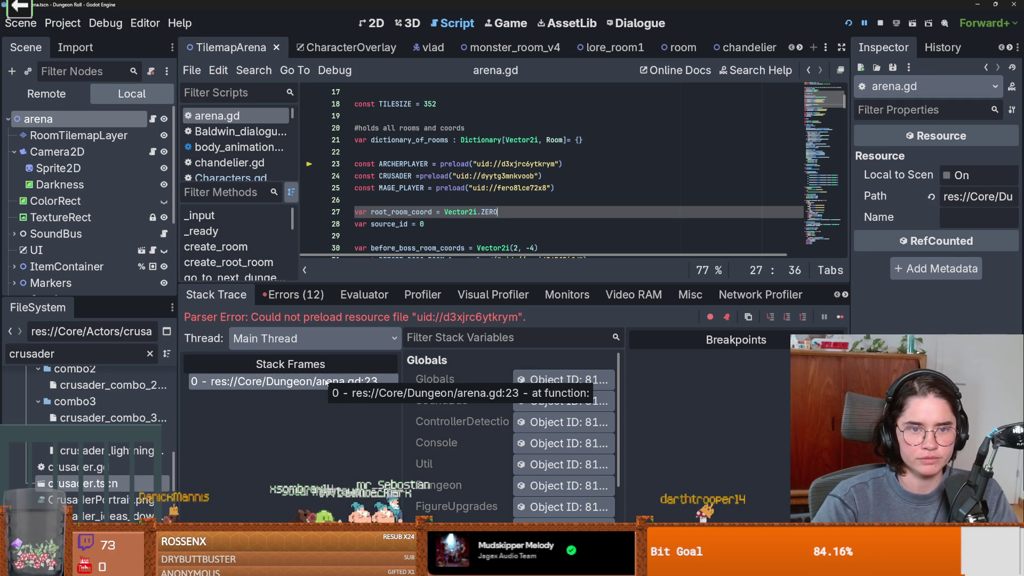
Filter FileSystem for 'archerplay' and drop archerplayer.tscn over line 23's broken preload.
double_click(52, 350)
type("a")
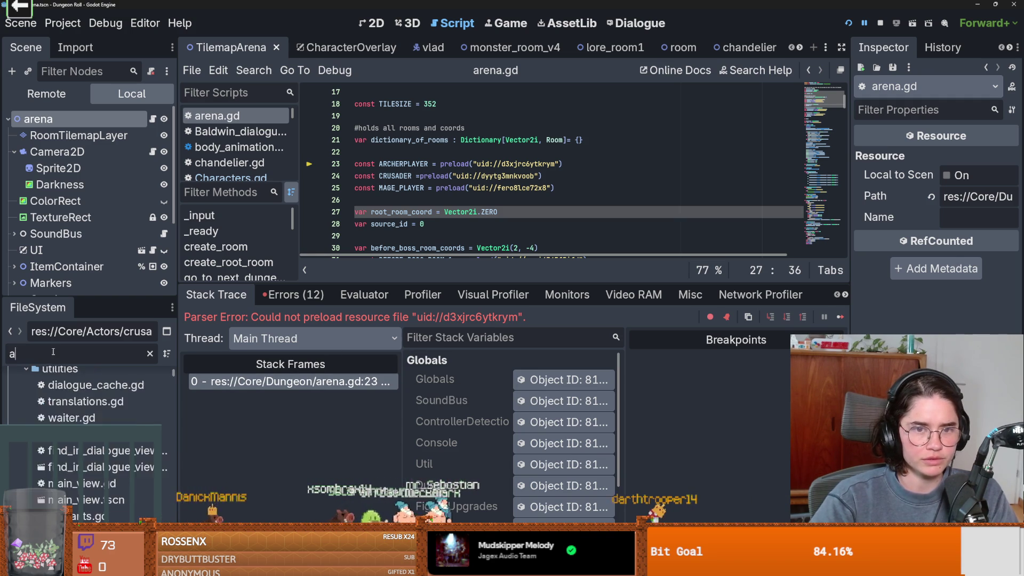
type("rcherplay")
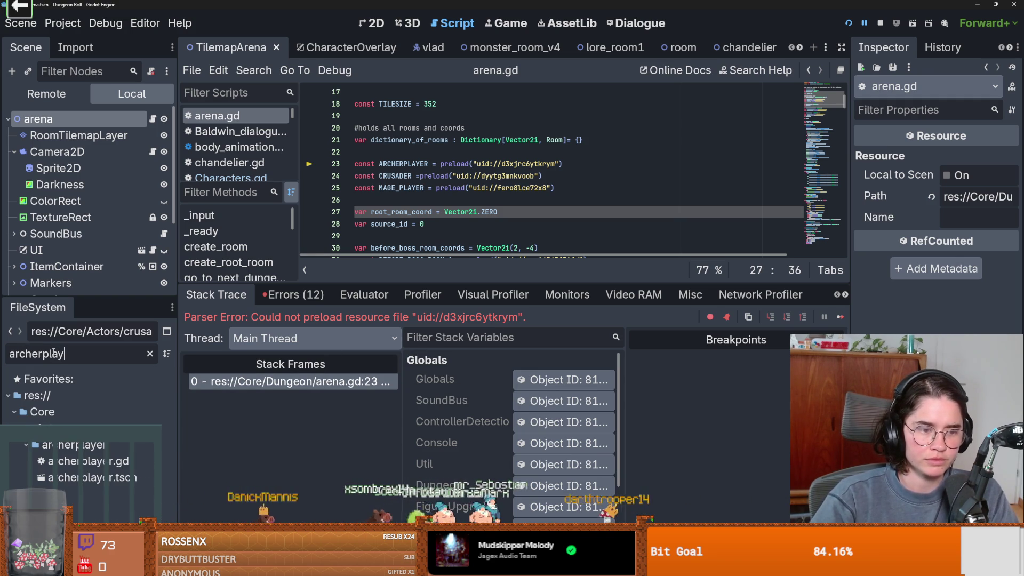
mouse_move(565, 164)
left_mouse_down()
mouse_move(445, 175)
mouse_move(440, 163)
left_mouse_up()
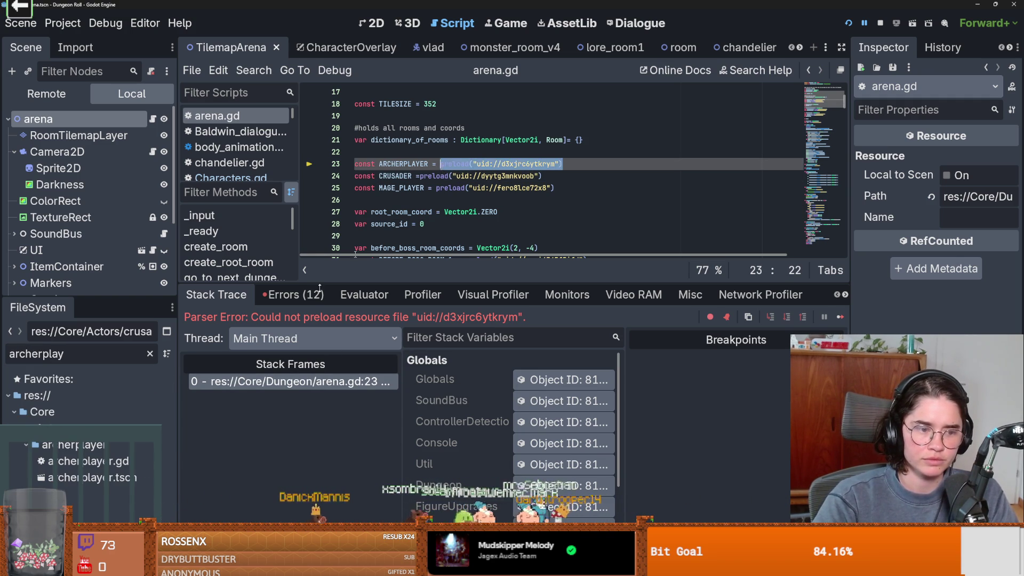
key("BackSpace")
mouse_move(80, 477)
left_mouse_down()
mouse_move(73, 484)
mouse_move(464, 189)
mouse_move(440, 164)
left_mouse_up()
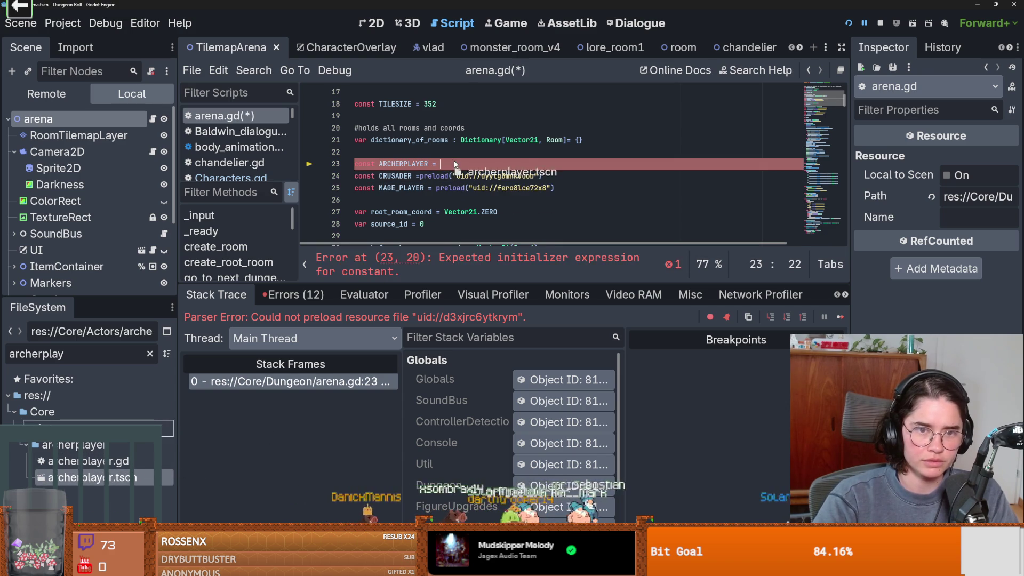
Save and run the project, starting a new game past character select.
left_click(852, 24)
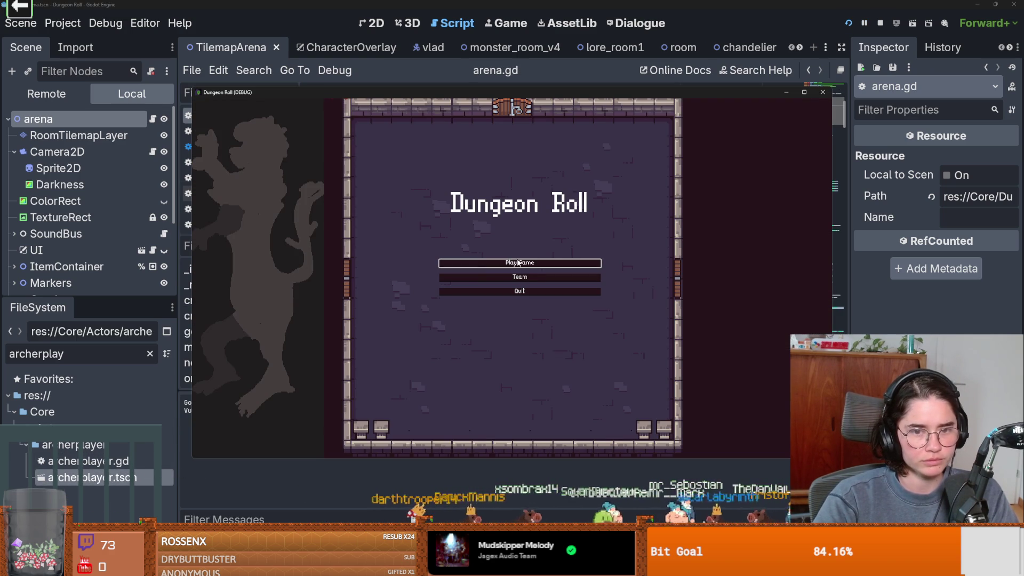
left_click(518, 262)
left_click(479, 216)
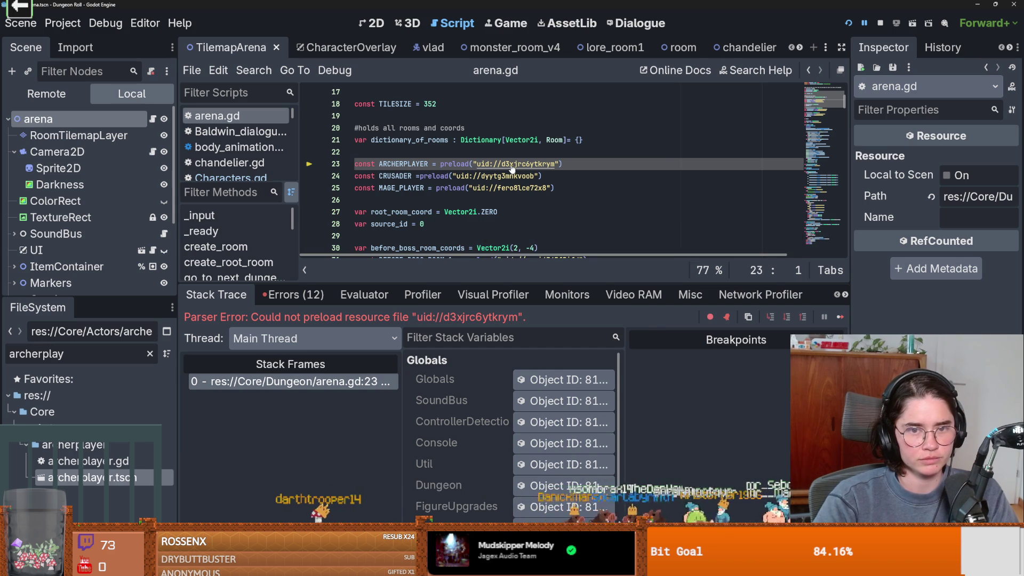
Stop and quit the editor, then reopen Dungeon Roll from the project manager with Godot v4.6.
left_click(1014, 5)
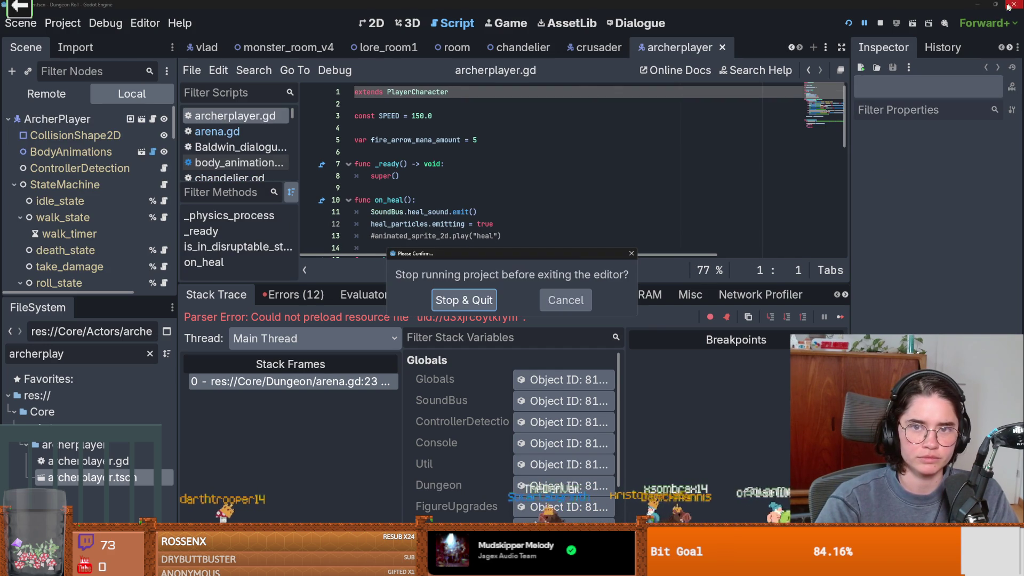
left_click(464, 300)
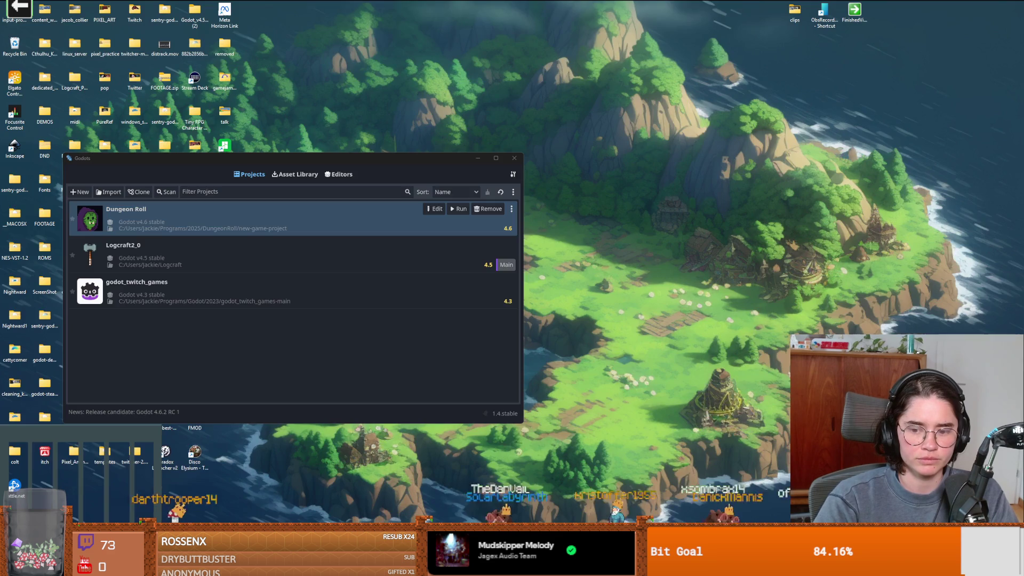
left_click(500, 159)
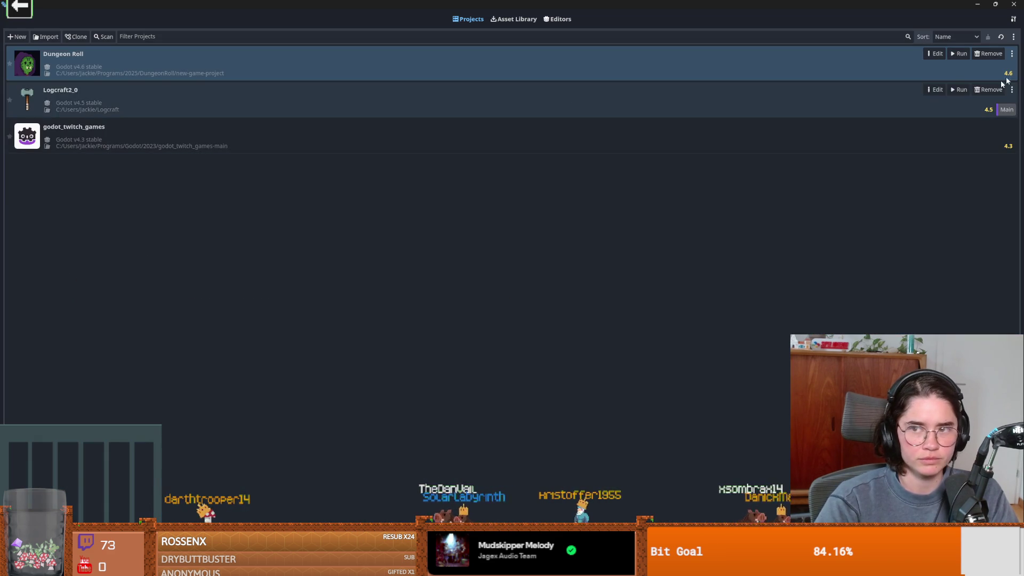
left_click(936, 54)
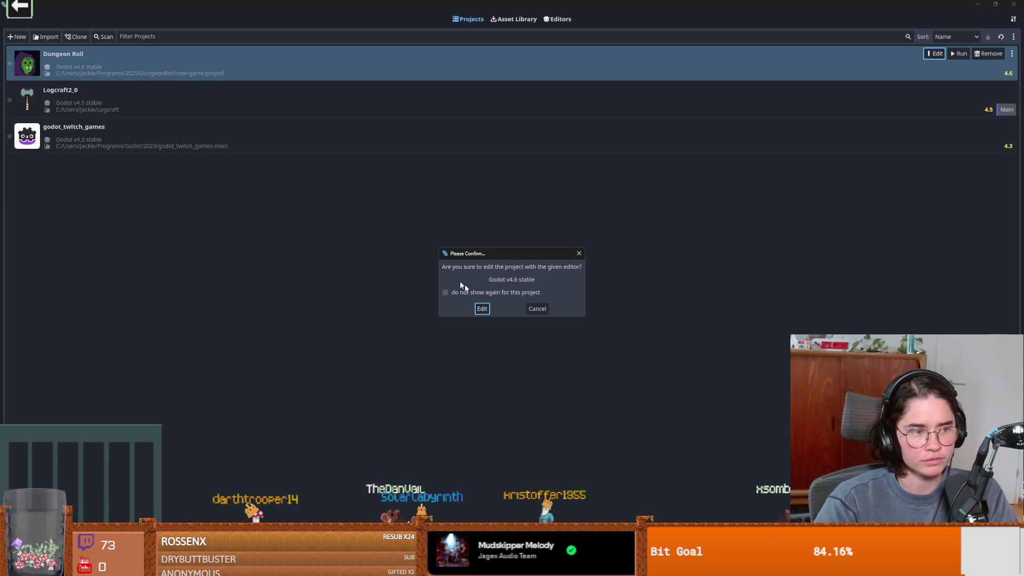
left_click(482, 308)
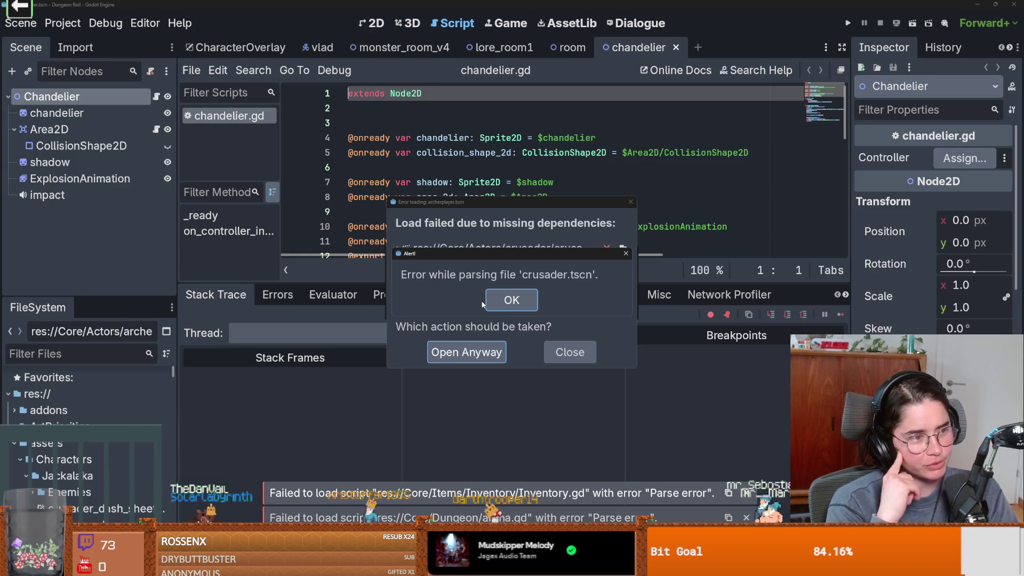
Repeatedly choose crusader.tscn as the replacement for the missing dependency and retry opening.
left_click(504, 300)
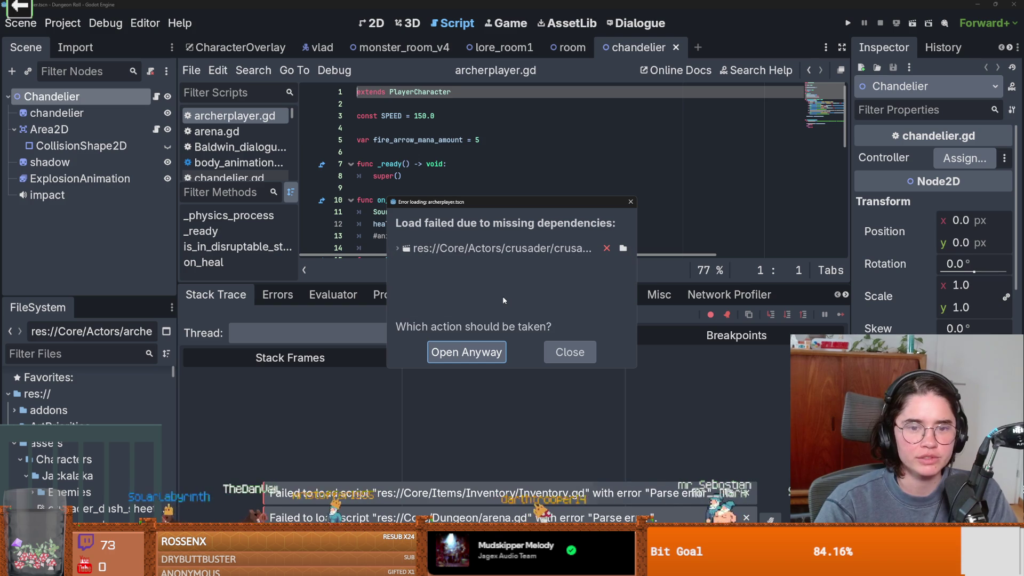
left_click(540, 255)
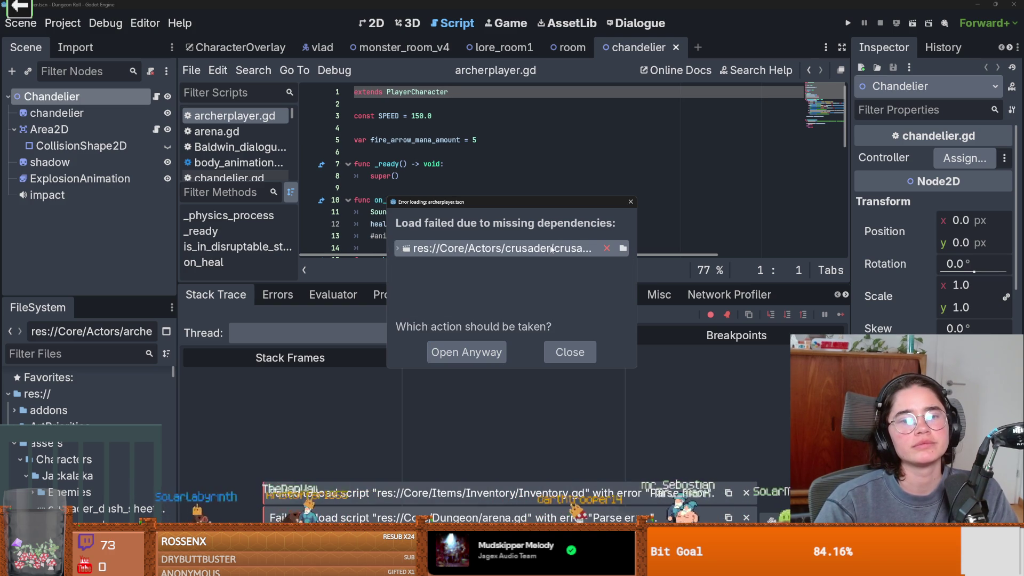
left_click(623, 248)
double_click(477, 186)
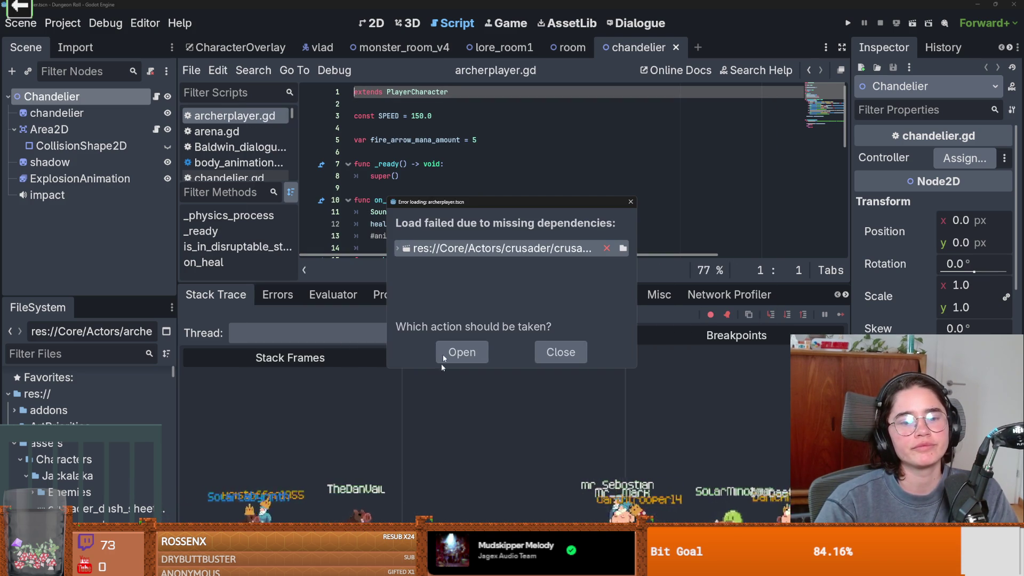
left_click(442, 360)
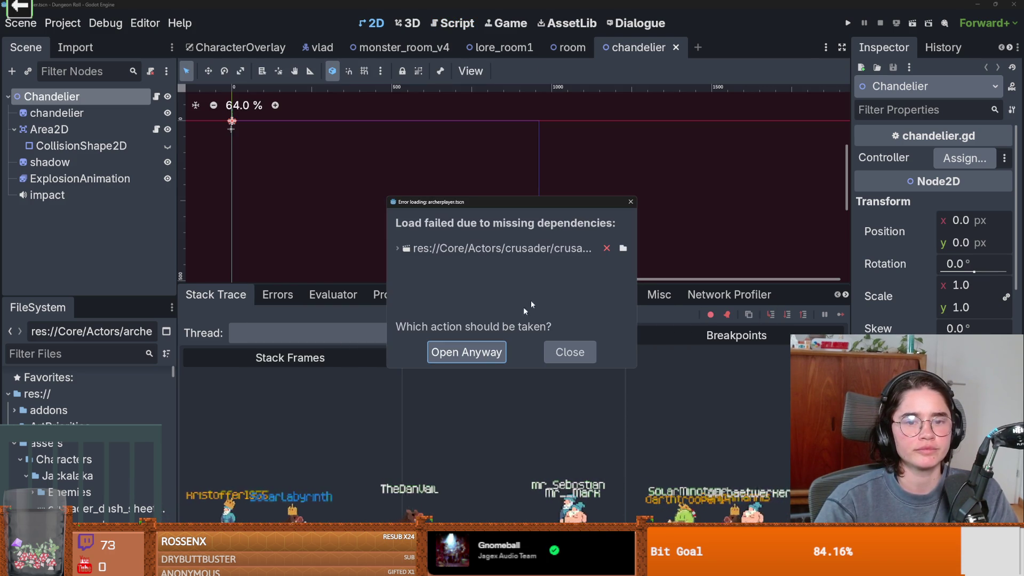
left_click(623, 248)
double_click(487, 195)
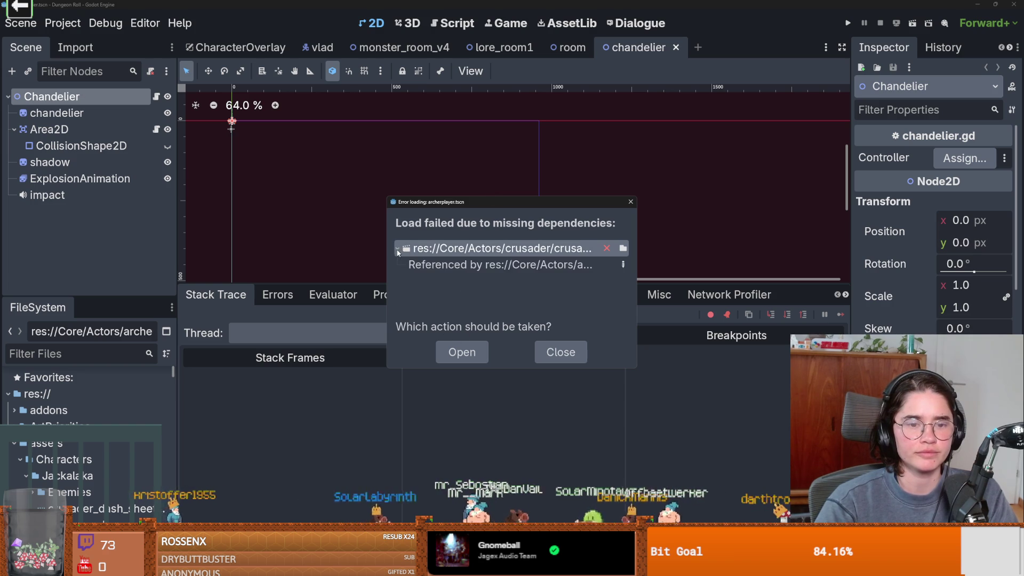
left_click_drag(635, 265, 905, 265)
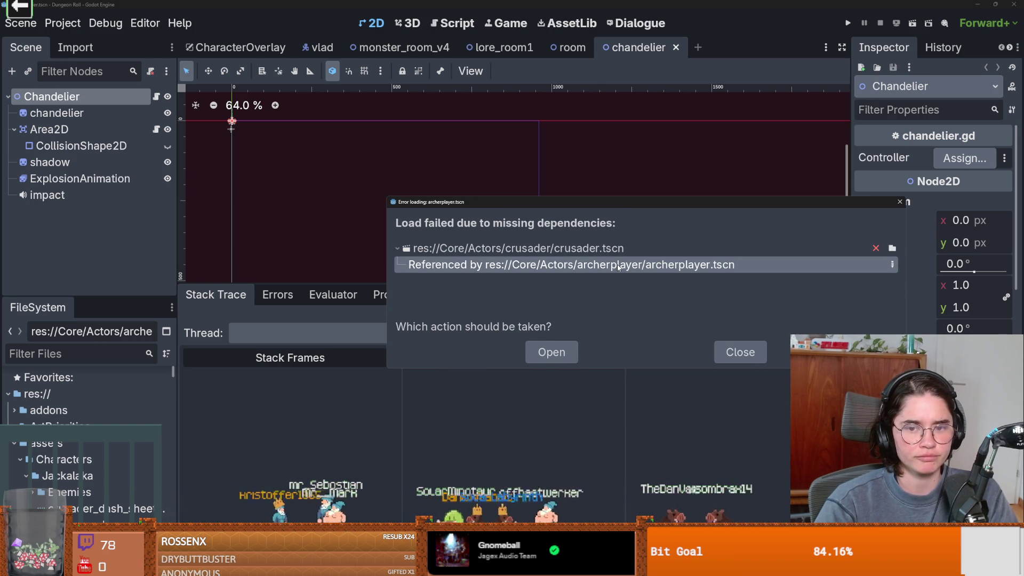
left_click(892, 248)
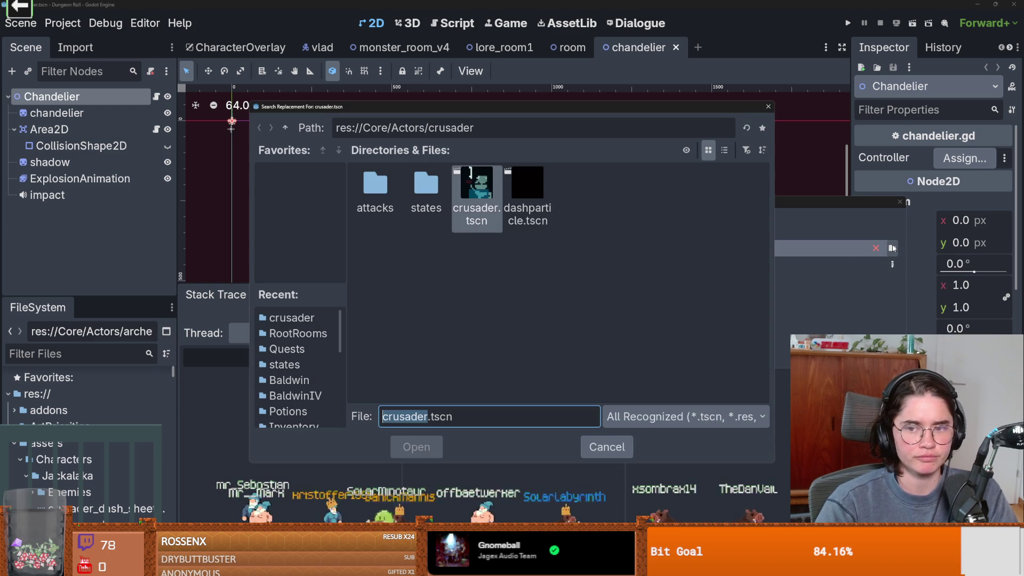
double_click(466, 182)
left_click(571, 359)
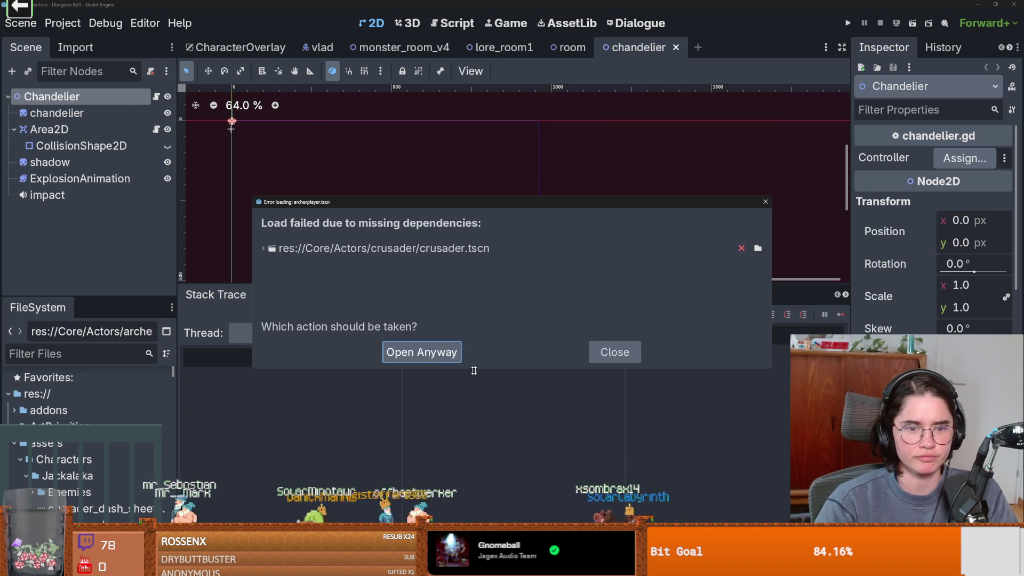
left_click(608, 357)
Filter FileSystem for 'crusader', open crusader.tscn, dismiss its parse error and quit the editor.
left_click(75, 359)
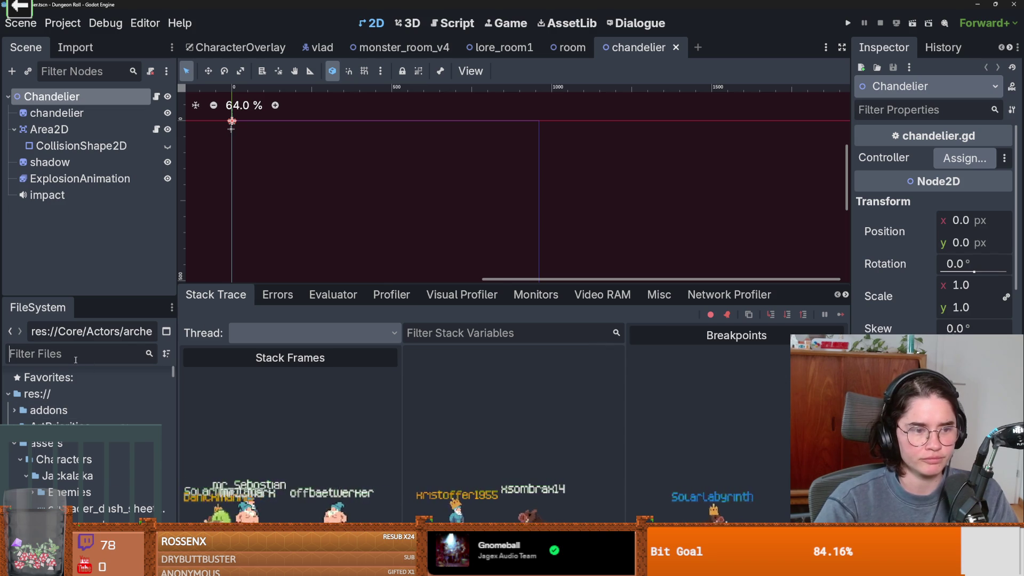
type("crusader")
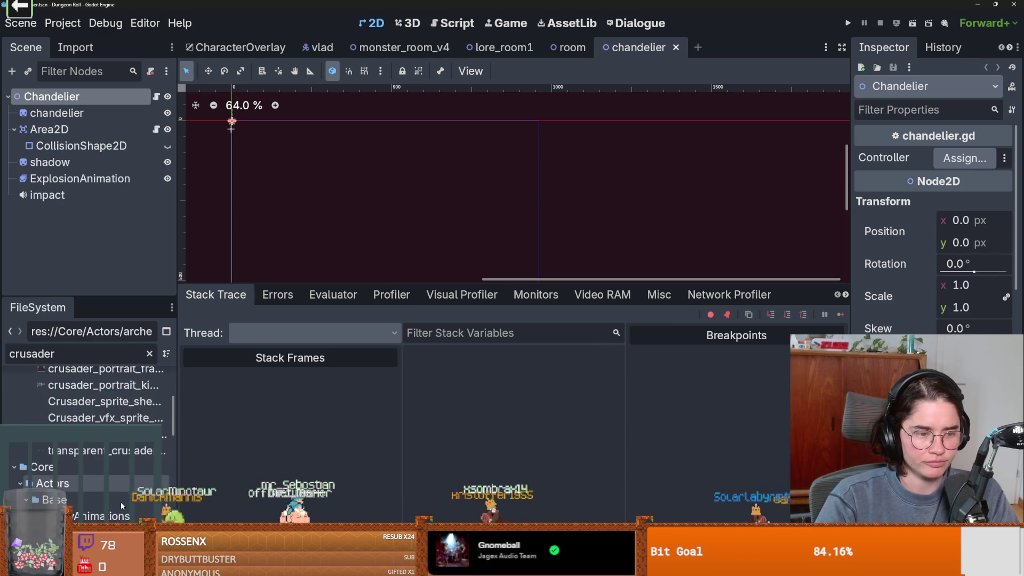
scroll(121, 506, "down", 10)
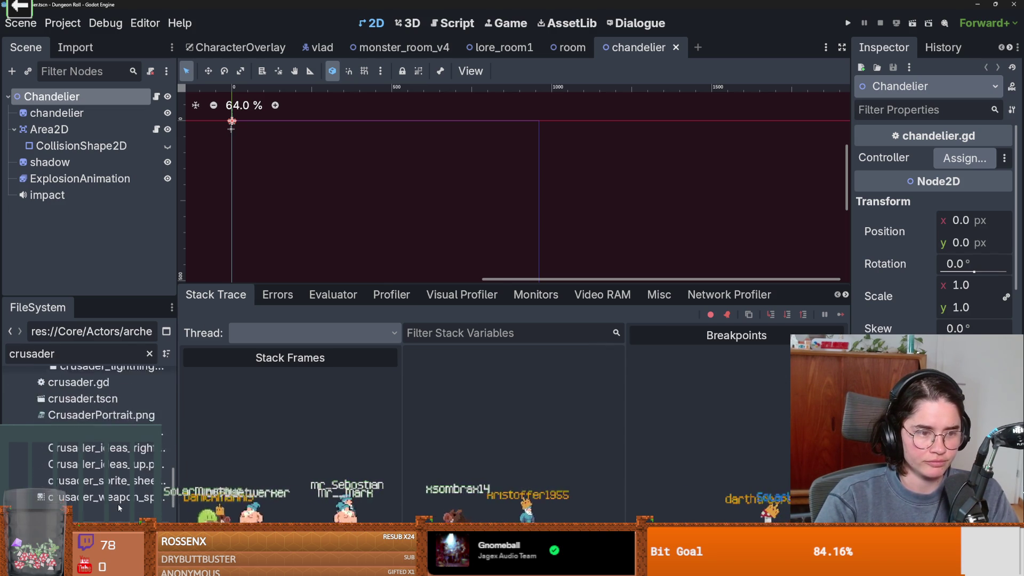
scroll(119, 507, "up", 1)
double_click(83, 421)
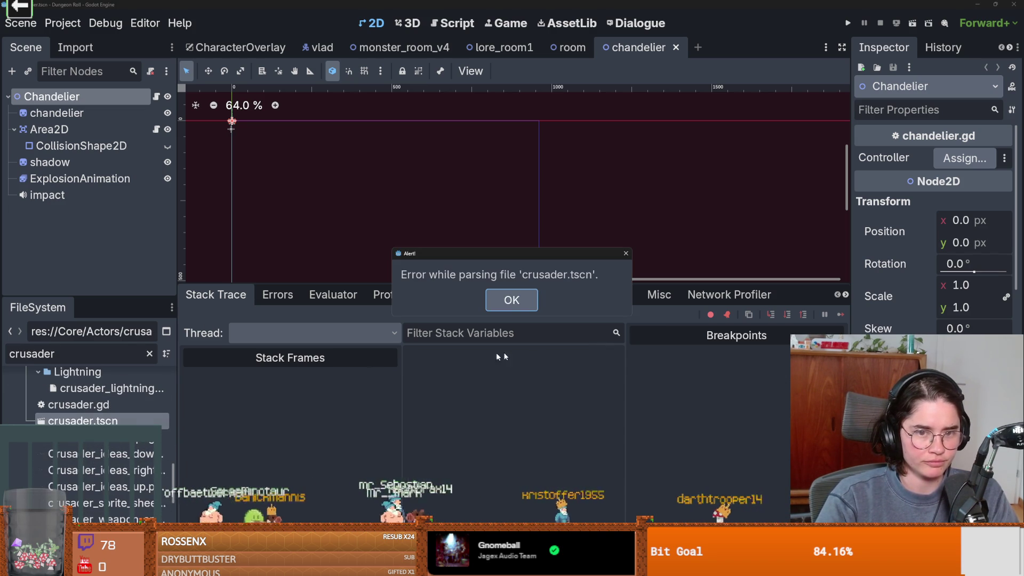
left_click(511, 300)
key("ctrl+shift+q")
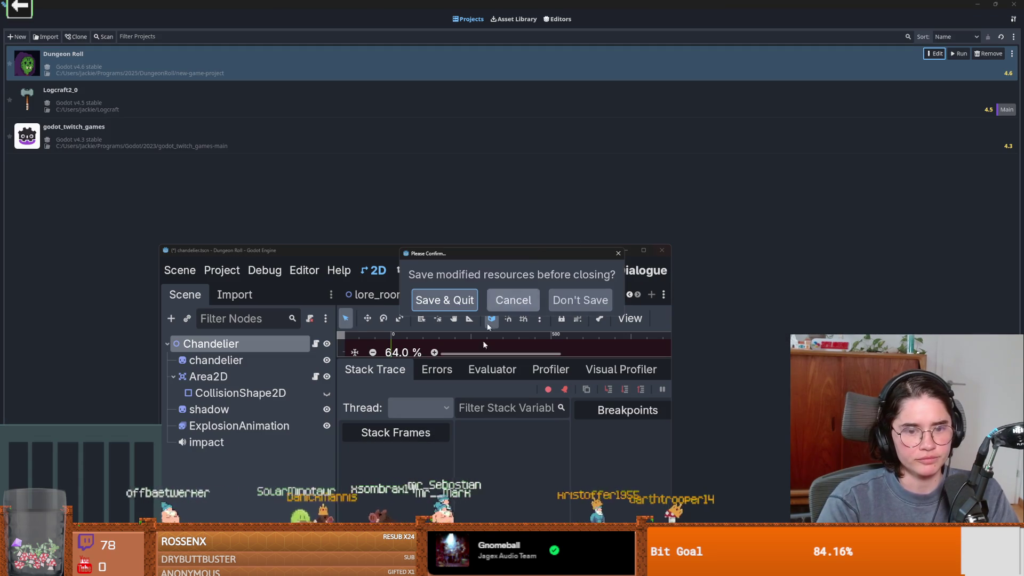
Close Godot without saving, review the top merge commit in GitHub Desktop History, then return to Changes.
left_click(580, 300)
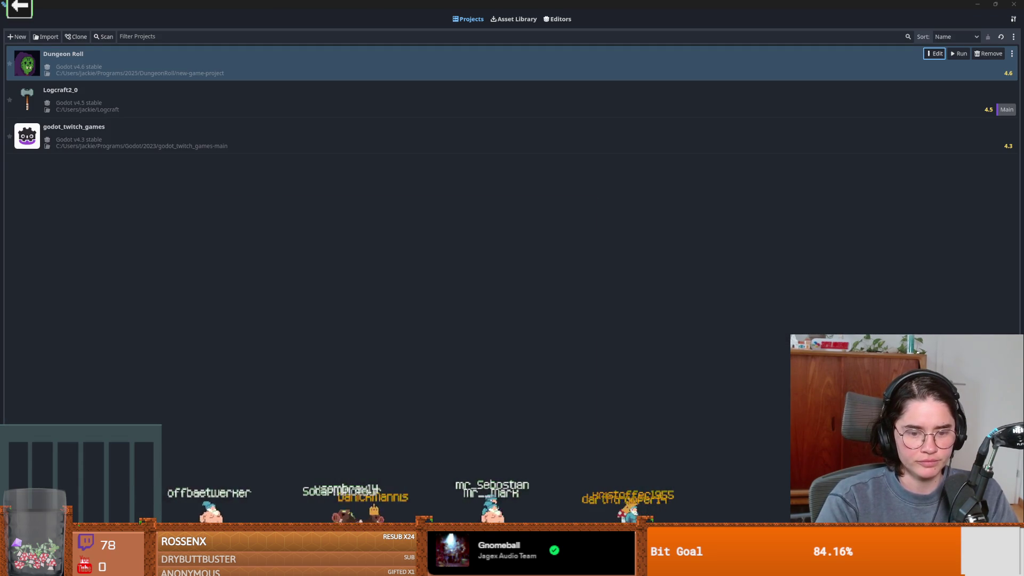
key("alt+Tab")
left_click(578, 203)
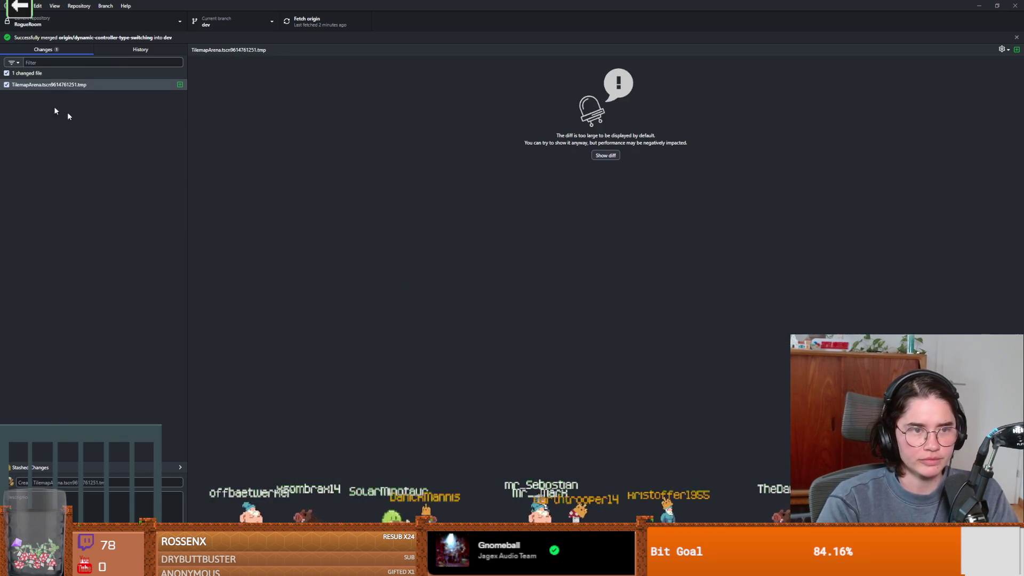
left_click(127, 51)
left_click(84, 80)
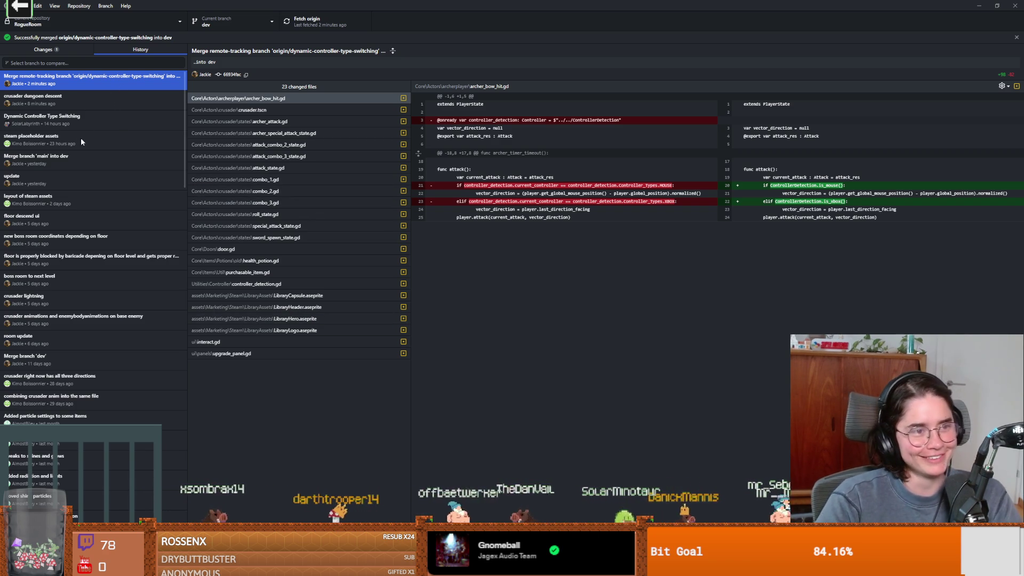
right_click(83, 84)
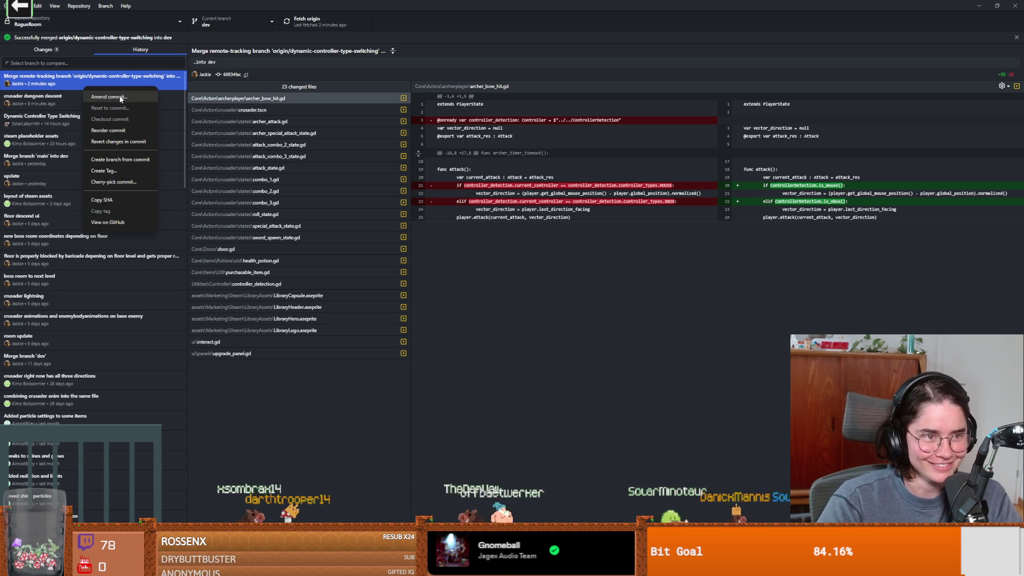
left_click(123, 140)
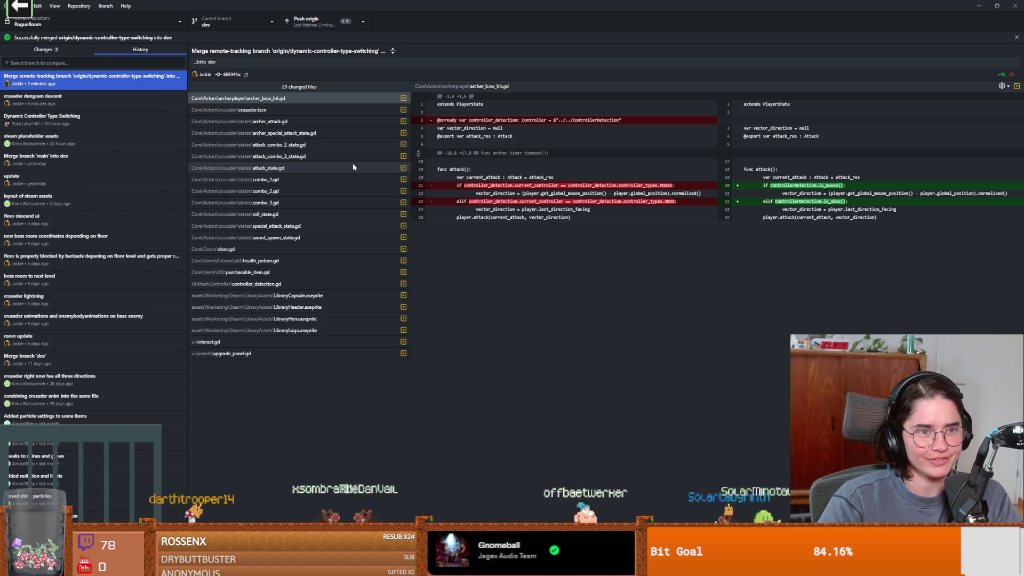
left_click(43, 49)
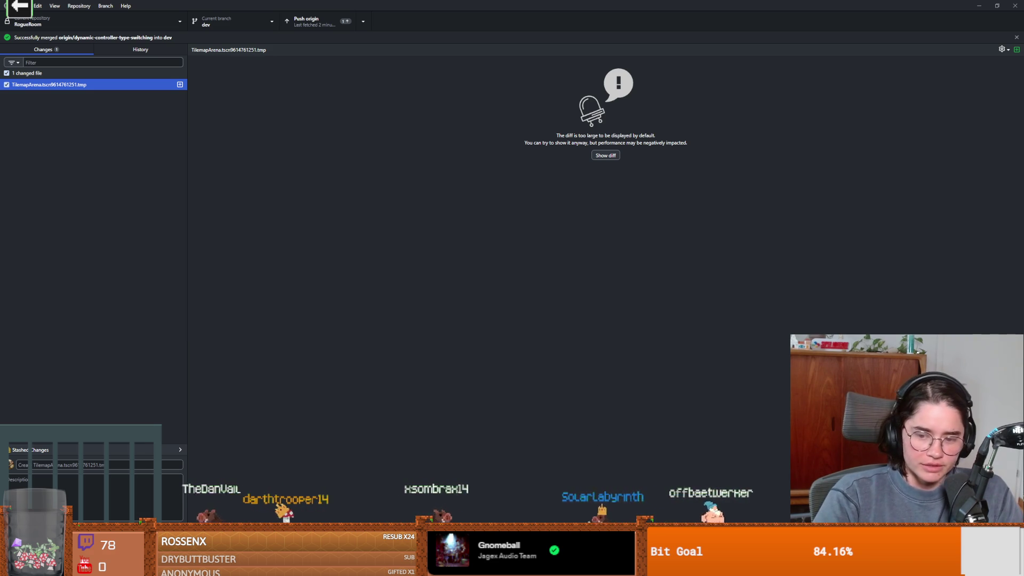
key("alt+Tab")
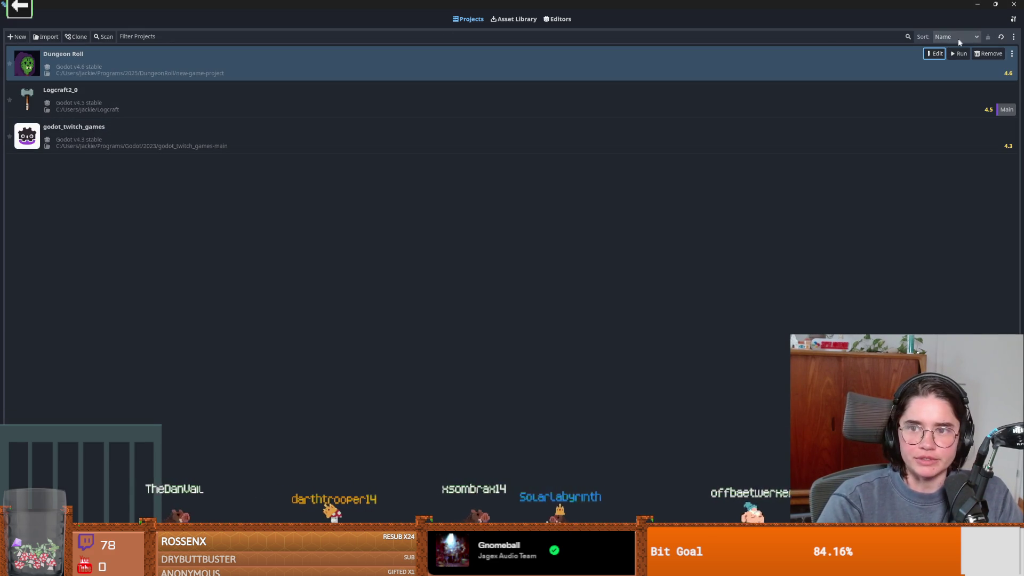
Reopen Dungeon Roll with Godot v4.6, filter FileSystem for 'crusader' and open crusader.tscn.
left_click(933, 55)
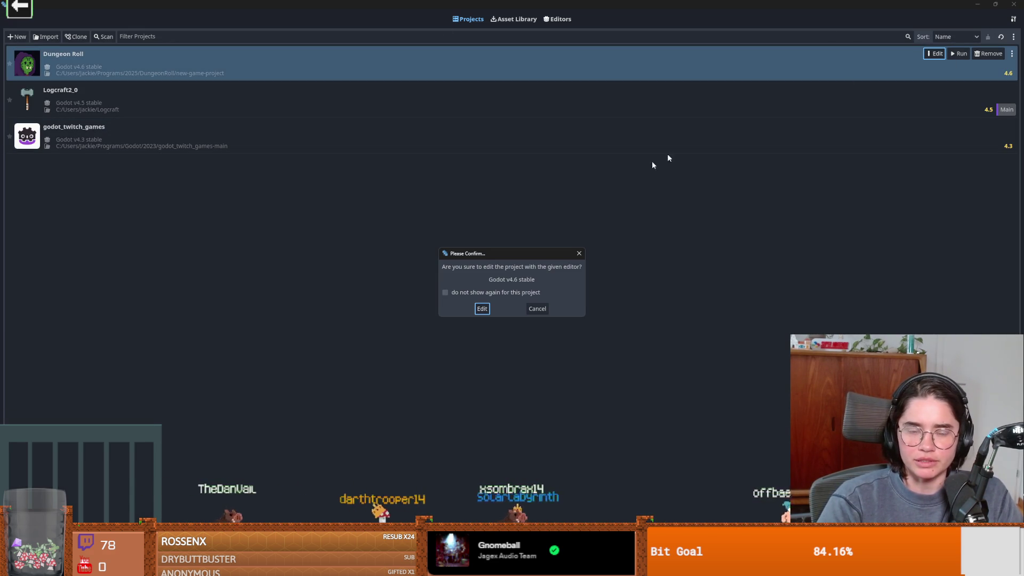
left_click(481, 310)
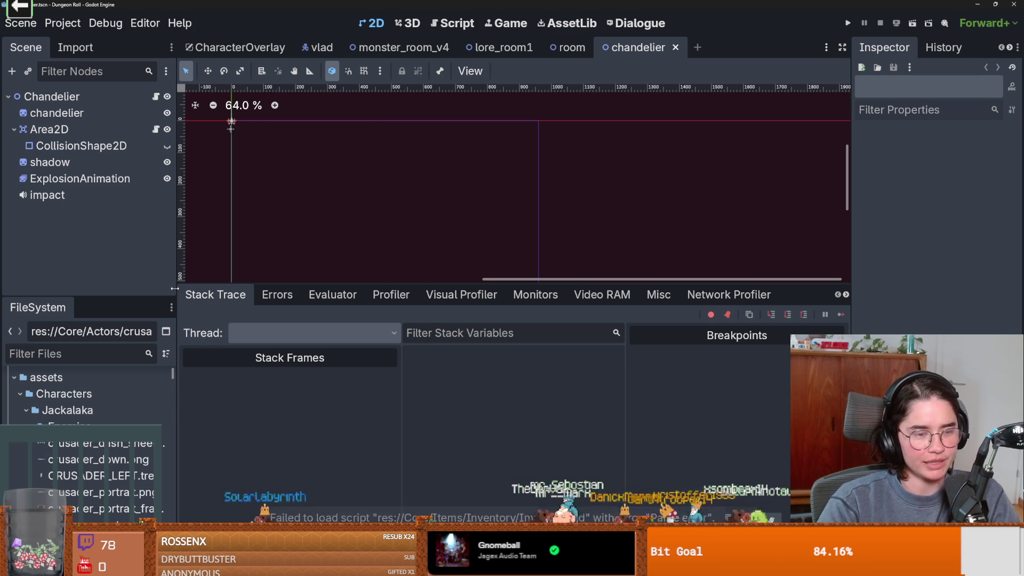
left_click_drag(175, 288, 116, 284)
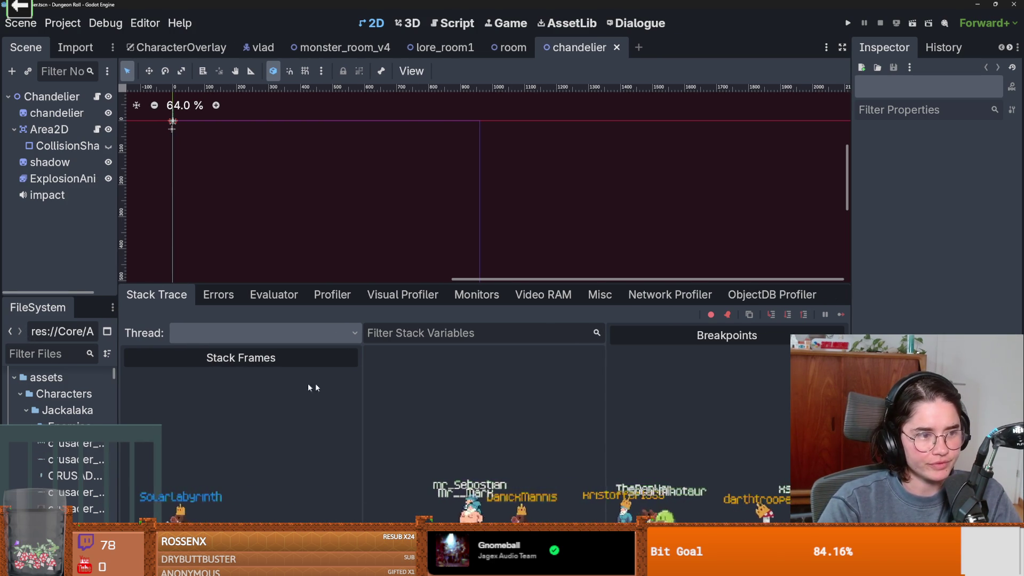
type("cru")
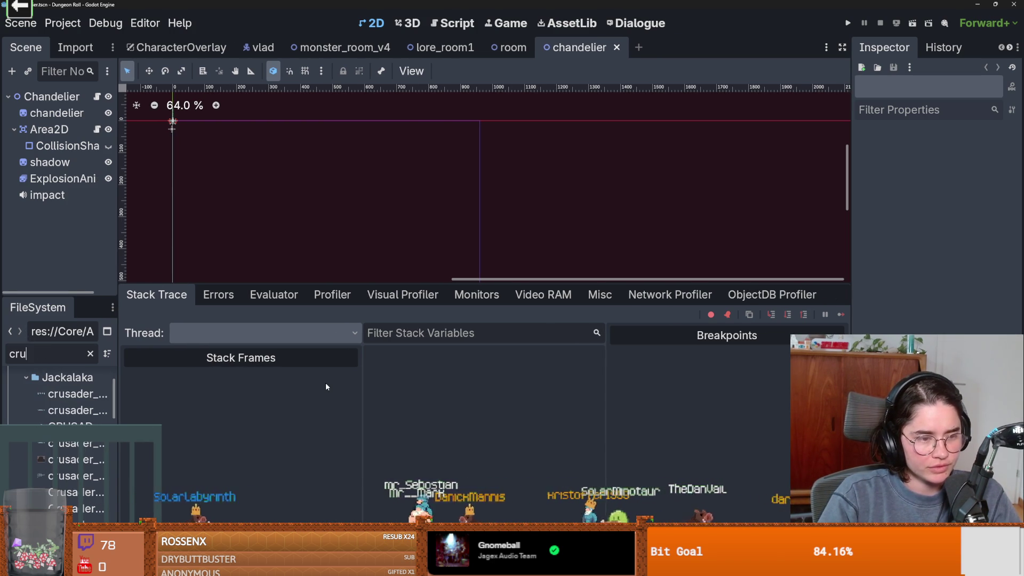
type("sader")
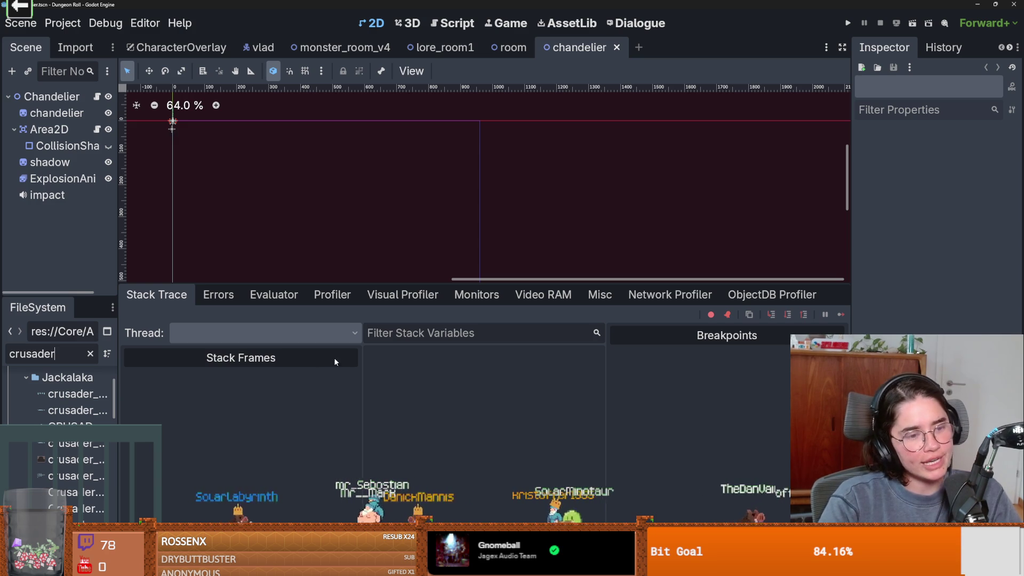
left_click_drag(118, 374, 243, 373)
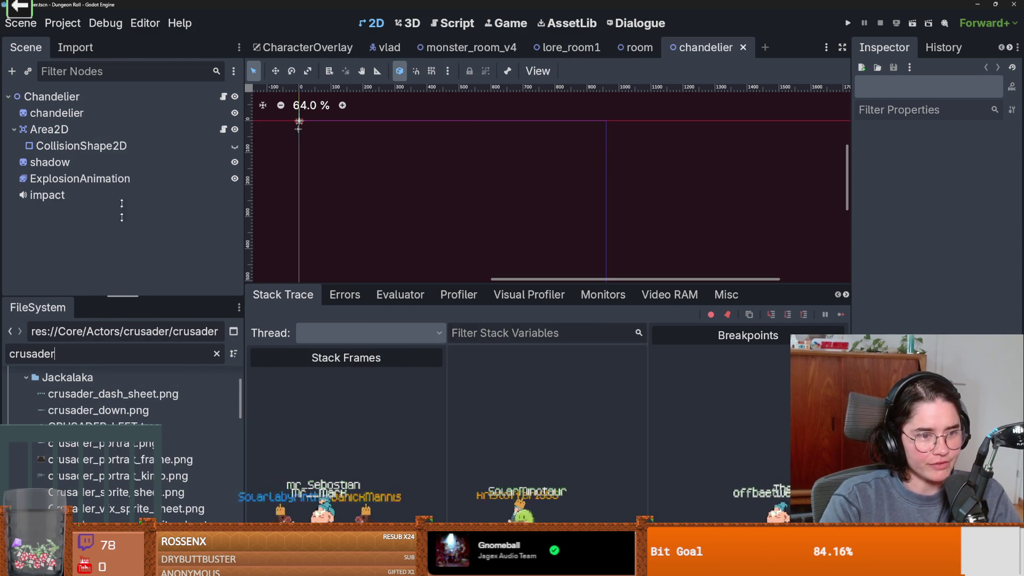
scroll(114, 462, "down", 3)
scroll(114, 462, "down", 8)
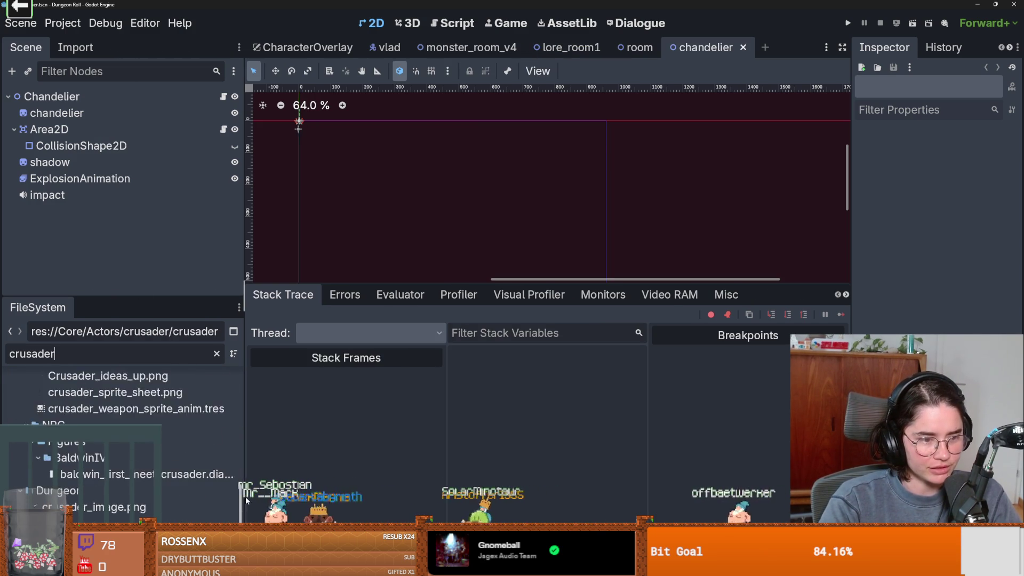
scroll(238, 379, "up", 10)
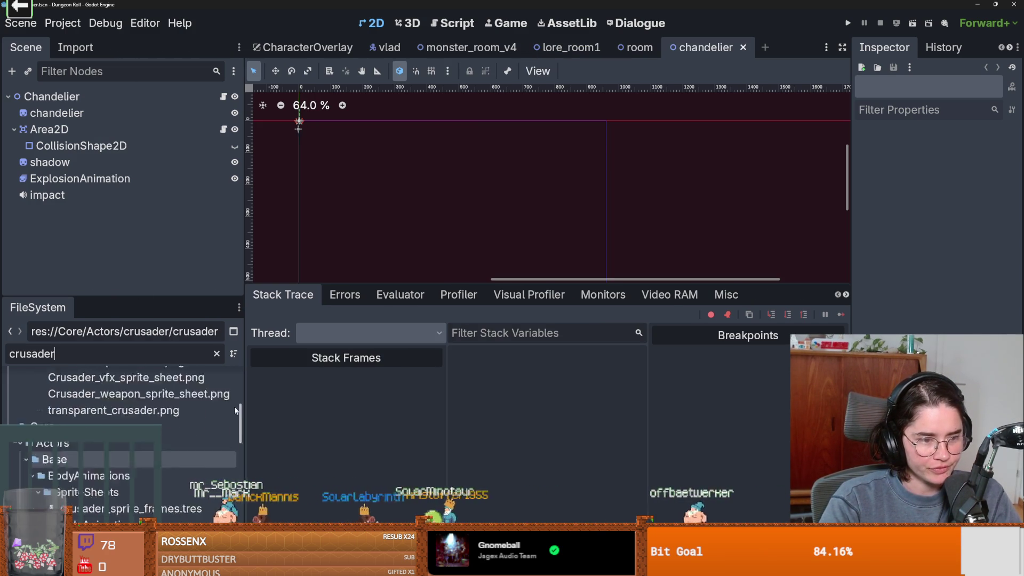
left_click_drag(238, 379, 238, 477)
double_click(203, 431)
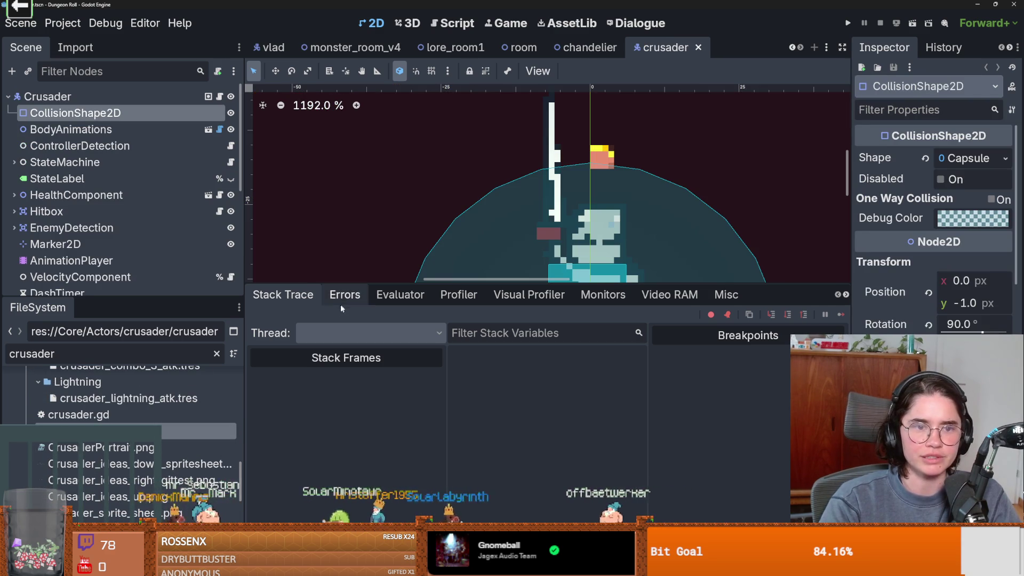
scroll(421, 259, "down", 2)
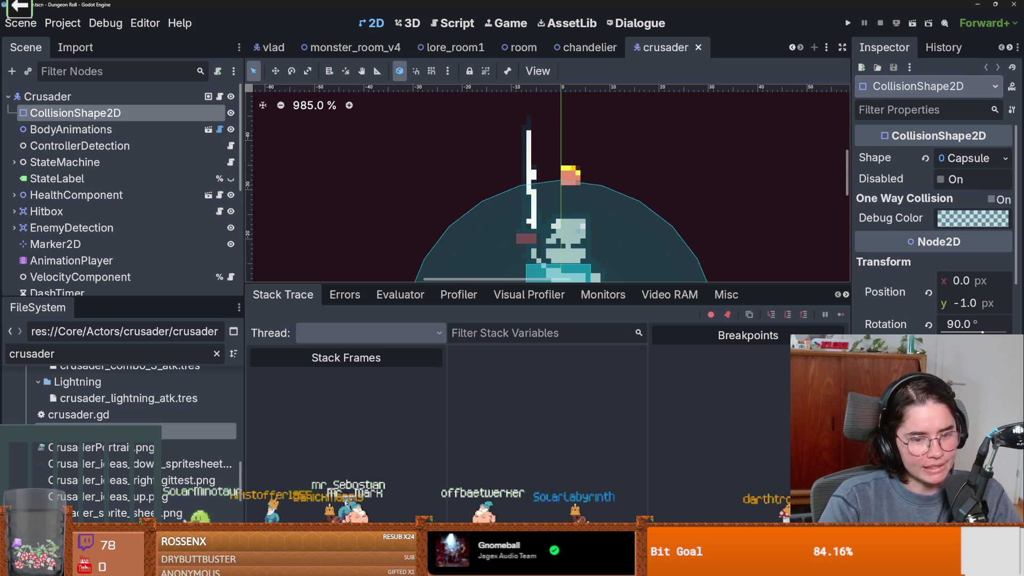
key("alt+Tab")
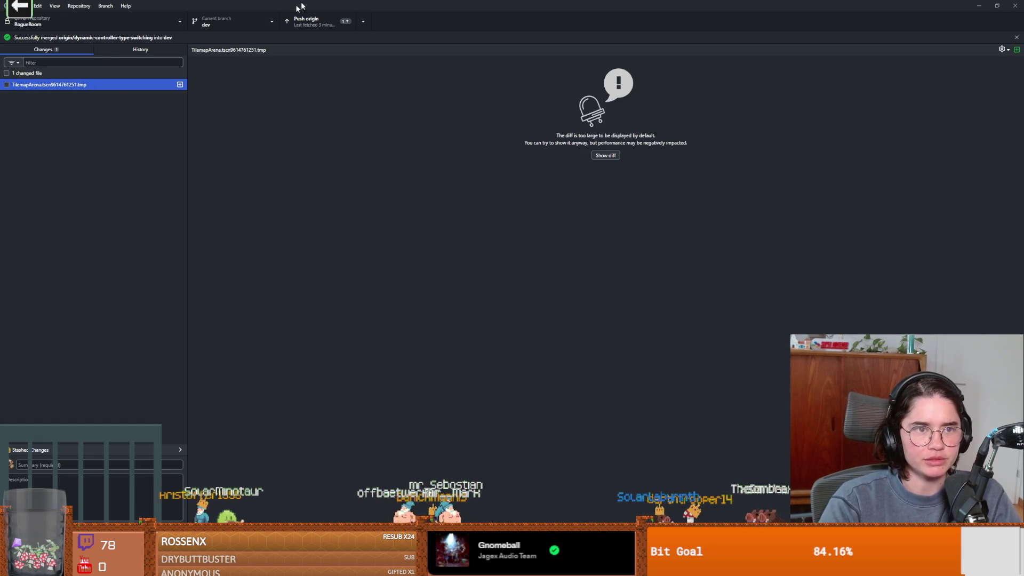
Push dev to origin and discard the leftover TilemapArena temporary file's changes.
left_click(347, 21)
left_click(59, 85)
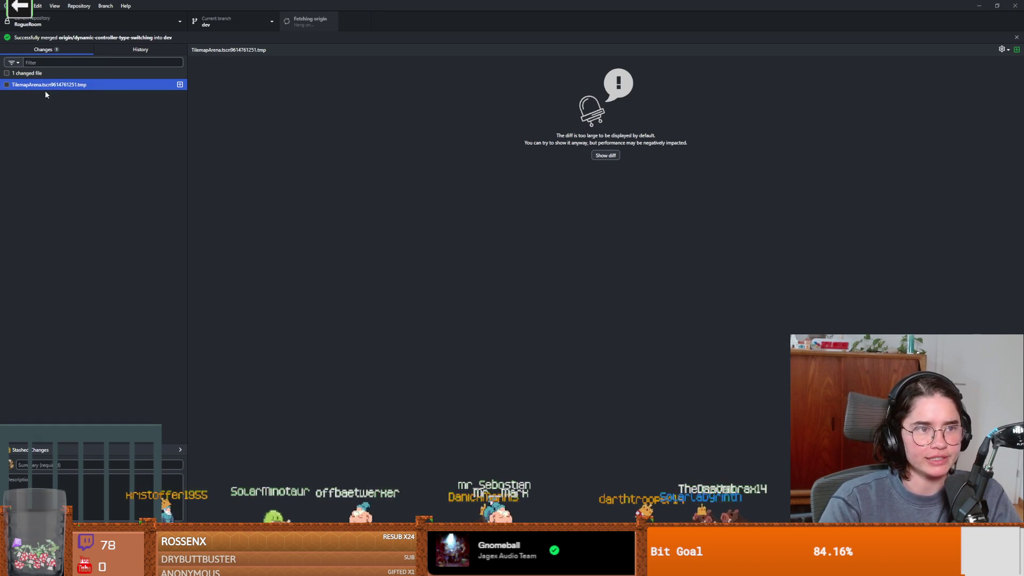
right_click(83, 85)
left_click(106, 94)
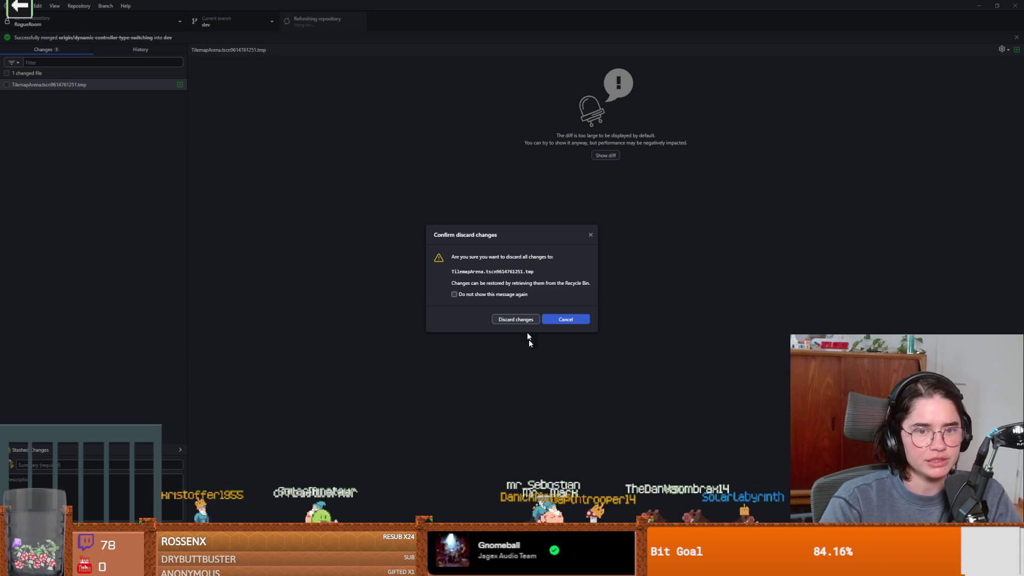
left_click(521, 319)
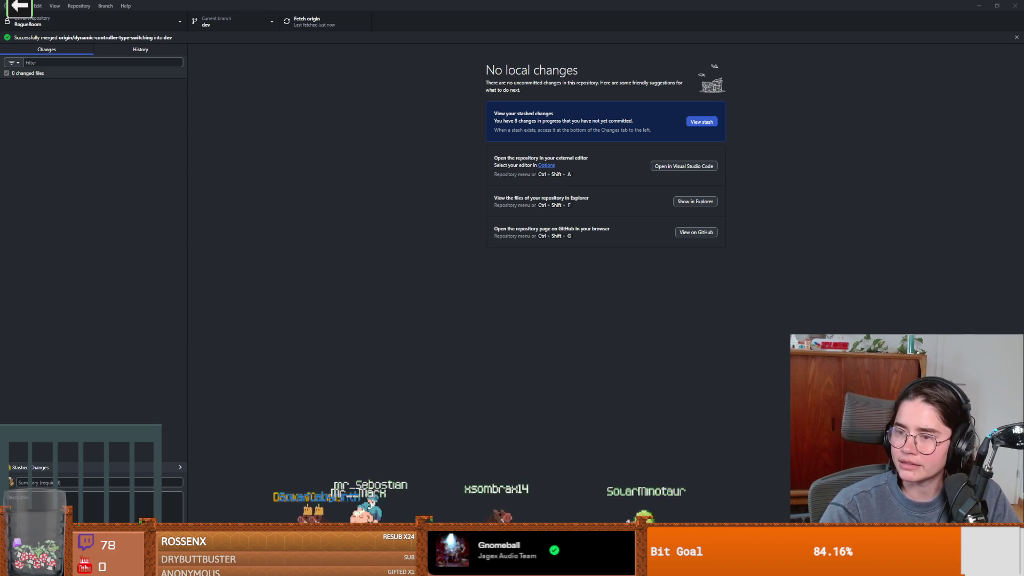
key("alt+Tab")
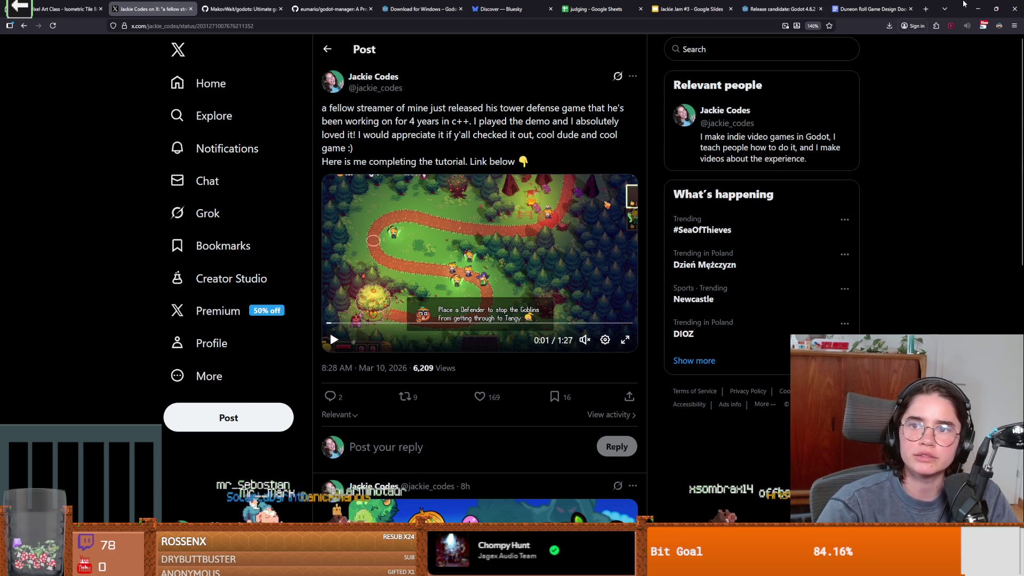
On Bluesky, view the liked game post and its author's profile, selecting the follower count.
left_click(977, 9)
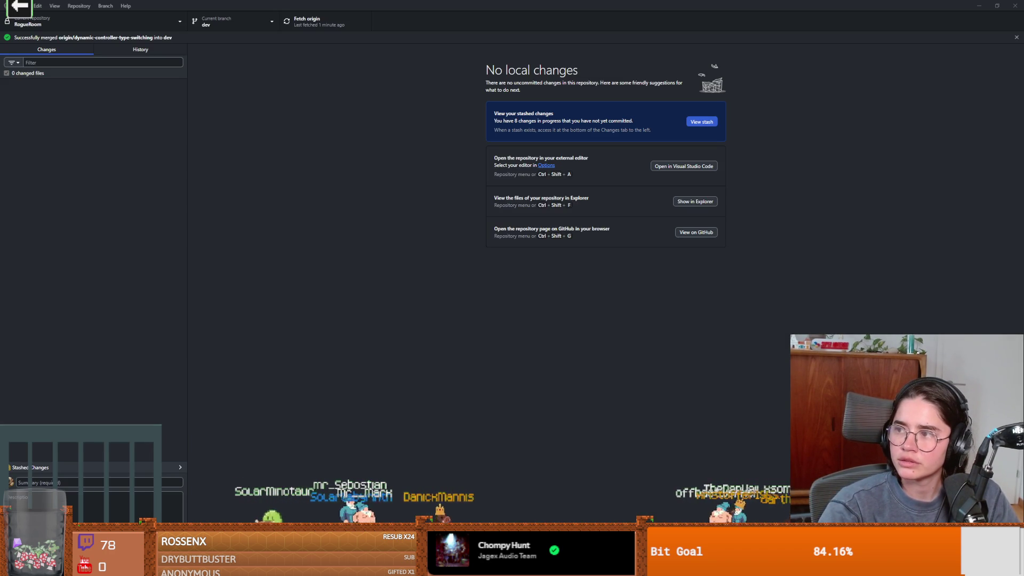
key("alt+Tab")
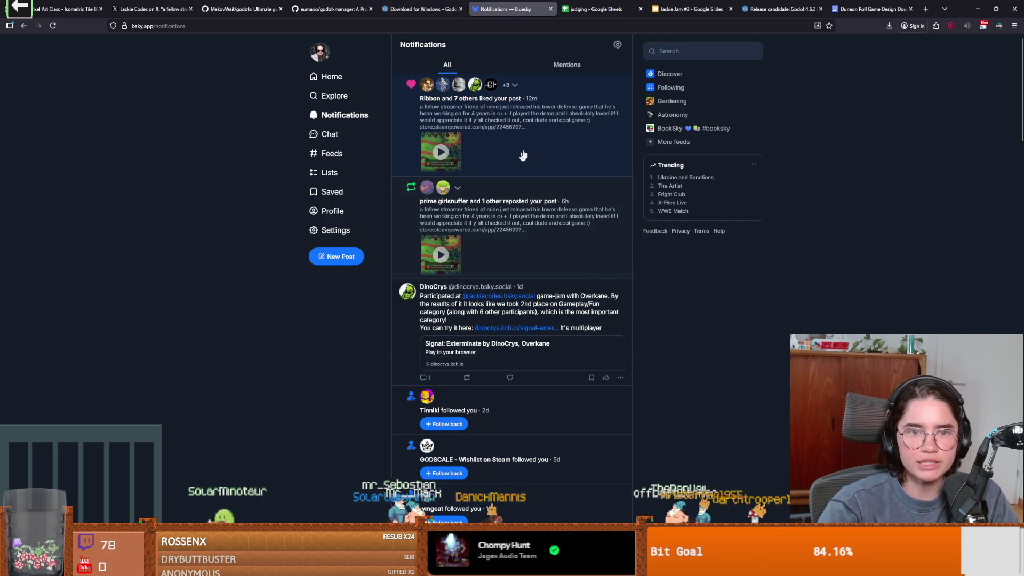
left_click(534, 133)
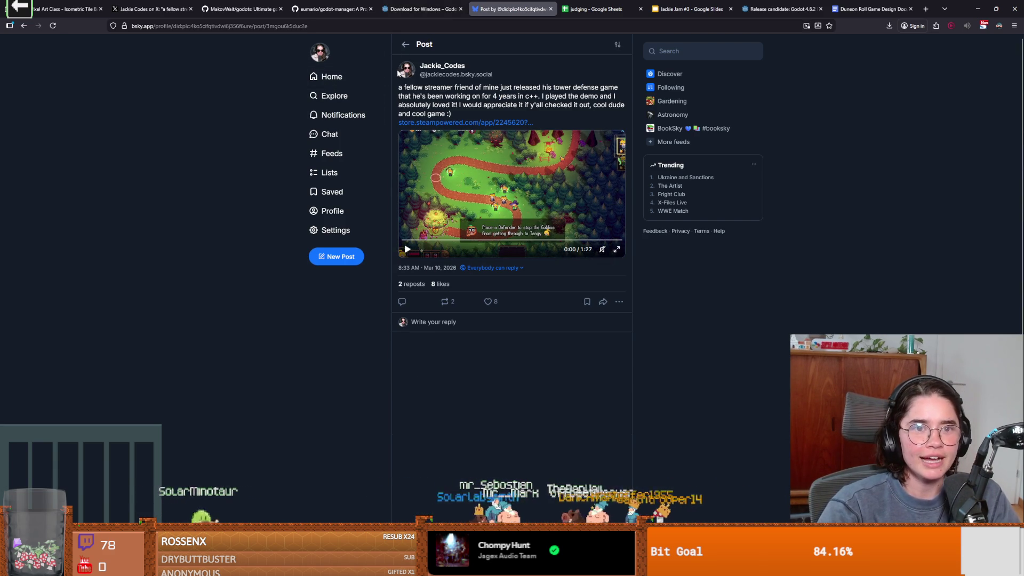
left_click(442, 66)
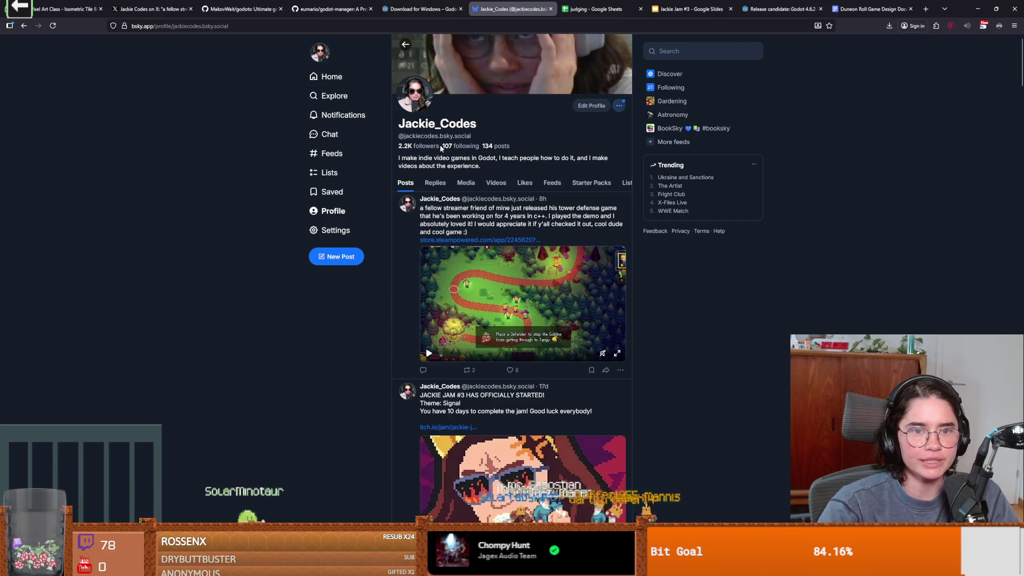
left_click_drag(440, 149, 397, 149)
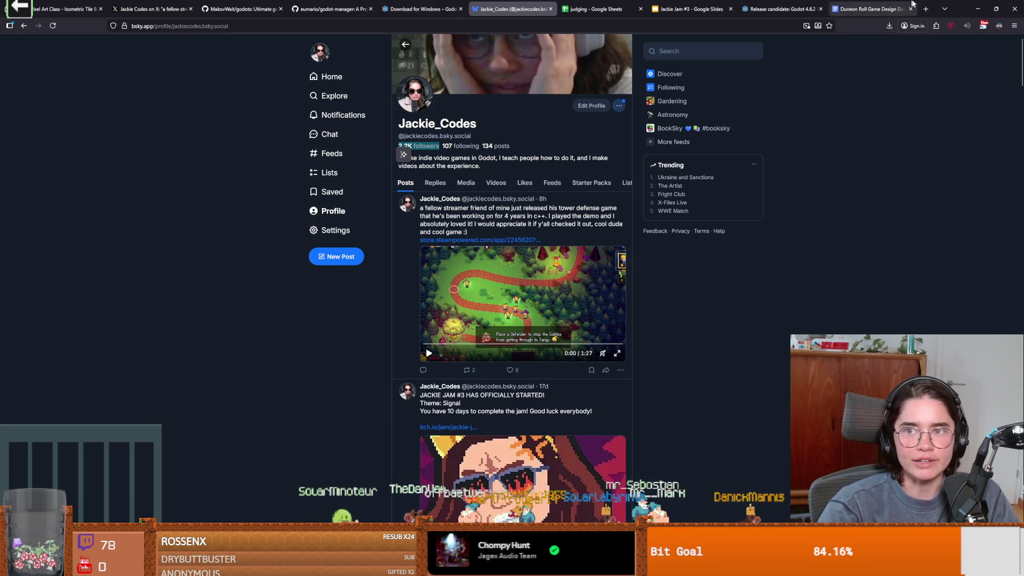
Look over the shared post on X, then minimize the browser to reveal GitHub Desktop.
key("alt+Tab")
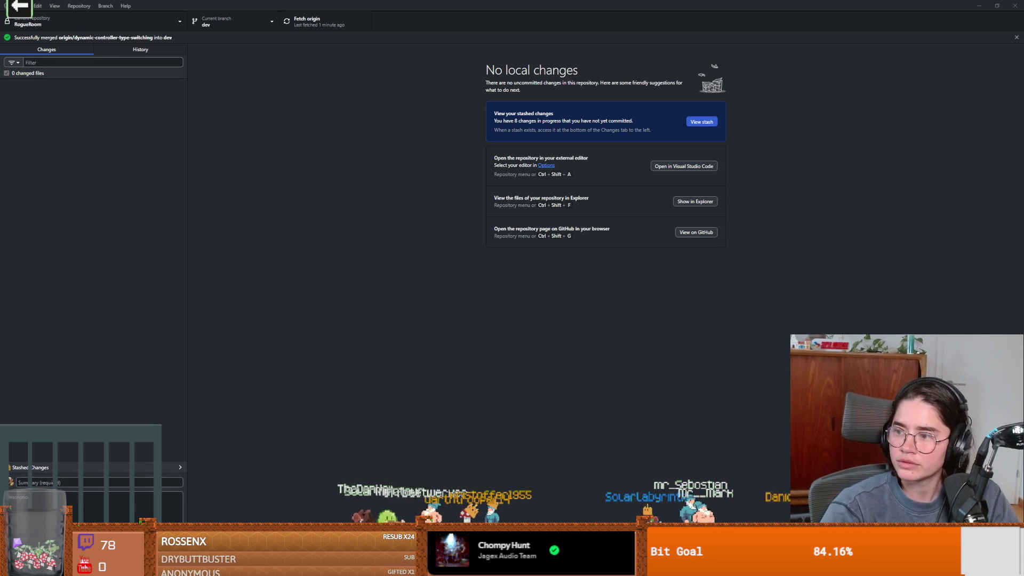
key("alt+Tab")
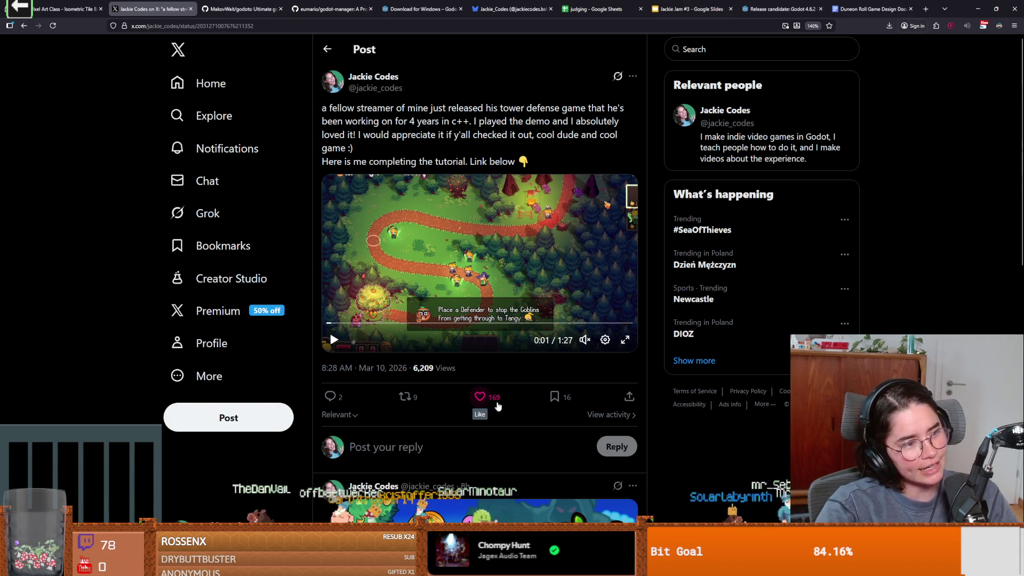
scroll(533, 416, "down", 3)
scroll(515, 433, "up", 3)
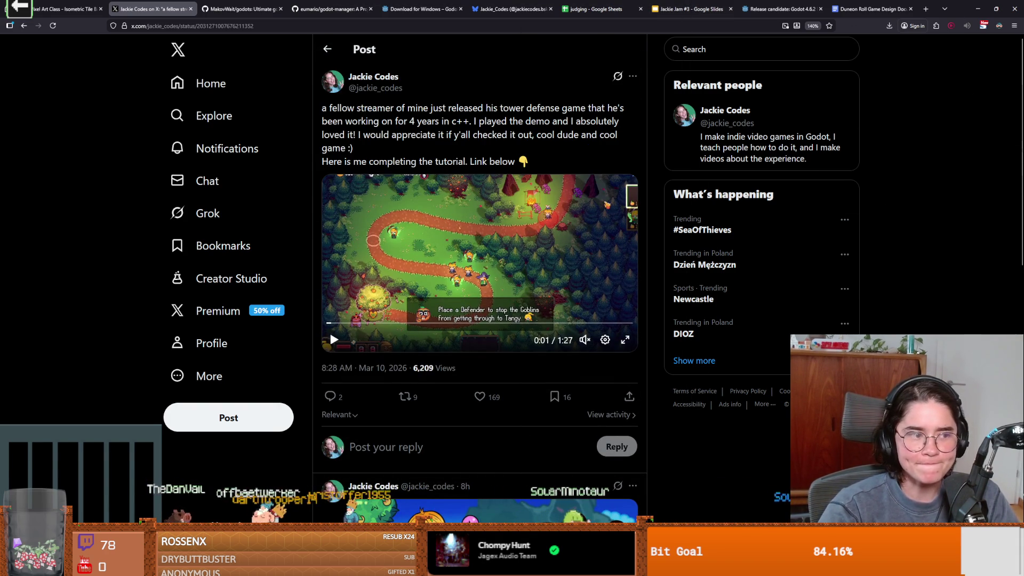
left_click(977, 9)
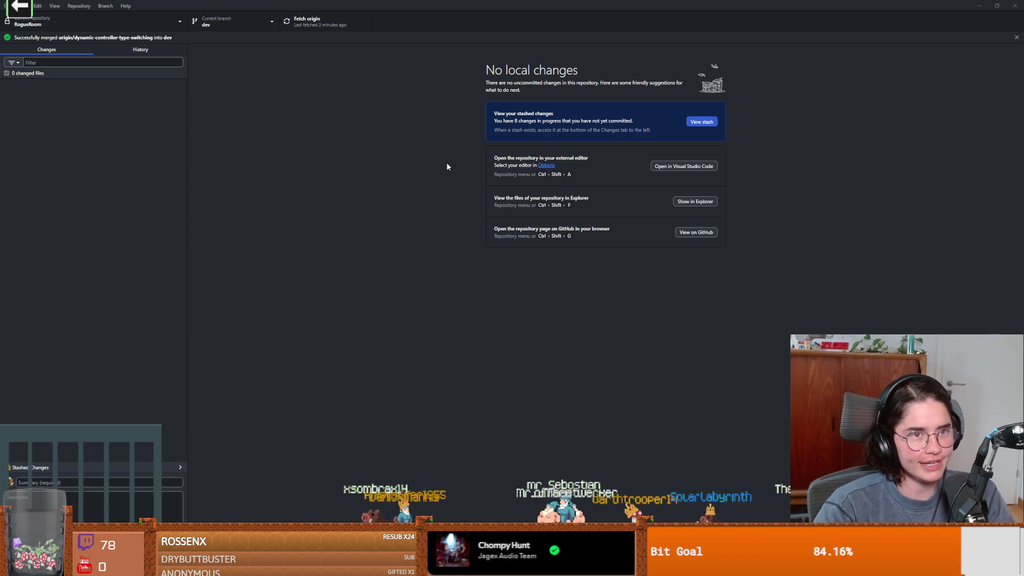
Shrink GitHub Desktop, bring Godot forward, select the StateLabel node and save crusader.tscn.
left_click_drag(539, 8, 538, 195)
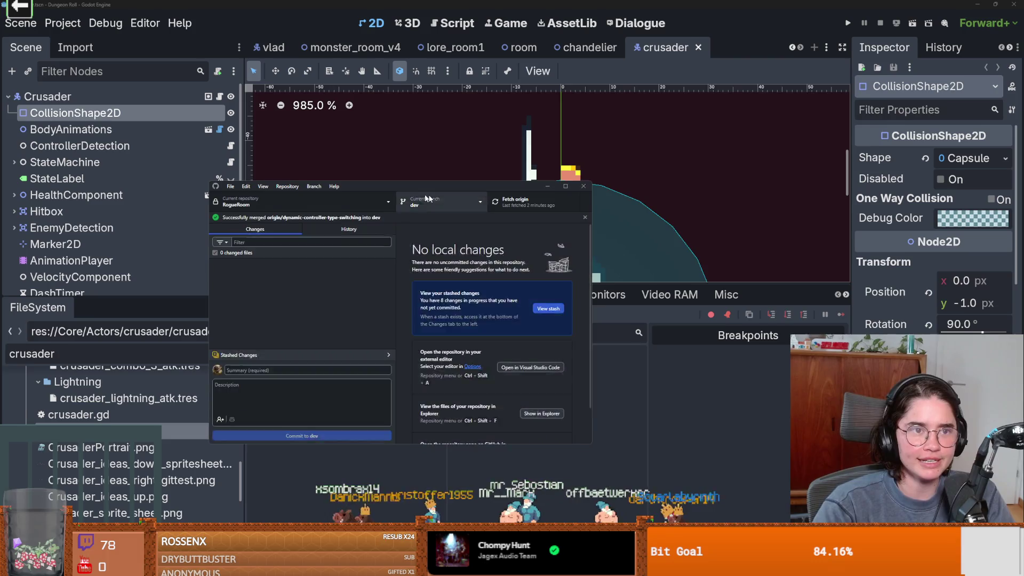
left_click(547, 186)
left_click(57, 178)
key("ctrl+s")
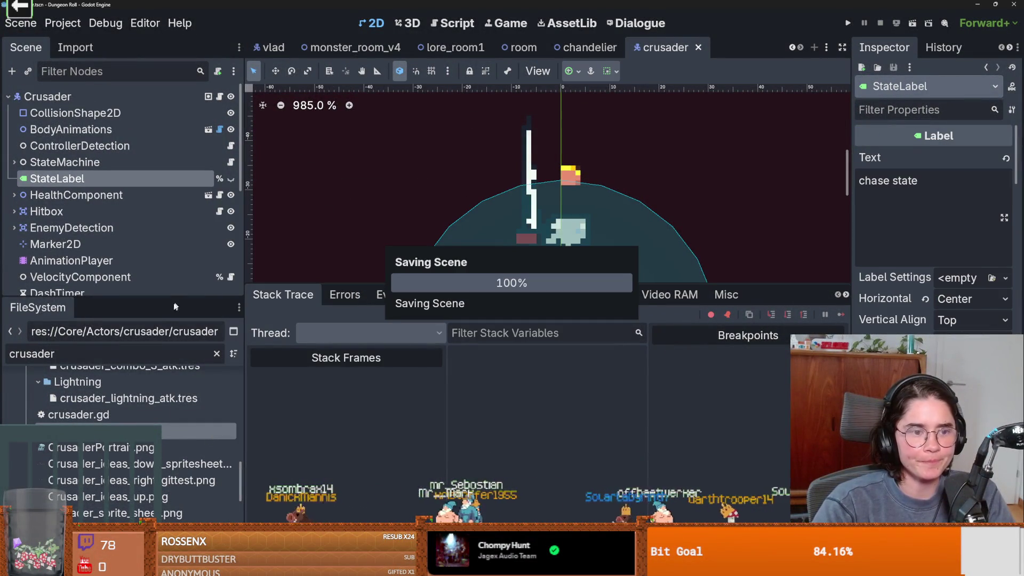
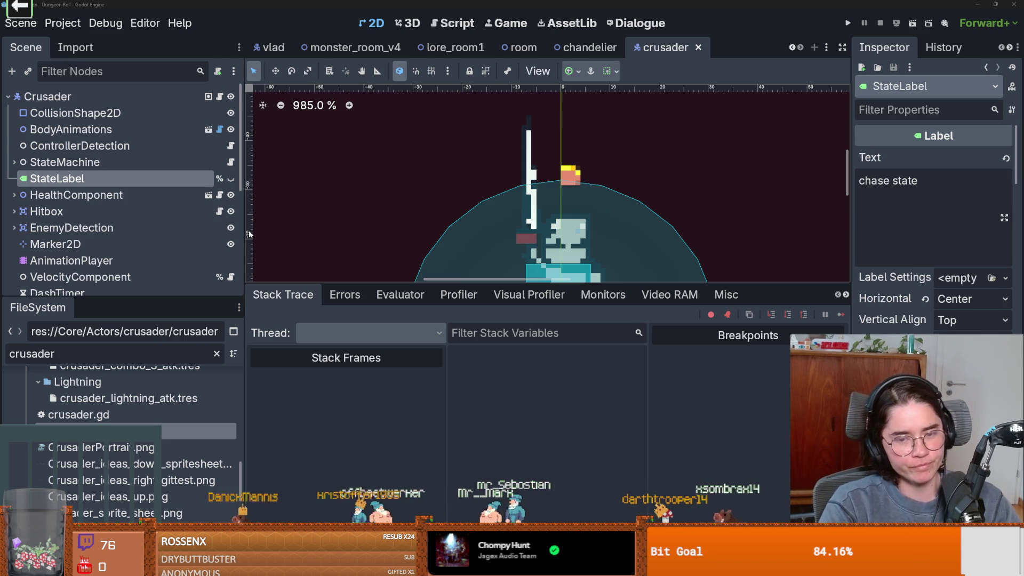
Enlarge the viewport, change the FileSystem filter from 'room_' to 'loot', and widen the dock to list the loot tables.
left_click_drag(310, 287, 310, 479)
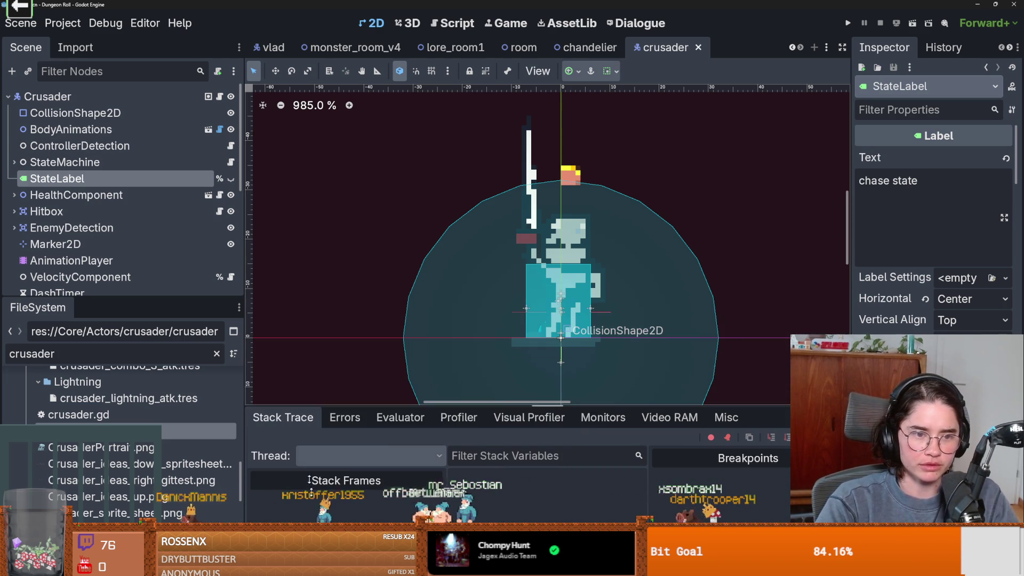
scroll(298, 333, "up", 1)
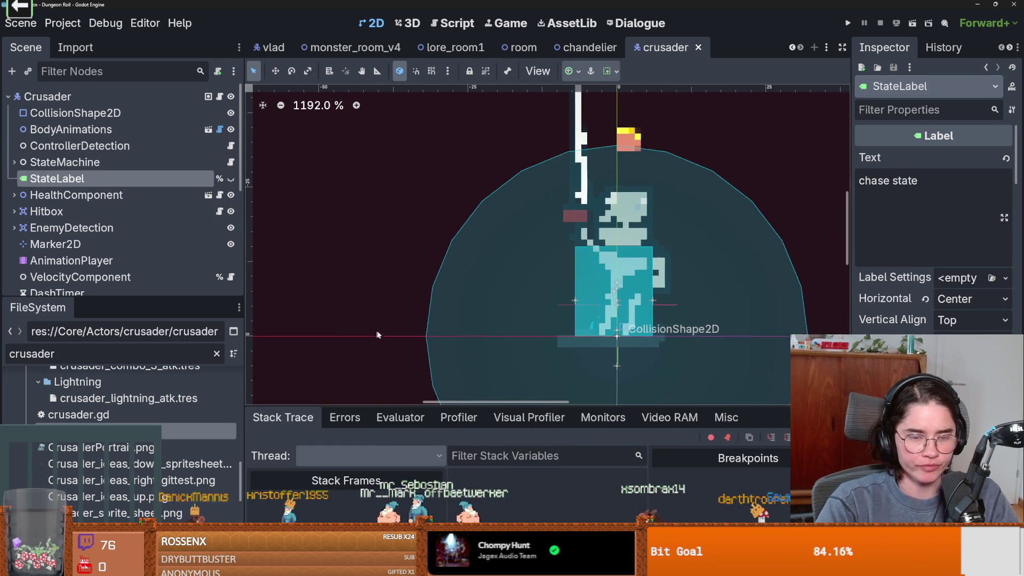
scroll(373, 334, "down", 1)
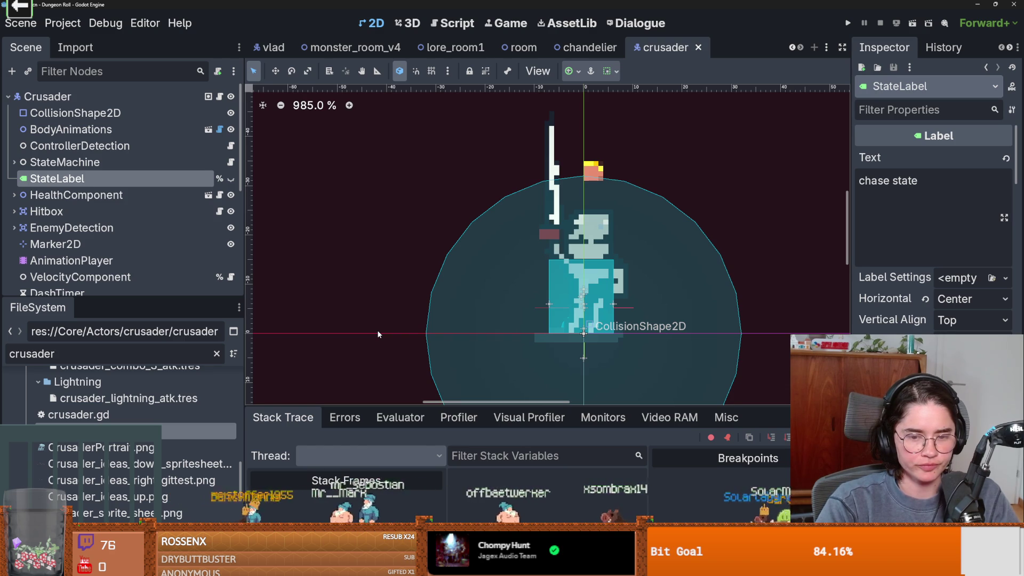
left_click(145, 352)
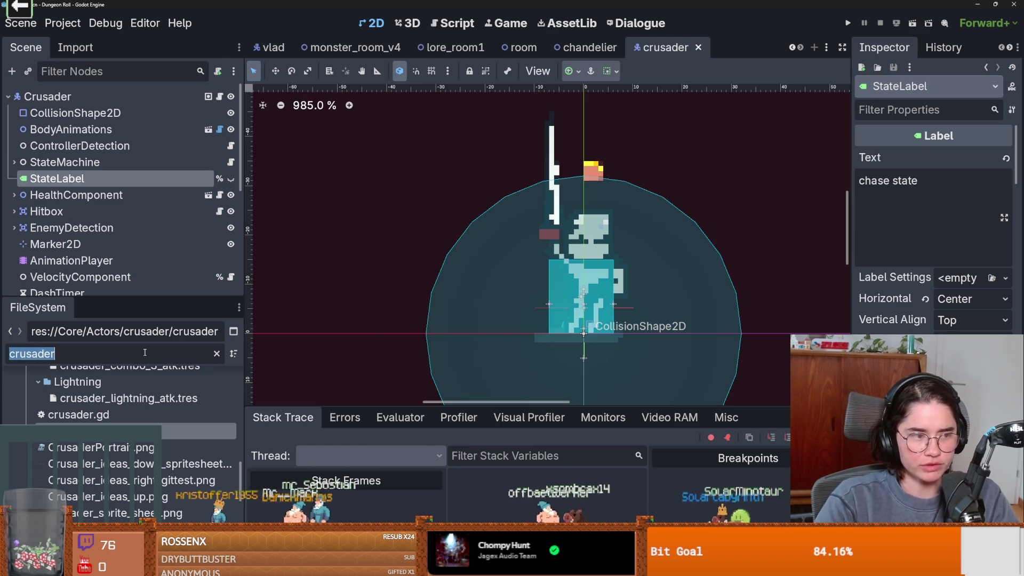
type("room_")
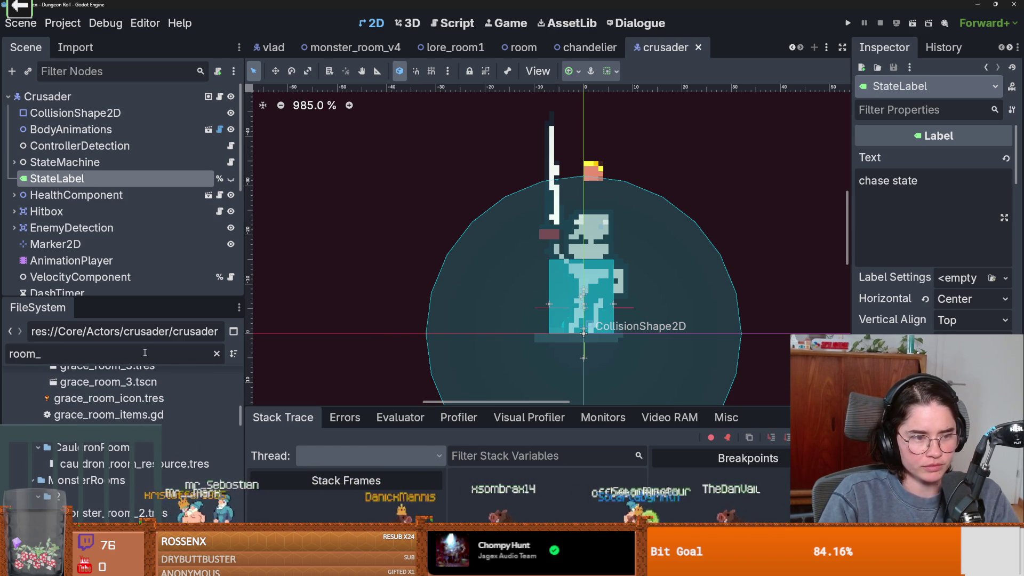
key("BackSpace")
key("BackSpace")
key("BackSpace")
type("loot")
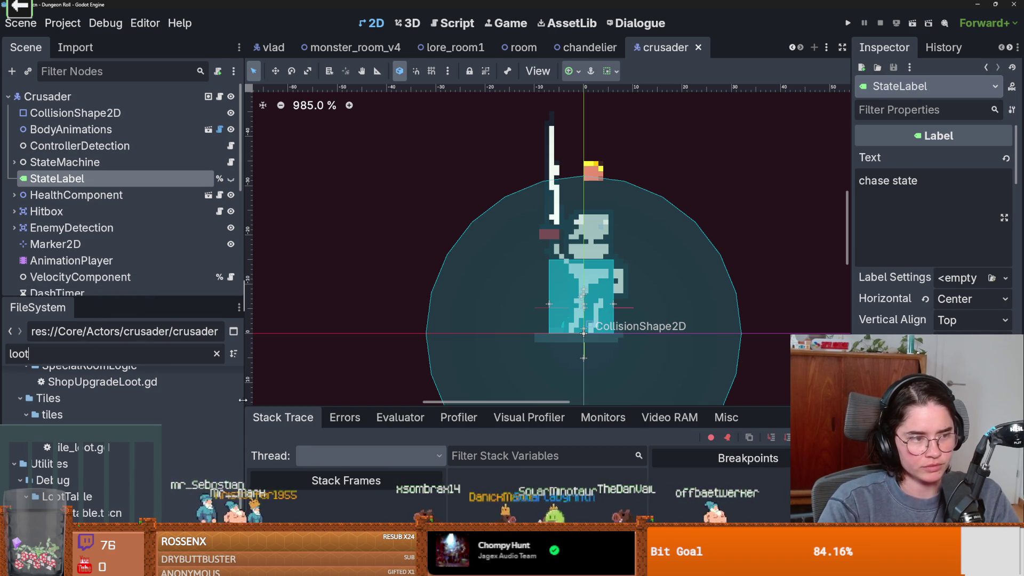
left_click_drag(246, 397, 354, 395)
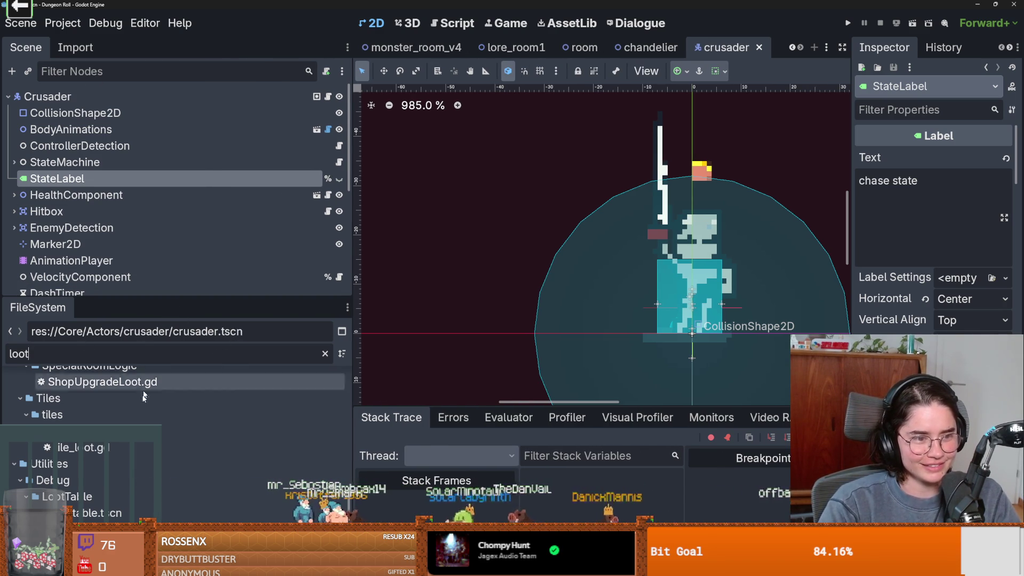
scroll(153, 405, "down", 3)
scroll(160, 429, "down", 8)
scroll(160, 432, "up", 3)
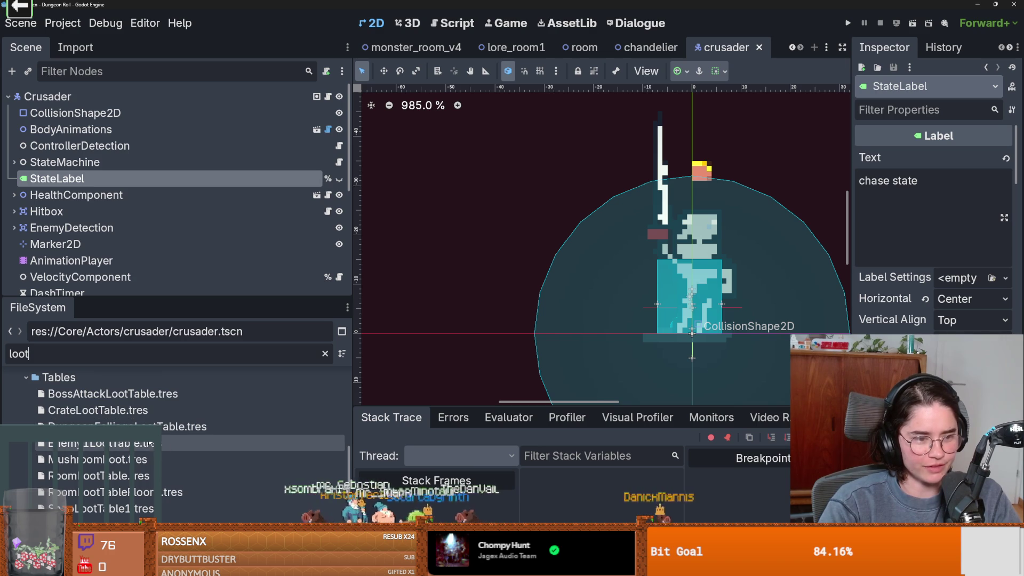
Inspect RoomLootTable.tres in a widened Inspector, paging to the jerusalem_room.tres entry and expanding it.
left_click(160, 476)
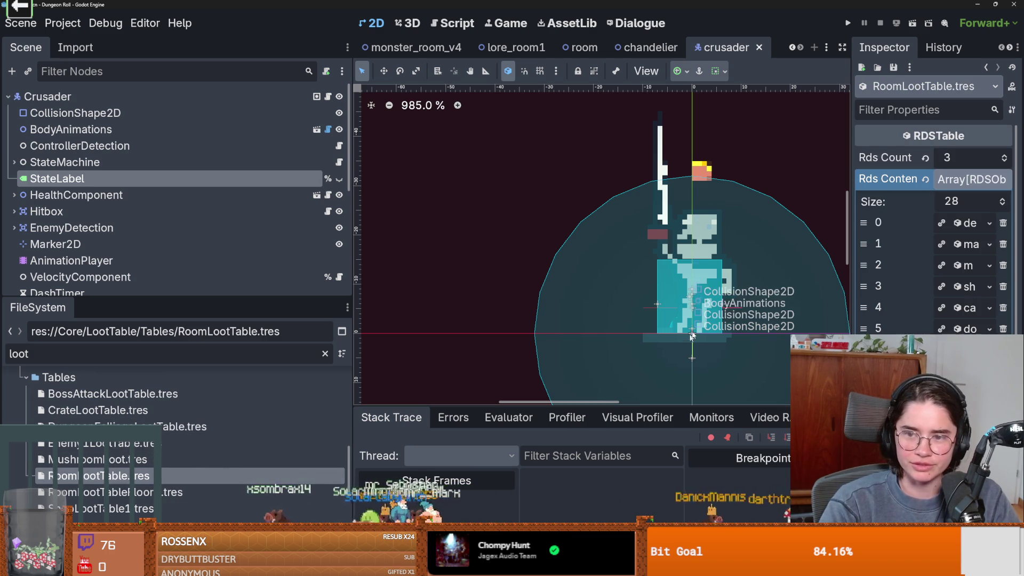
left_click_drag(852, 293, 542, 291)
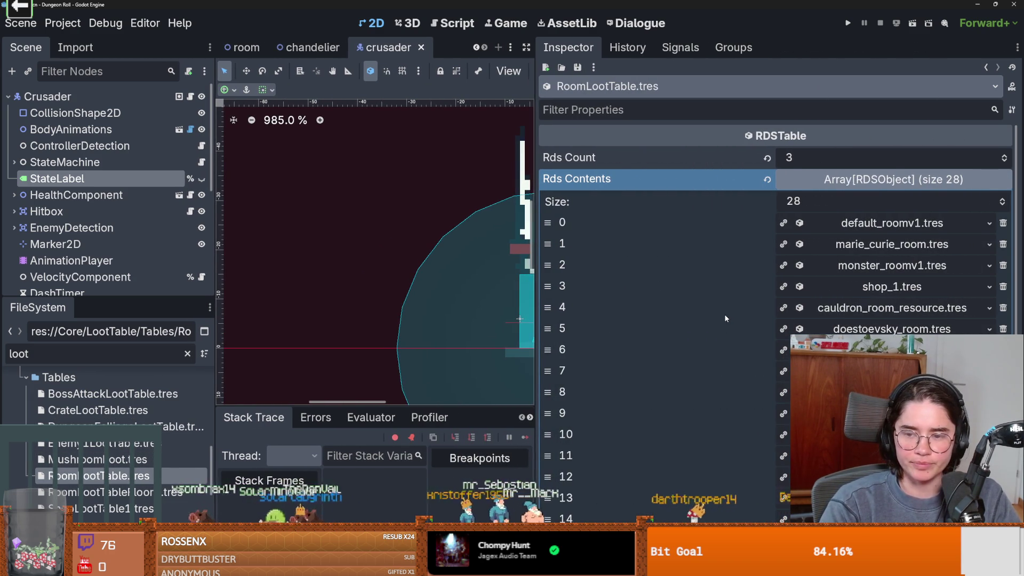
scroll(725, 315, "down", 5)
scroll(740, 431, "up", 2)
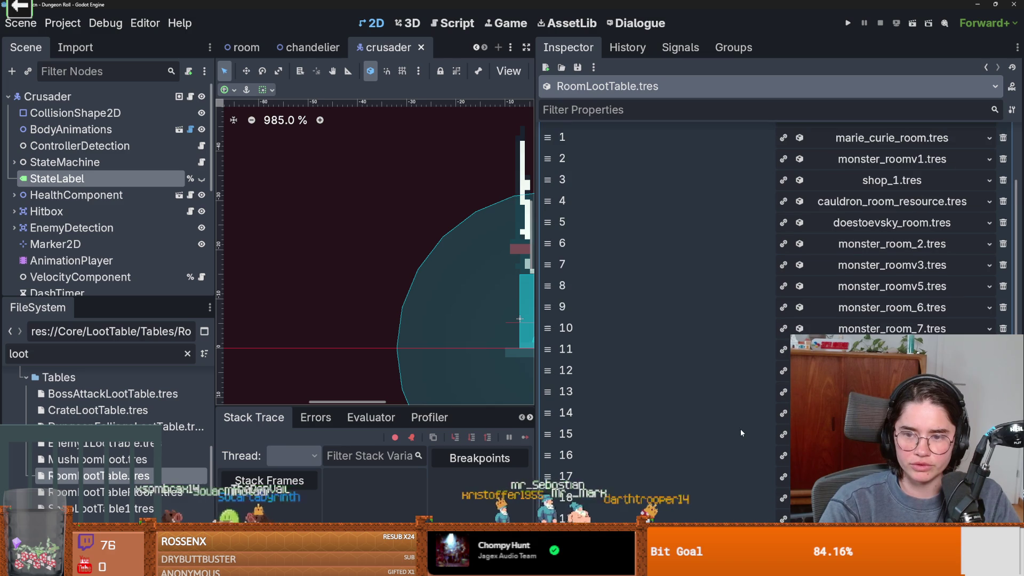
scroll(740, 432, "down", 5)
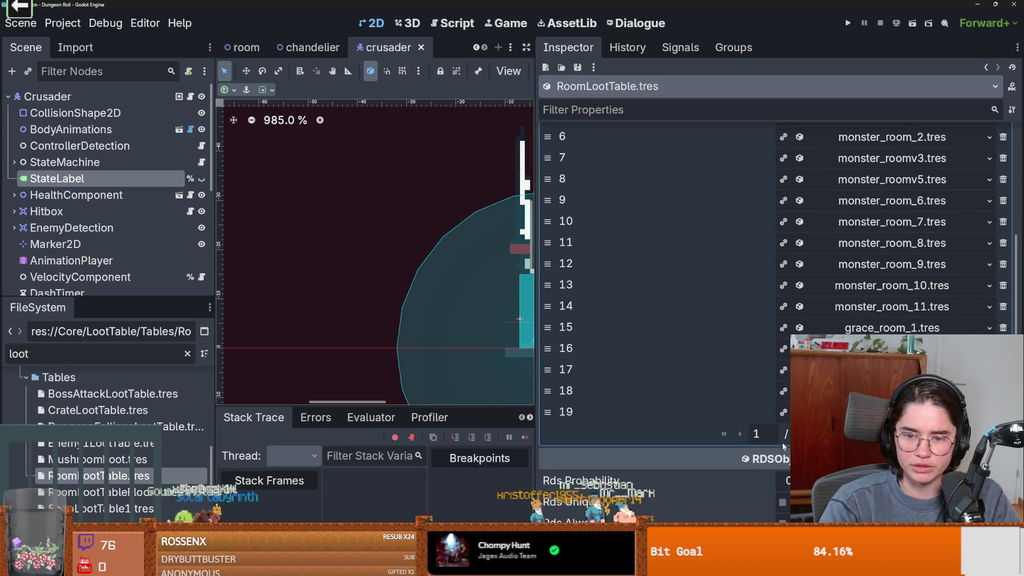
left_click(811, 430)
scroll(753, 350, "up", 2)
left_click(811, 261)
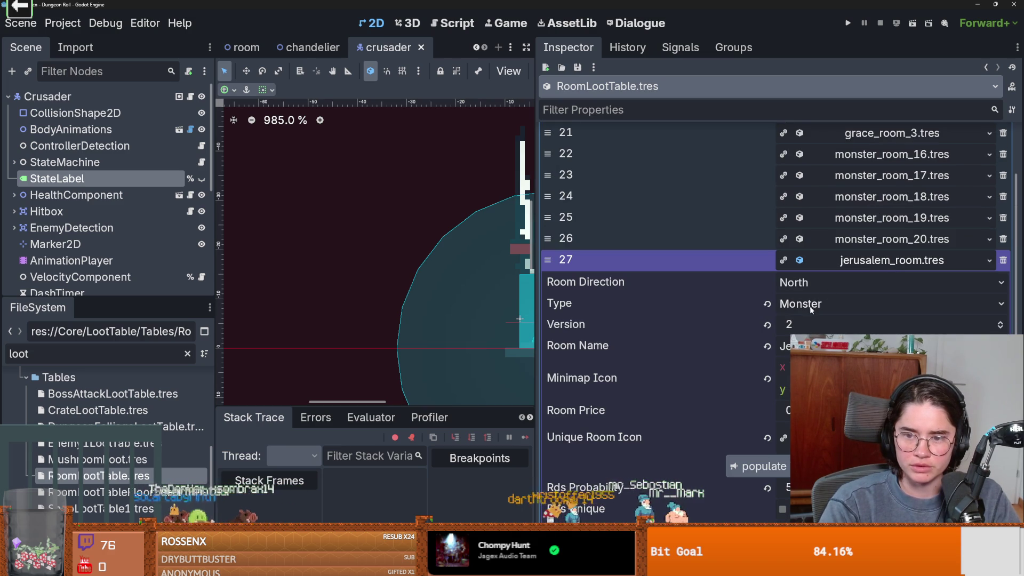
scroll(804, 332, "down", 4)
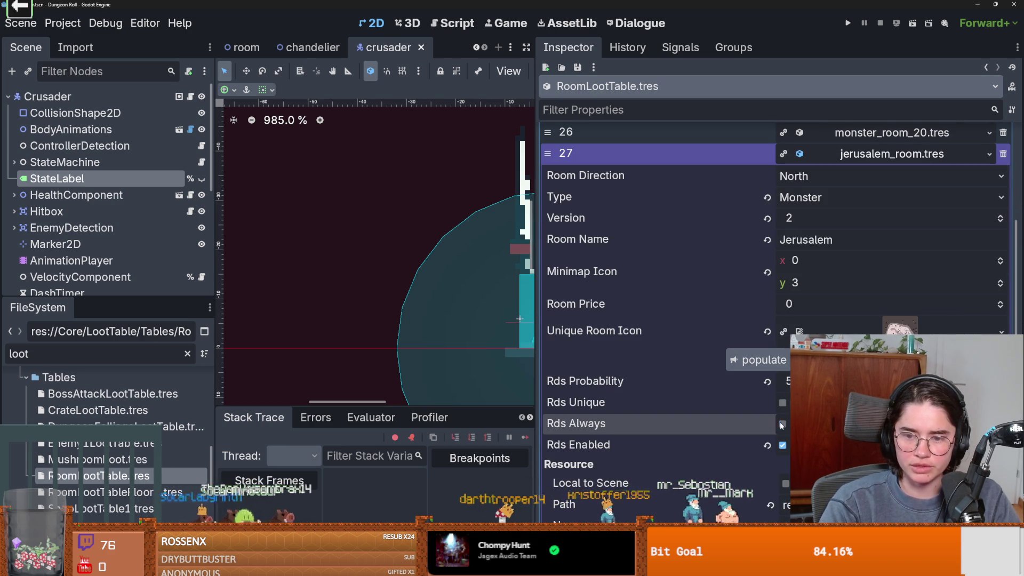
Save the scene, restore the viewport width and switch to the Dialogue editor.
key("ctrl+s")
left_click_drag(538, 335, 887, 320)
left_click(618, 25)
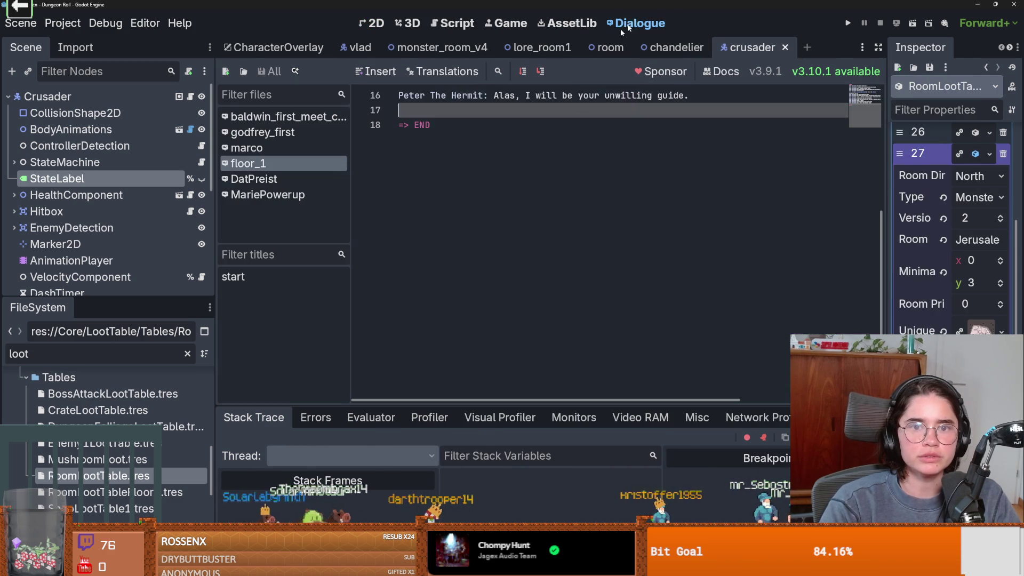
Open the floor_1 dialogue and read the Hermit's lines down to line 16.
left_click(298, 179)
left_click(308, 162)
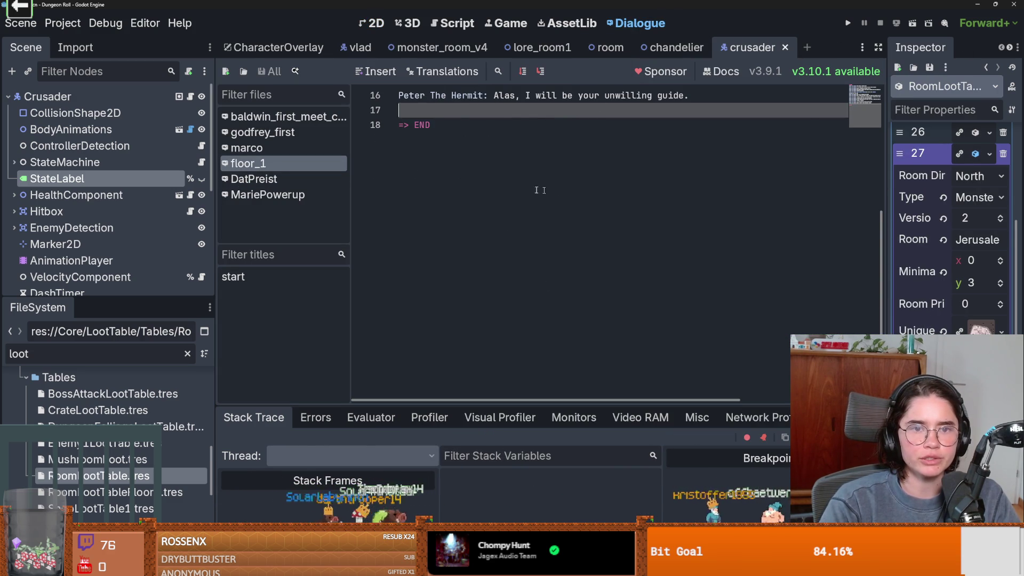
scroll(511, 235, "up", 5)
scroll(512, 237, "down", 2)
scroll(517, 248, "up", 2)
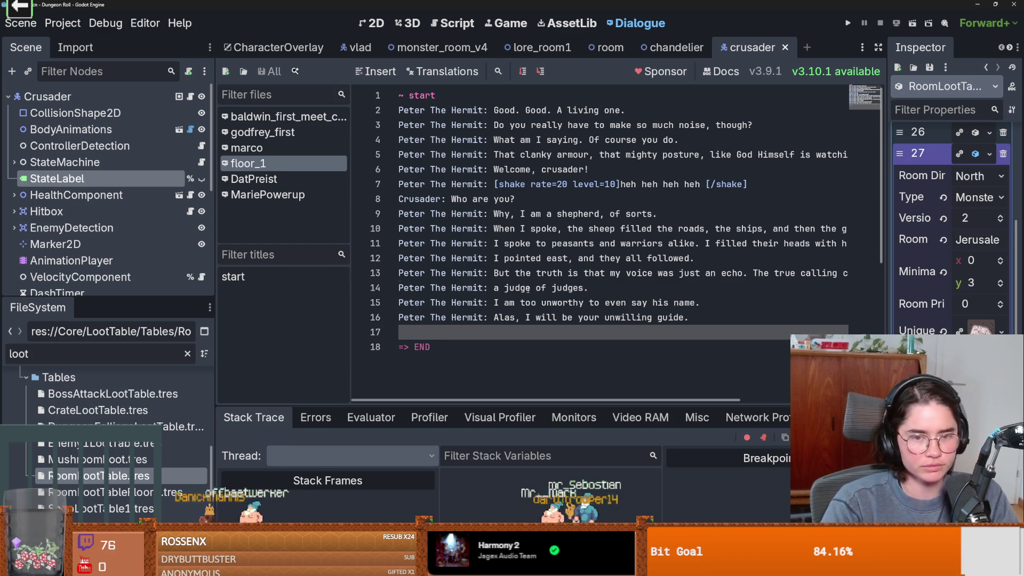
left_click(552, 288)
left_click(552, 317)
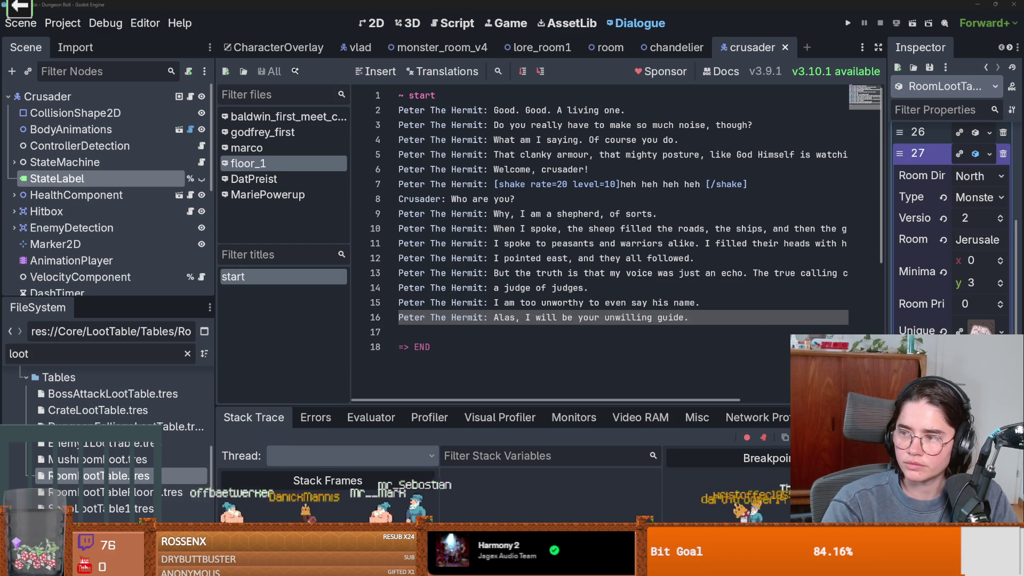
Add 'Crusader: Where am I?' on line 17 of floor_1 and save the dialogue.
scroll(574, 239, "down", 5)
scroll(574, 239, "up", 2)
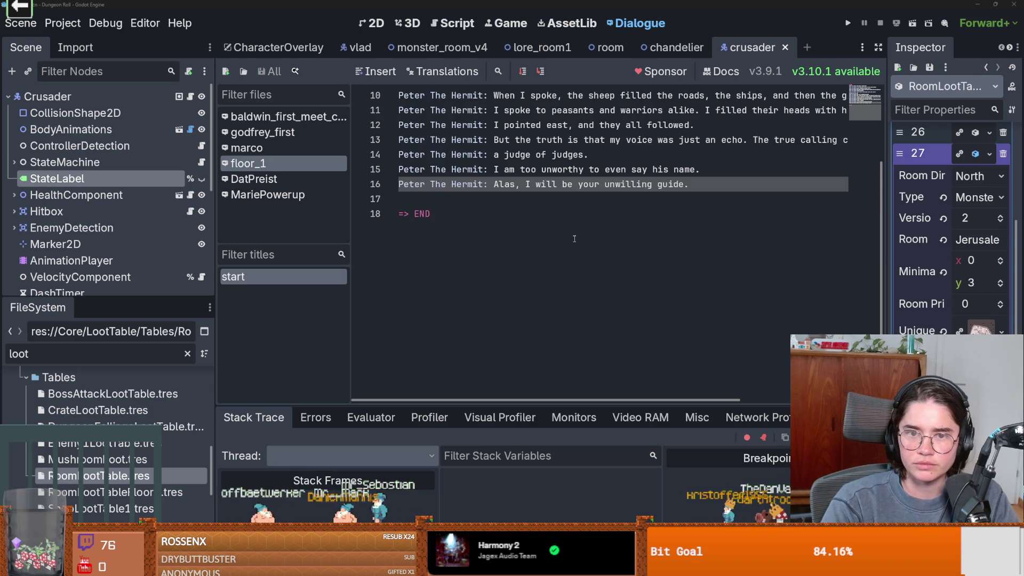
left_click(523, 221)
key("Up")
key("Up")
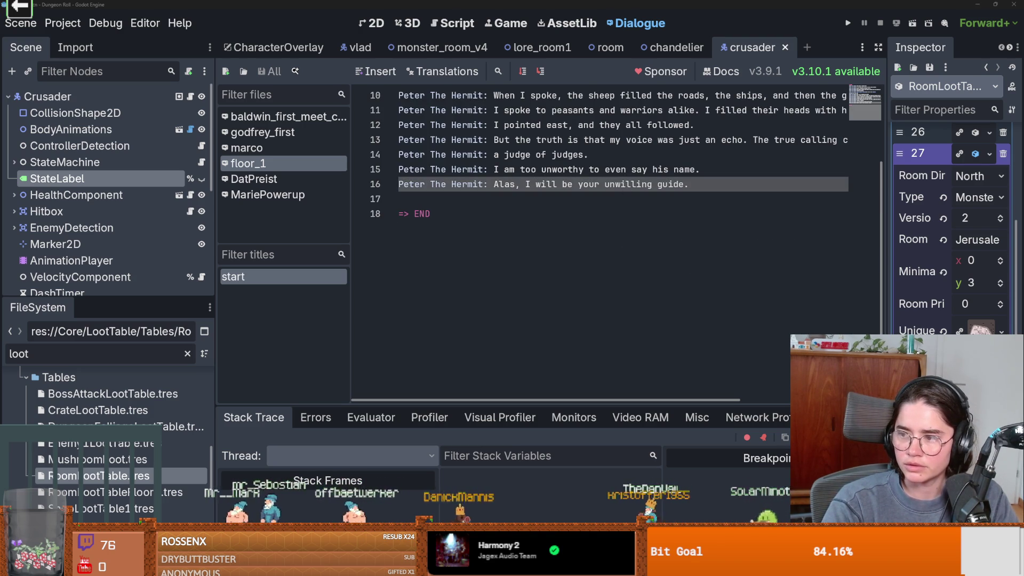
scroll(424, 259, "up", 2)
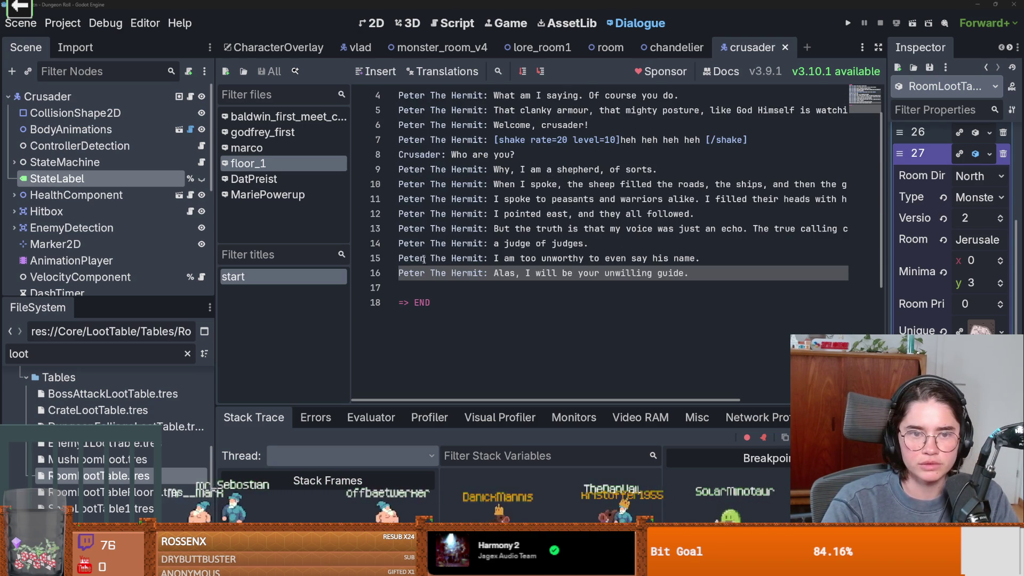
left_click(441, 289)
type("Crusad")
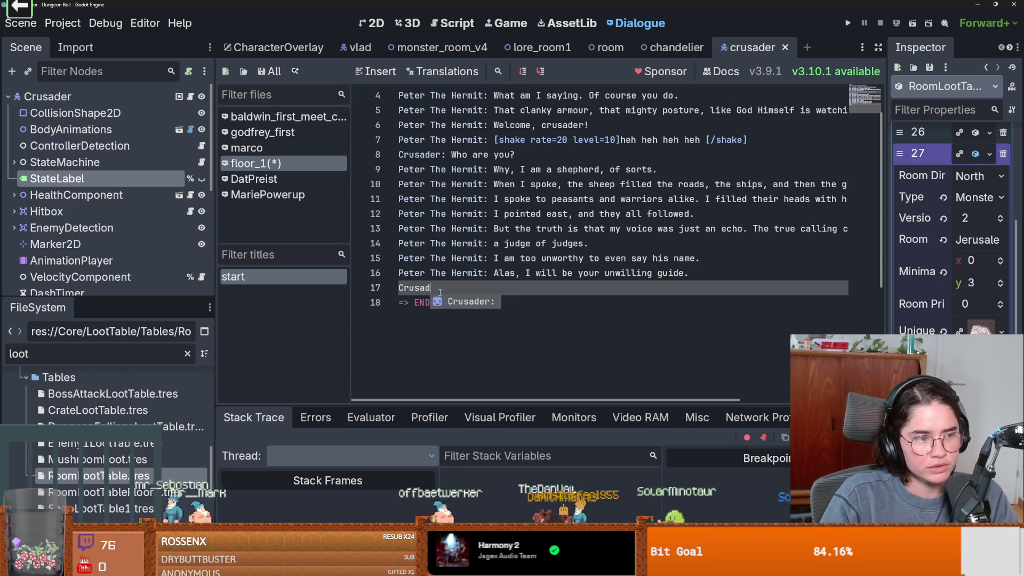
type("er: ")
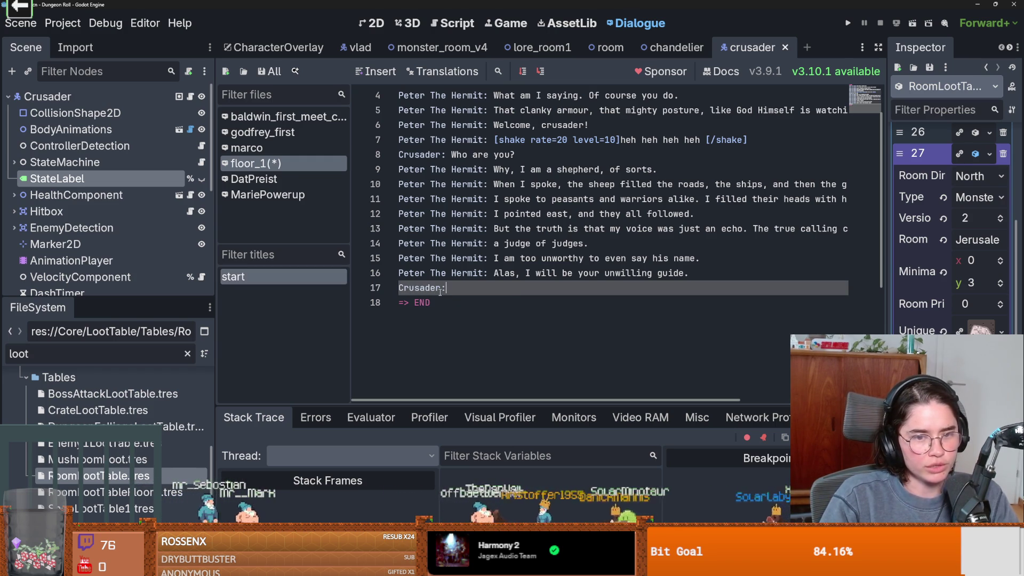
type("Where am I?")
key("Return")
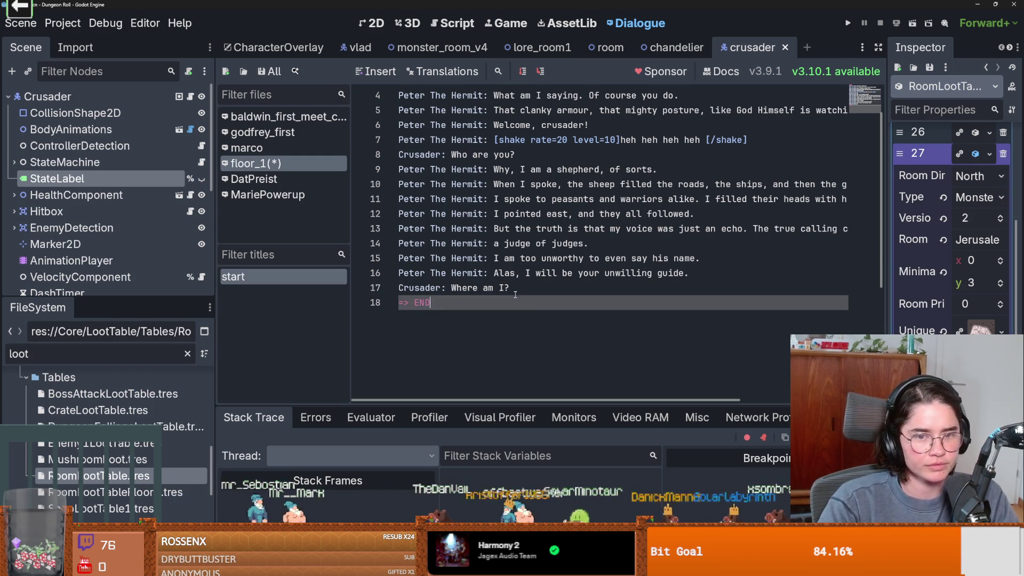
key("ctrl+s")
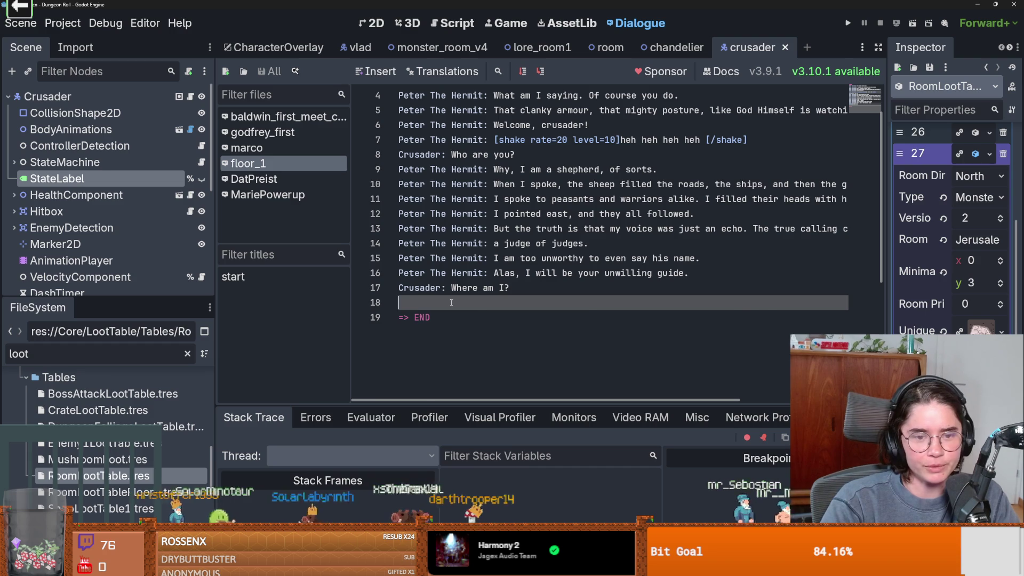
Paste six new Hermit lines and prefix lines 18 and 19 with 'Peter The Hermit: '.
key("ctrl+v")
left_click_drag(489, 272, 398, 273)
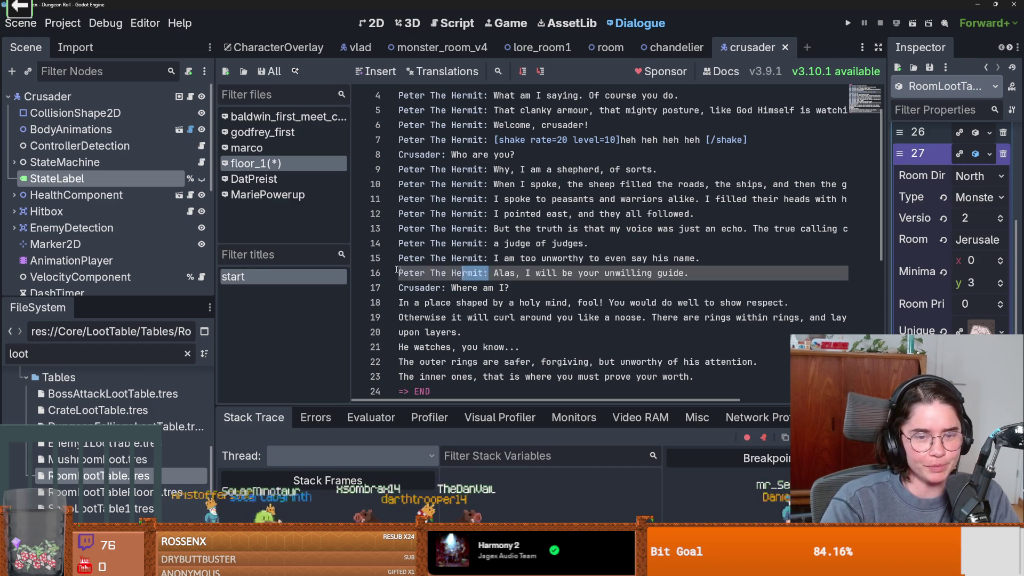
key("ctrl+c")
left_click(398, 303)
key("ctrl+v")
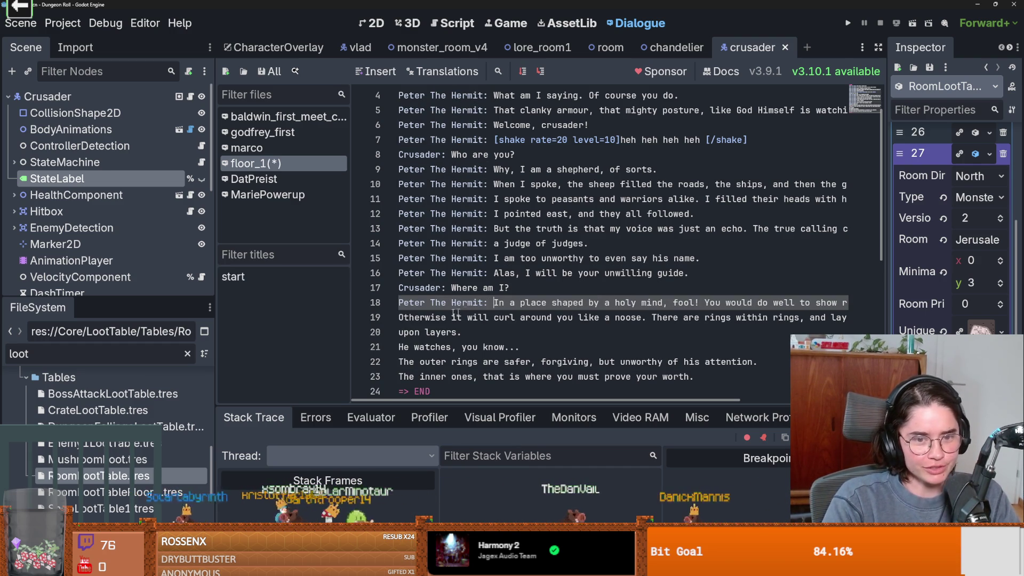
left_click(409, 316)
key("ctrl+v")
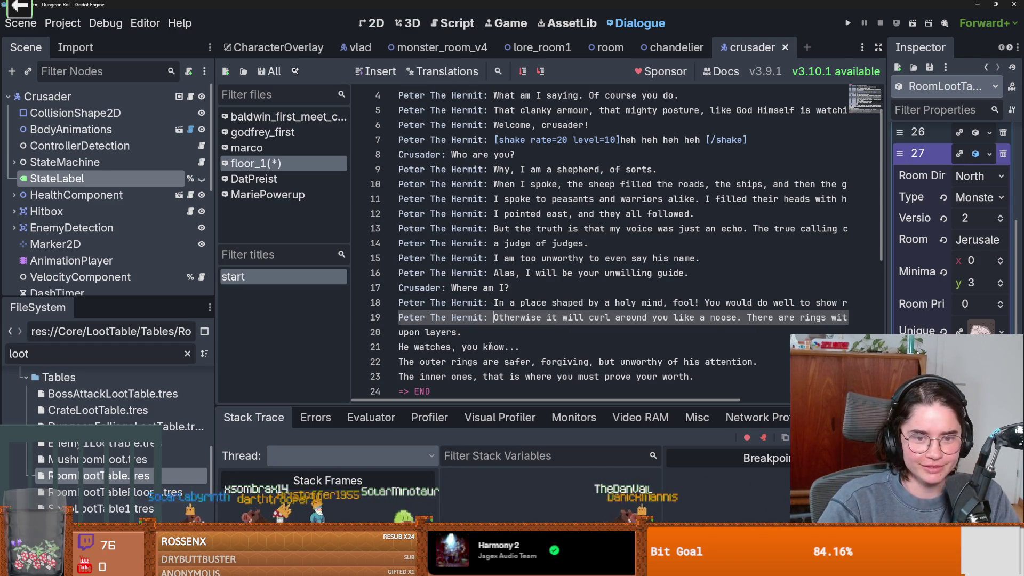
Prefix lines 21, 22 and 23 with 'Peter The Hermit: ' as well.
left_click(400, 332)
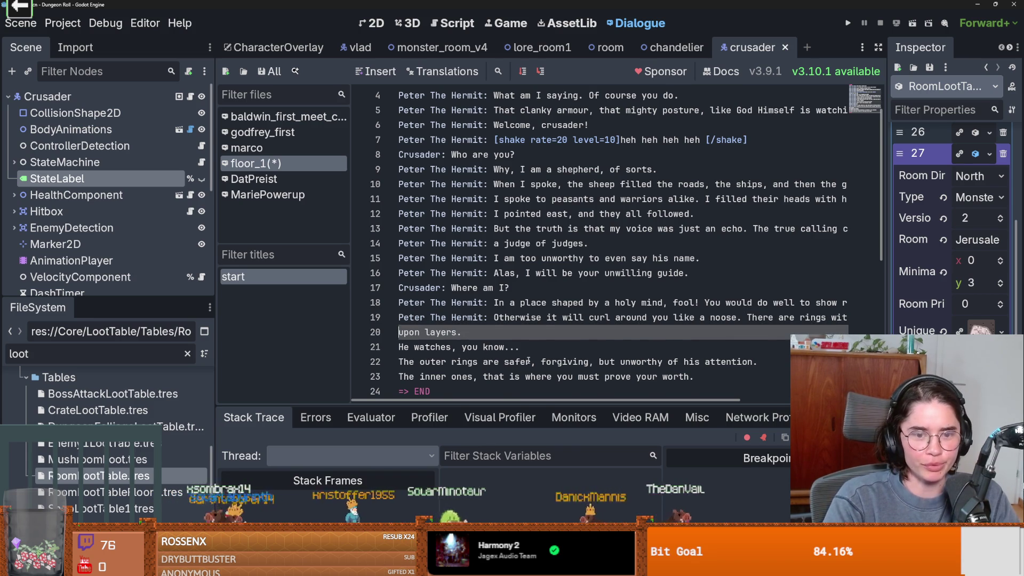
scroll(527, 362, "down", 1)
key("Down")
key("ctrl+v")
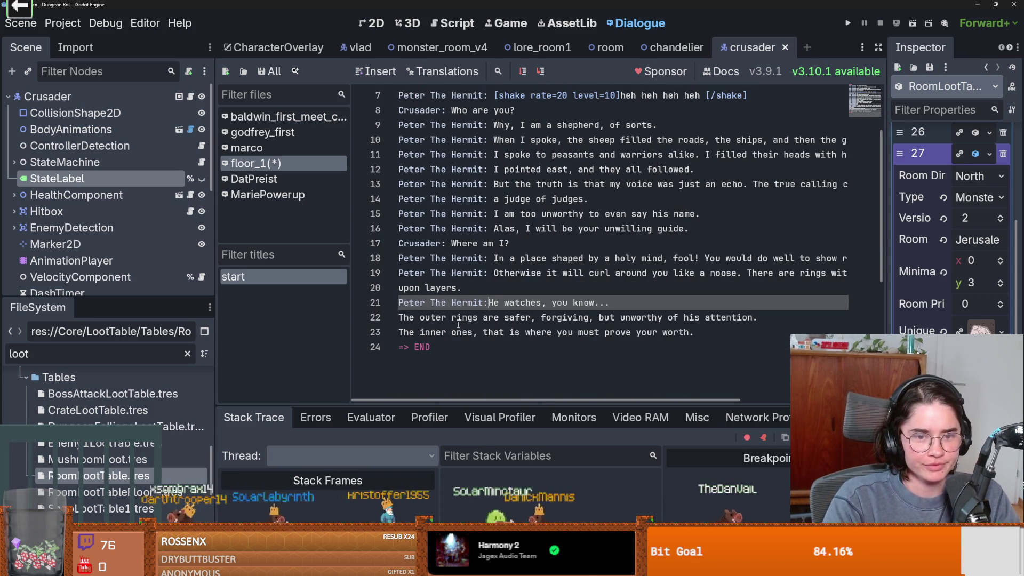
key("Down")
key("Home")
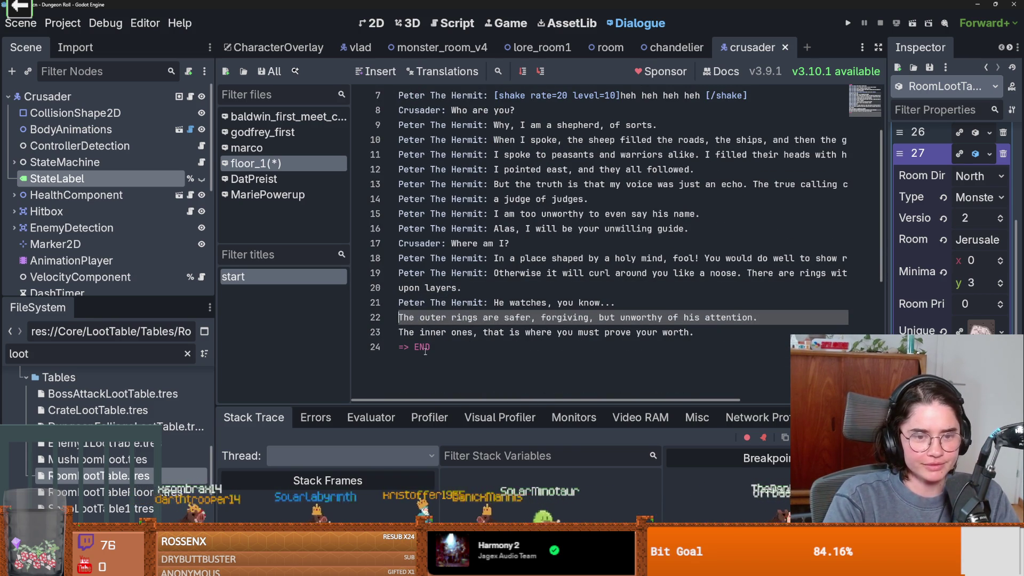
key("ctrl+v")
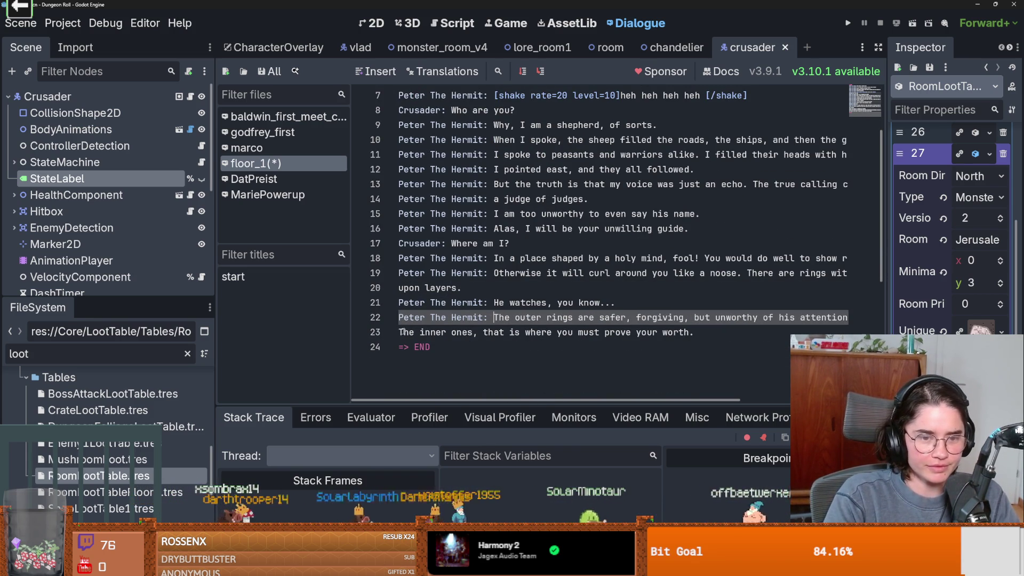
key("Down")
key("Home")
key("ctrl+v")
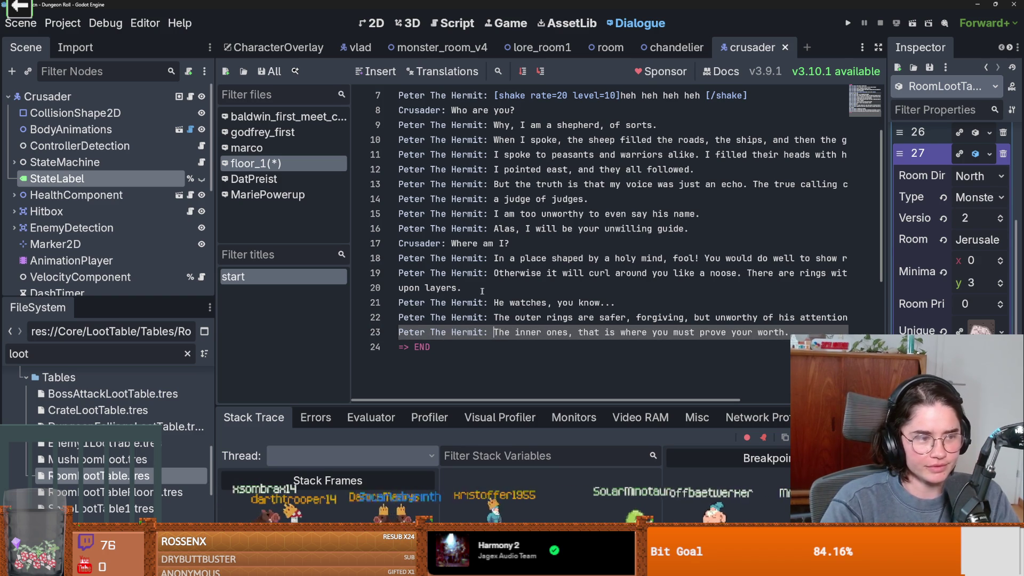
Widen the editor and move the stray 'upon layers.' onto the end of line 19, removing the empty line.
left_click_drag(350, 232, 304, 232)
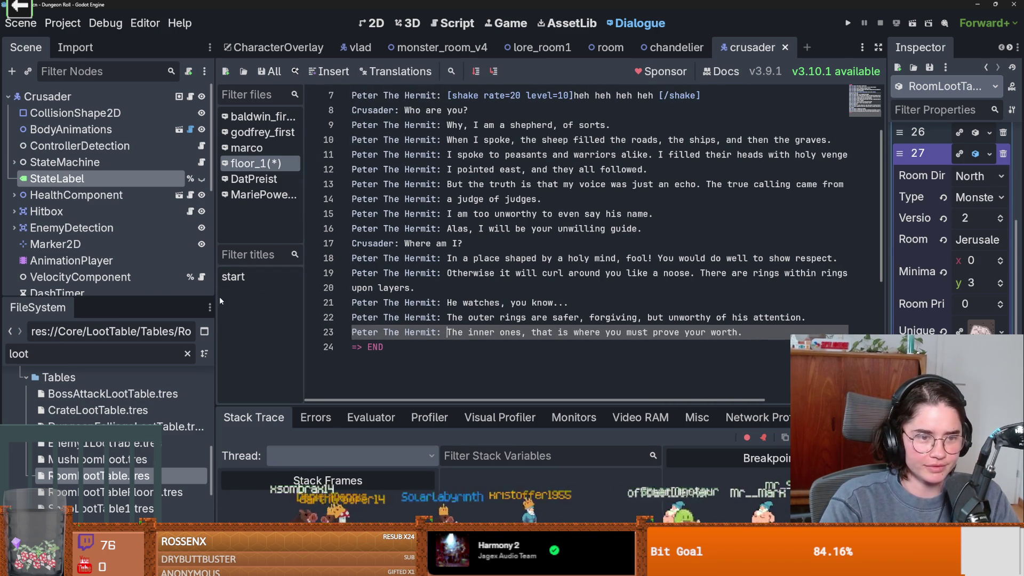
left_click_drag(219, 296, 140, 297)
key("Up")
key("Up")
key("Up")
key("shift+Left")
key("shift+Left")
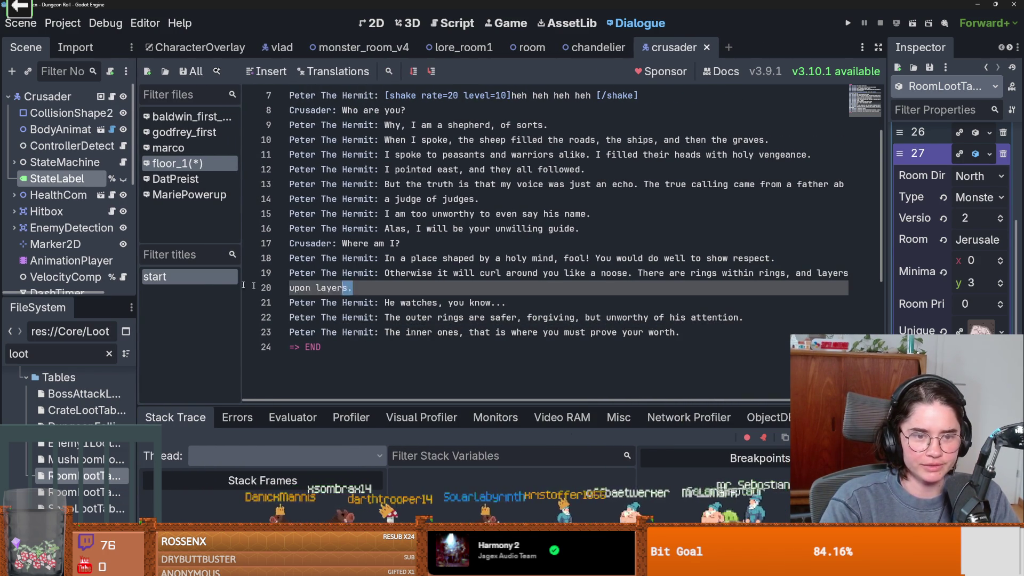
key("shift+Home")
key("ctrl+x")
scroll(533, 240, "right", 3)
left_click(776, 274)
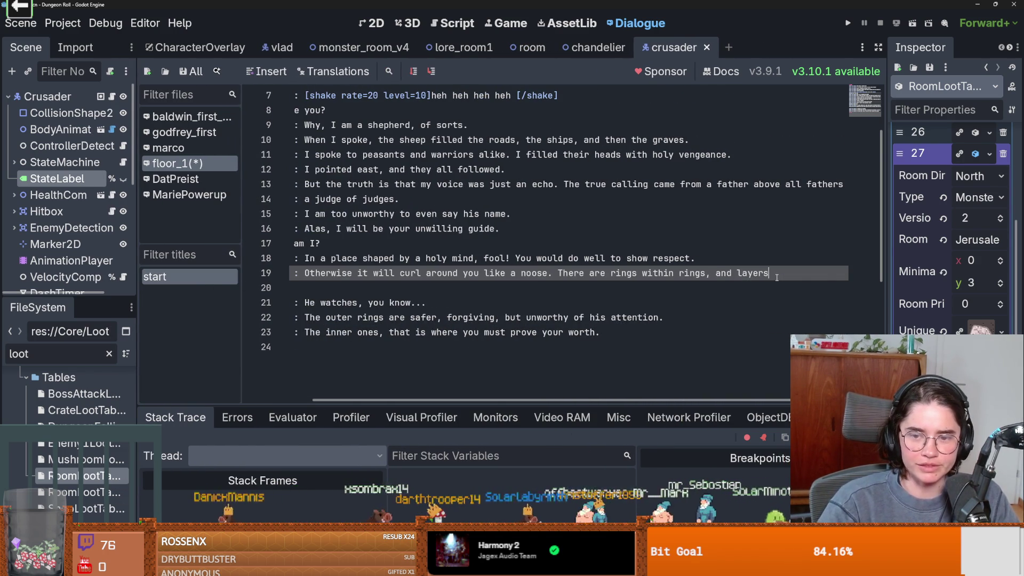
key("ctrl+v")
scroll(533, 283, "left", 3)
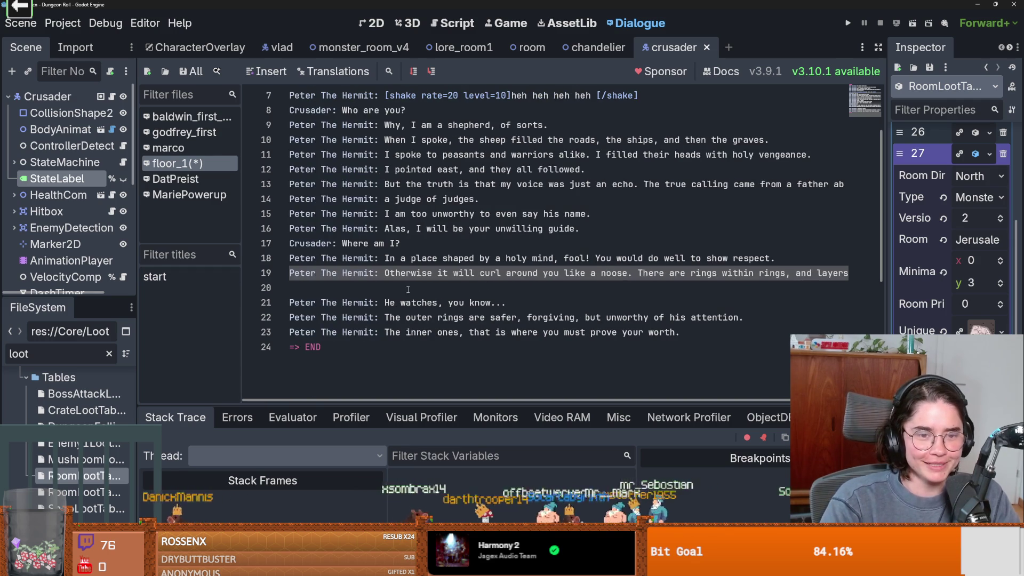
left_click(329, 288)
key("BackSpace")
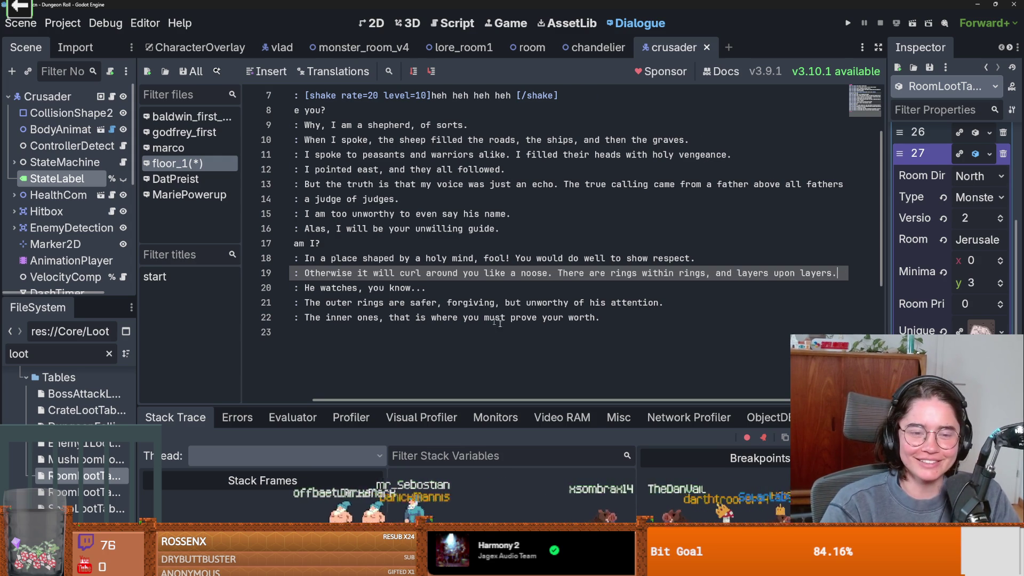
scroll(425, 298, "left", 3)
scroll(425, 299, "up", 1)
scroll(424, 311, "down", 2)
Duplicate the 'Crusader: Where am I?' line as a new line 23 after the Hermit's speech.
scroll(424, 310, "up", 2)
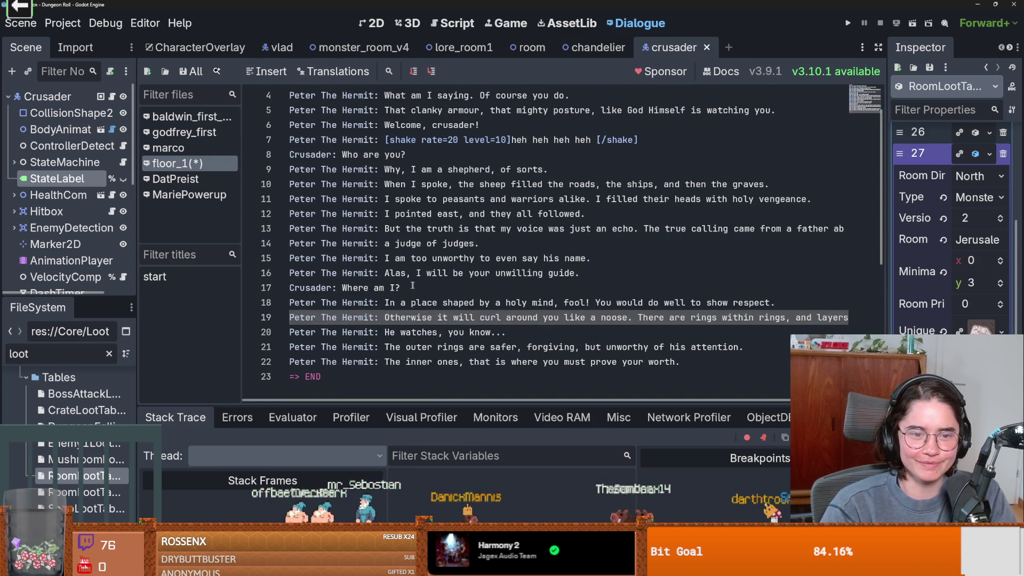
left_click_drag(401, 288, 264, 274)
left_click(401, 288)
left_click_drag(401, 287, 289, 288)
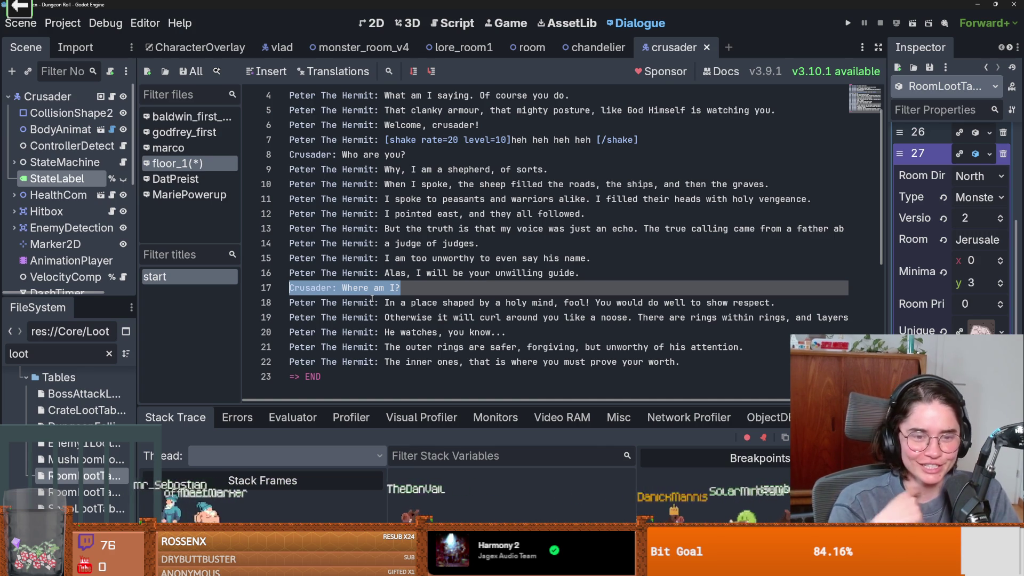
left_click(395, 303)
triple_click(717, 283)
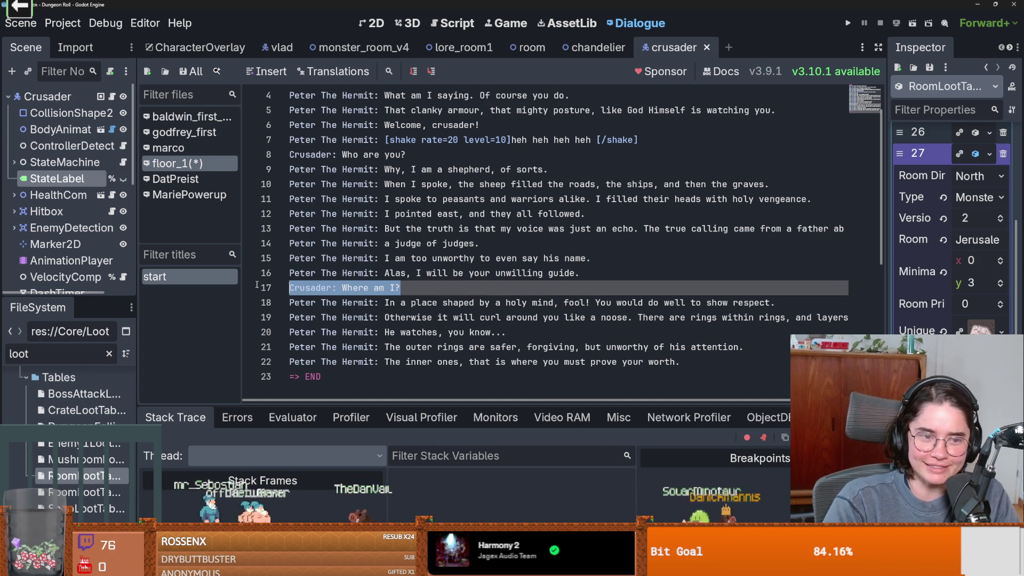
scroll(717, 283, "down", 2)
key("ctrl+c")
left_click(717, 282)
key("Return")
key("ctrl+v")
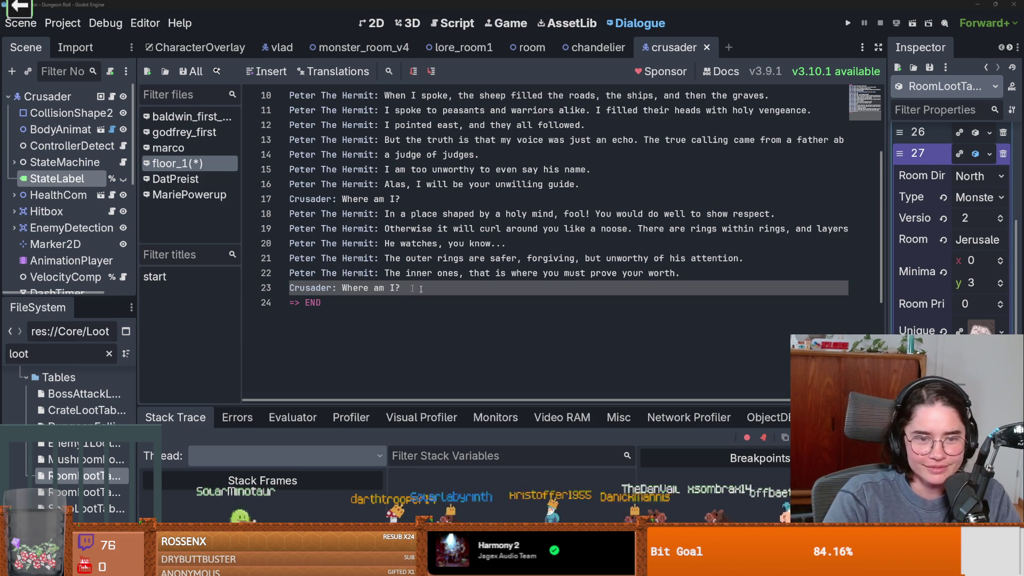
Change line 23's question to 'How do I leave this place?'.
left_click_drag(421, 289, 342, 289)
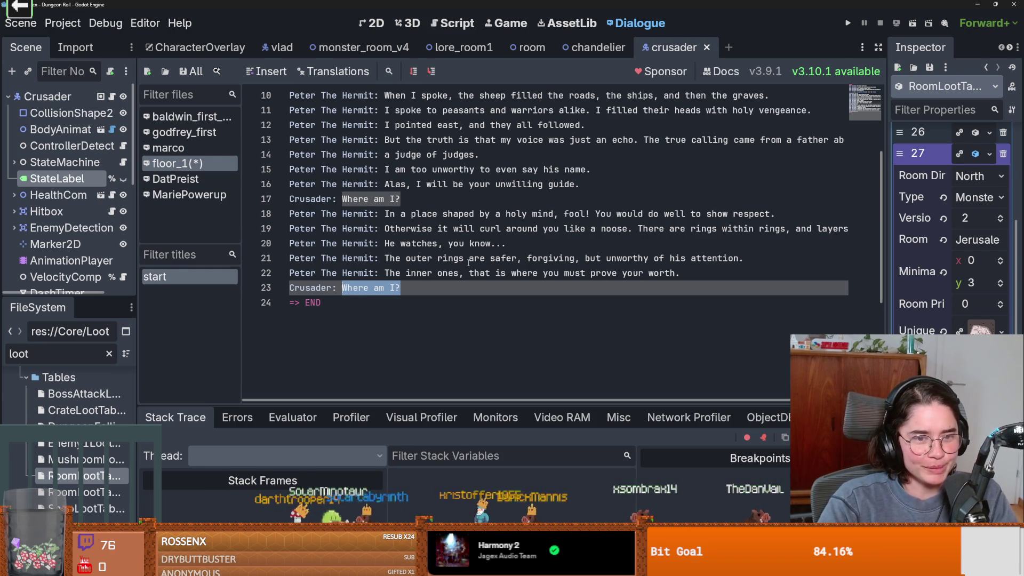
key("ctrl+z")
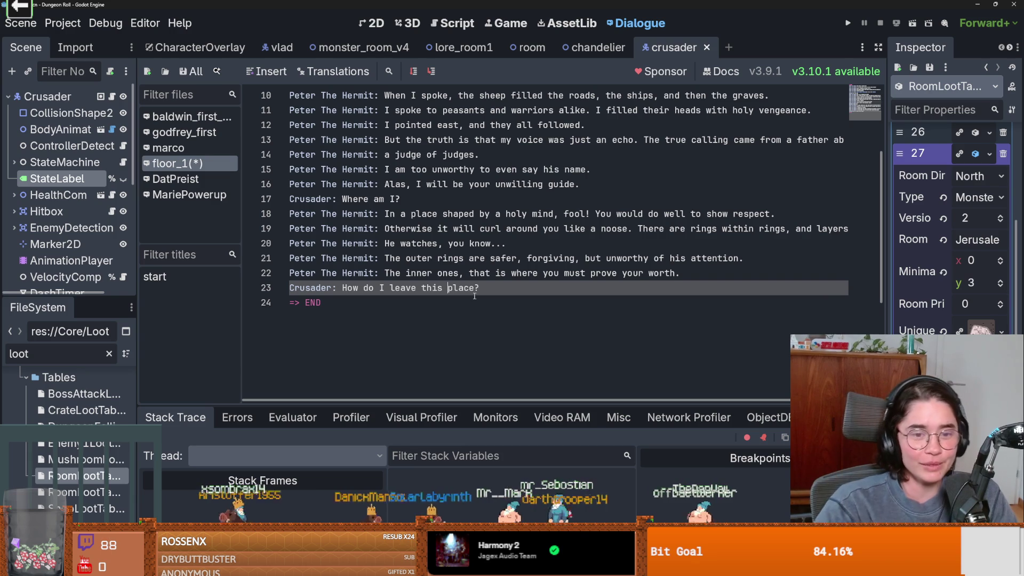
scroll(425, 320, "up", 2)
left_click(425, 320)
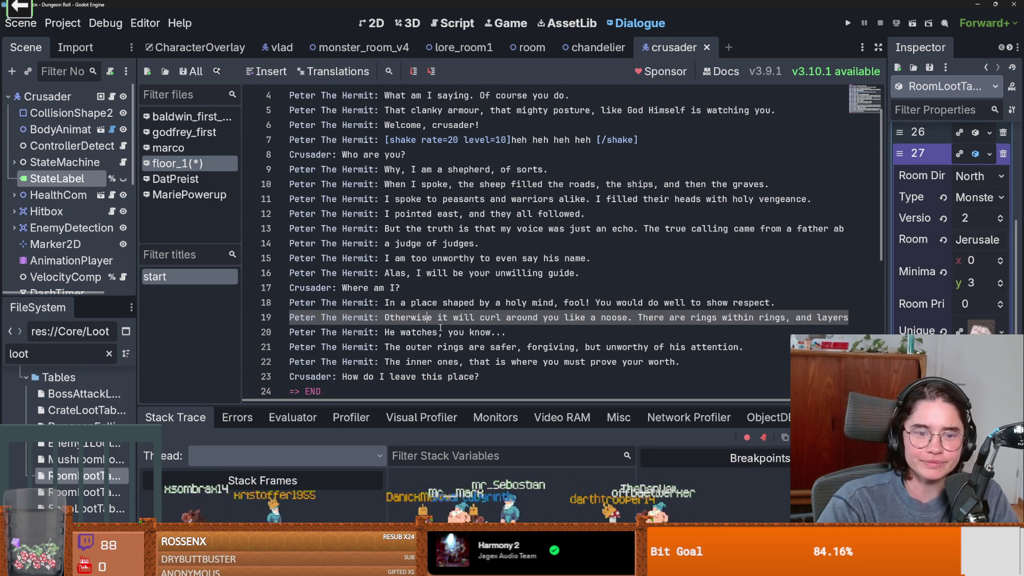
double_click(424, 302)
scroll(422, 331, "down", 1)
double_click(425, 332)
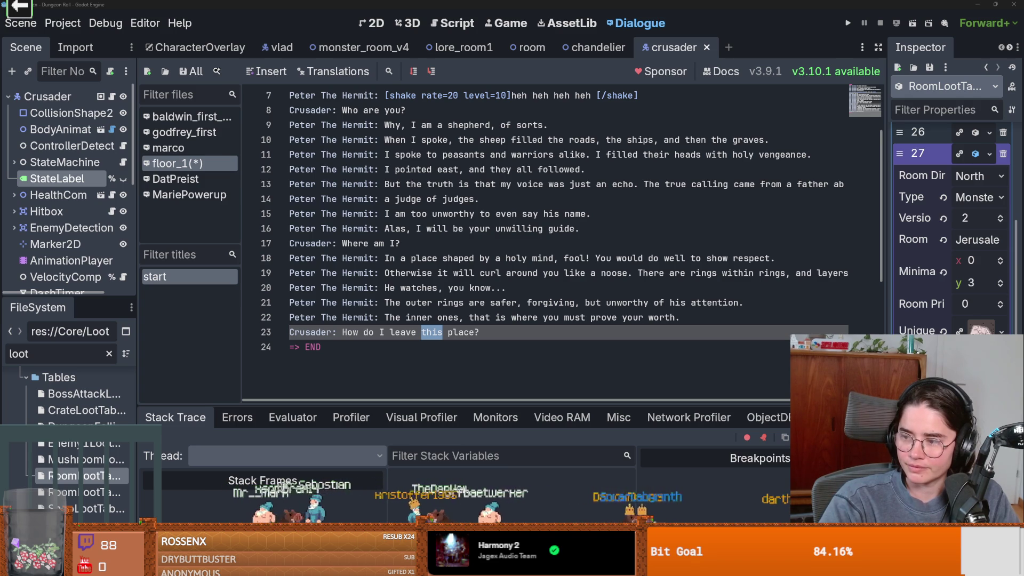
Paste the Hermit's five-line reply after line 23 and prefix line 24 with 'Peter The Hermit: '.
left_click(503, 333)
key("Return")
key("ctrl+v")
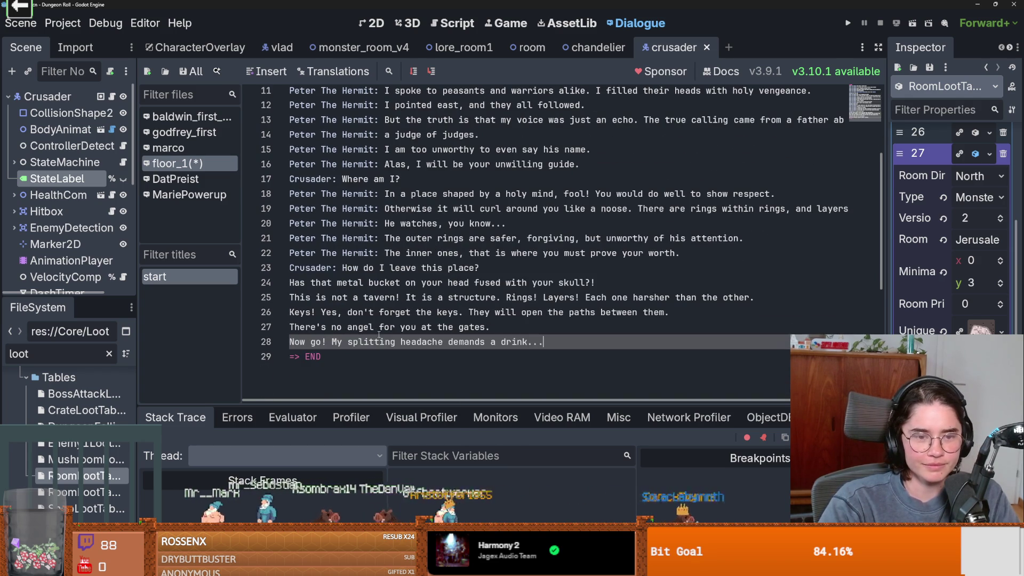
left_click_drag(379, 252, 289, 253)
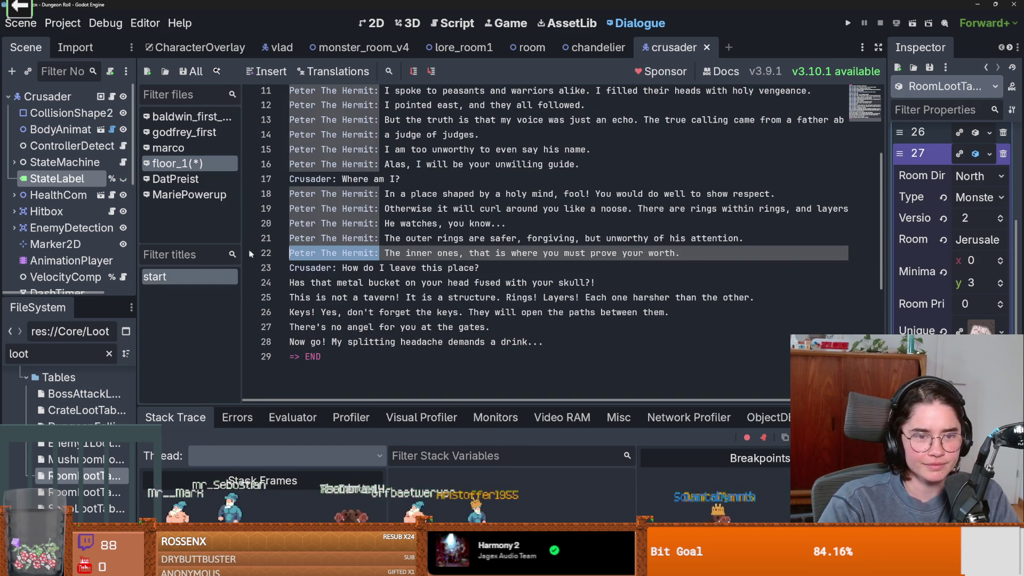
key("ctrl+c")
left_click(290, 282)
key("ctrl+v")
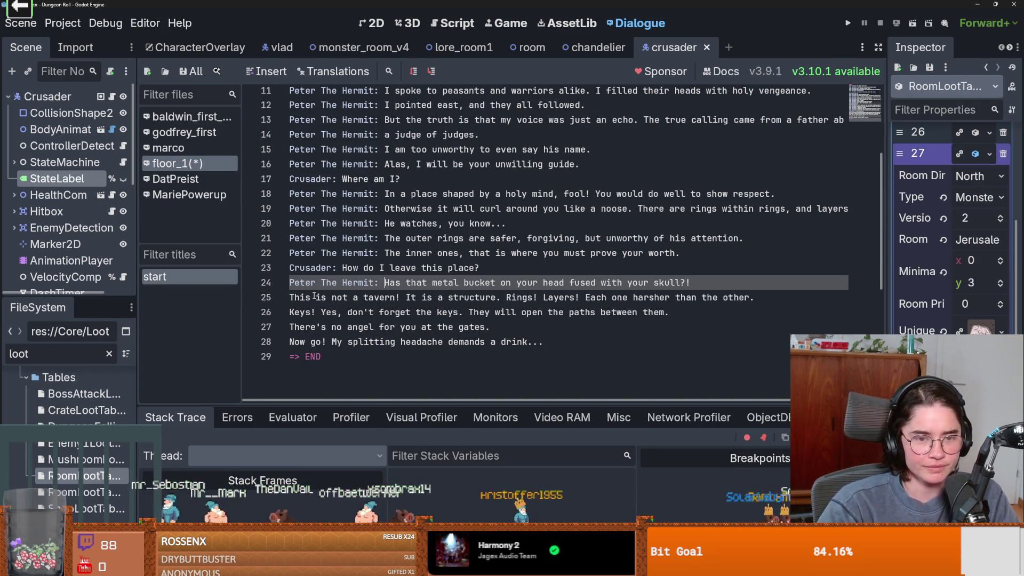
Prefix lines 25 through 28 with 'Peter The Hermit: ' and save the dialogue.
left_click(288, 297)
key("ctrl+v")
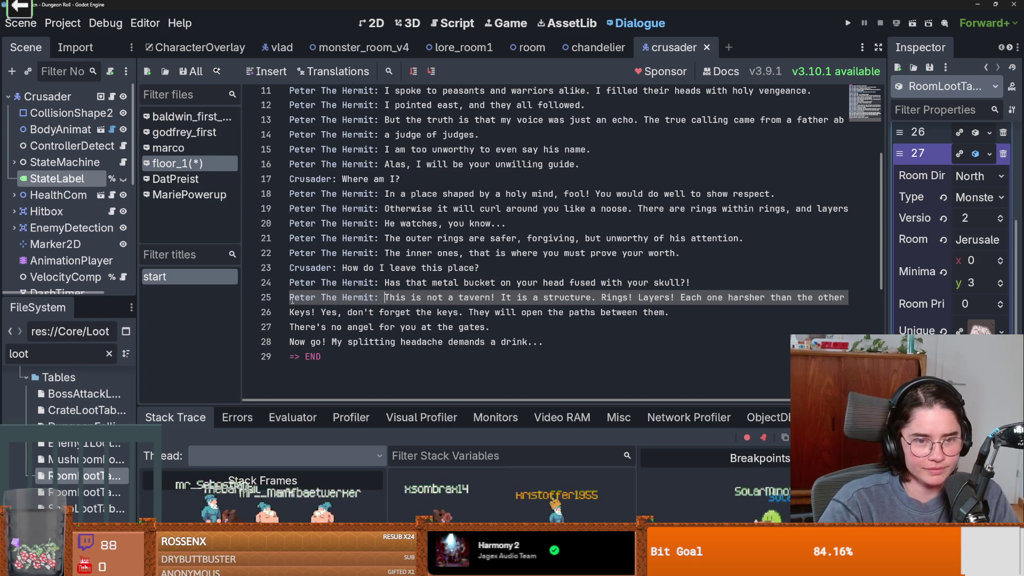
left_click(291, 312)
key("ctrl+v")
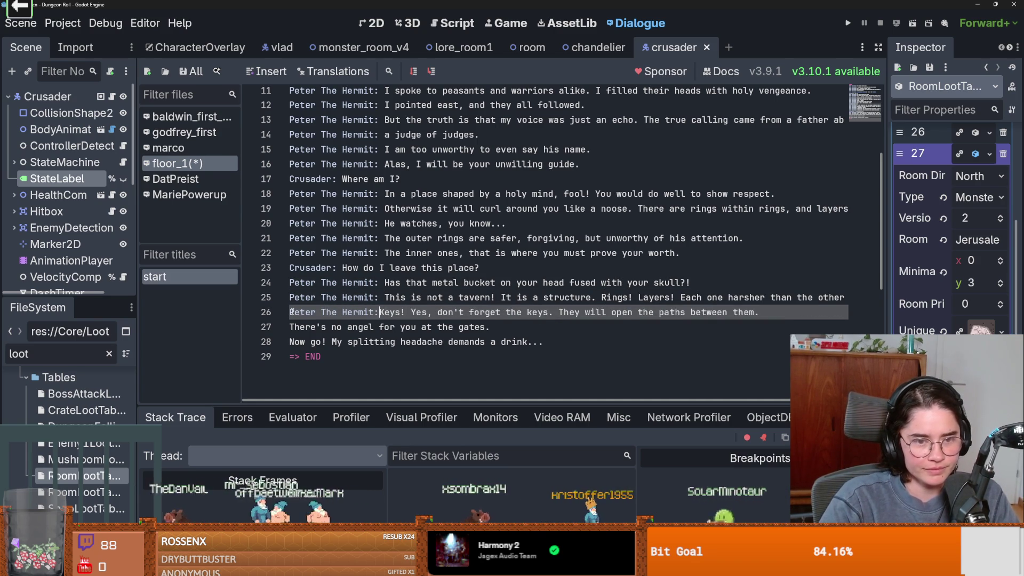
left_click(290, 326)
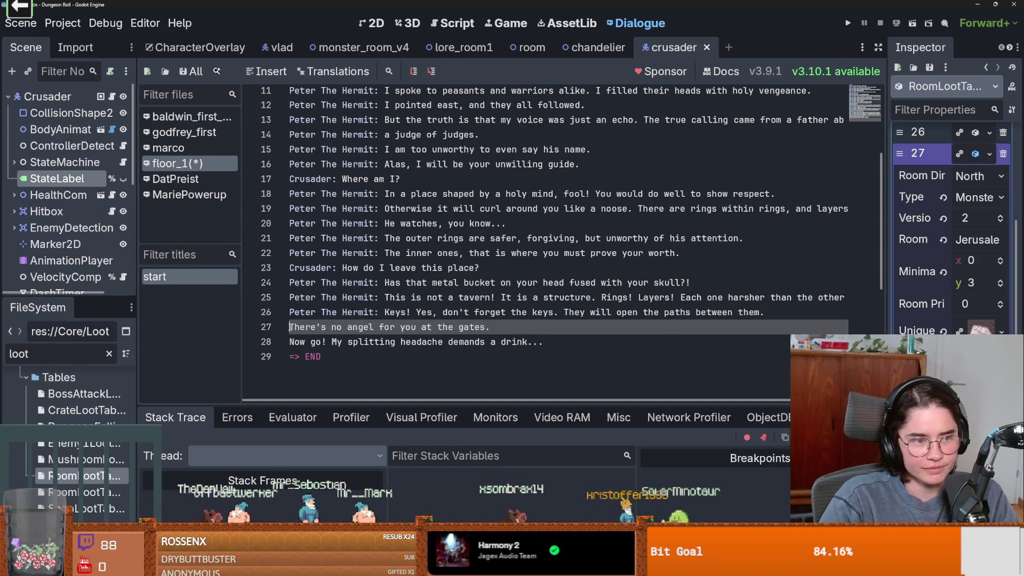
key("ctrl+v")
left_click(290, 341)
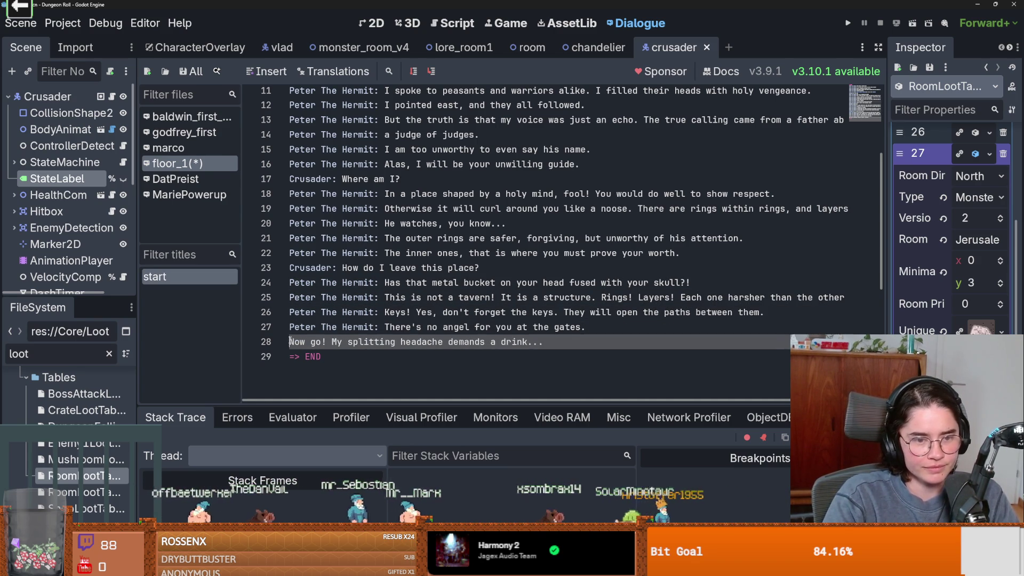
key("ctrl+v")
key("ctrl+s")
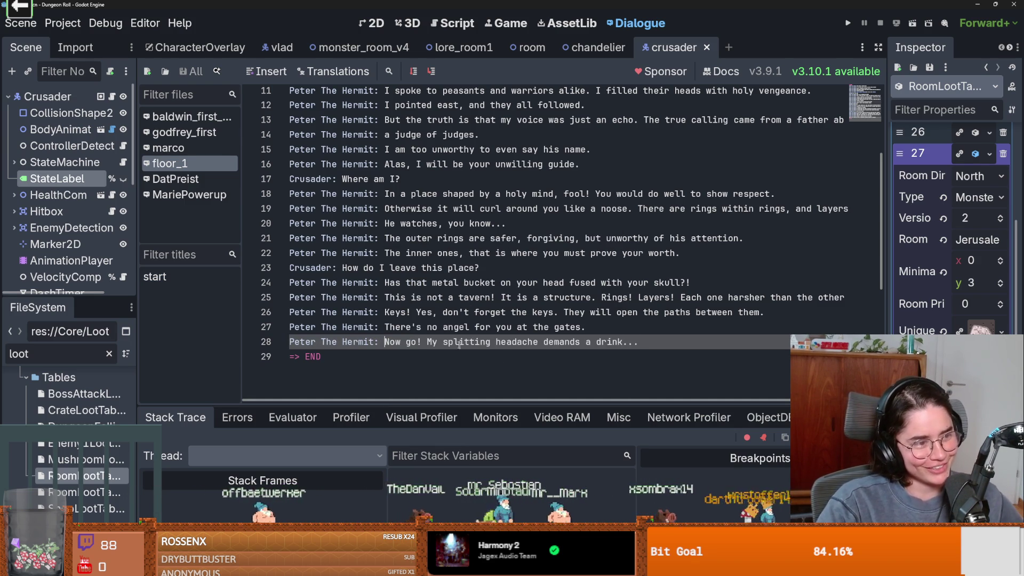
scroll(463, 318, "up", 1)
scroll(464, 318, "up", 2)
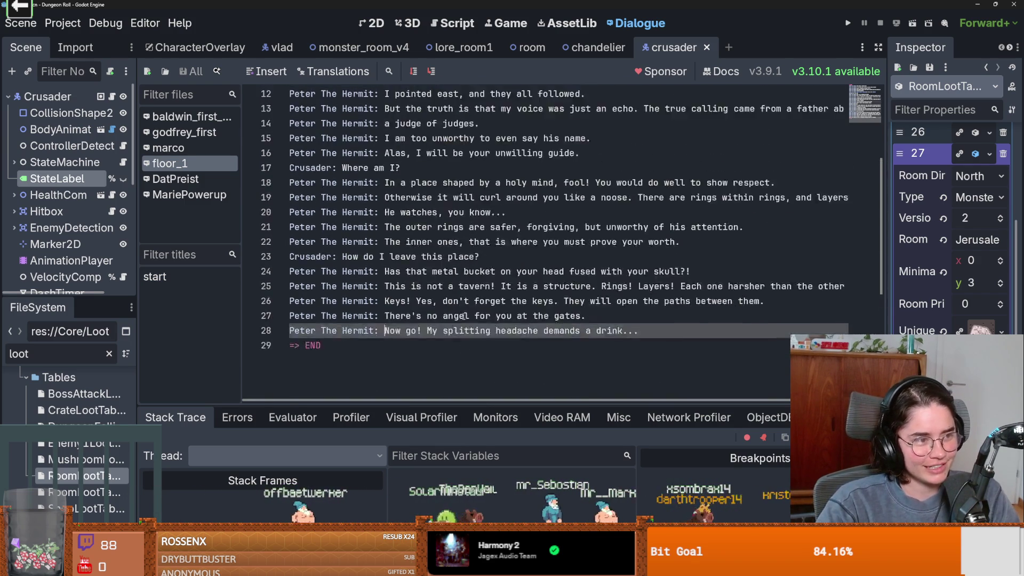
Save the dialogue and select the Hermit's 'heh heh heh heh' laugh on line 7 for shake tags.
key("ctrl+s")
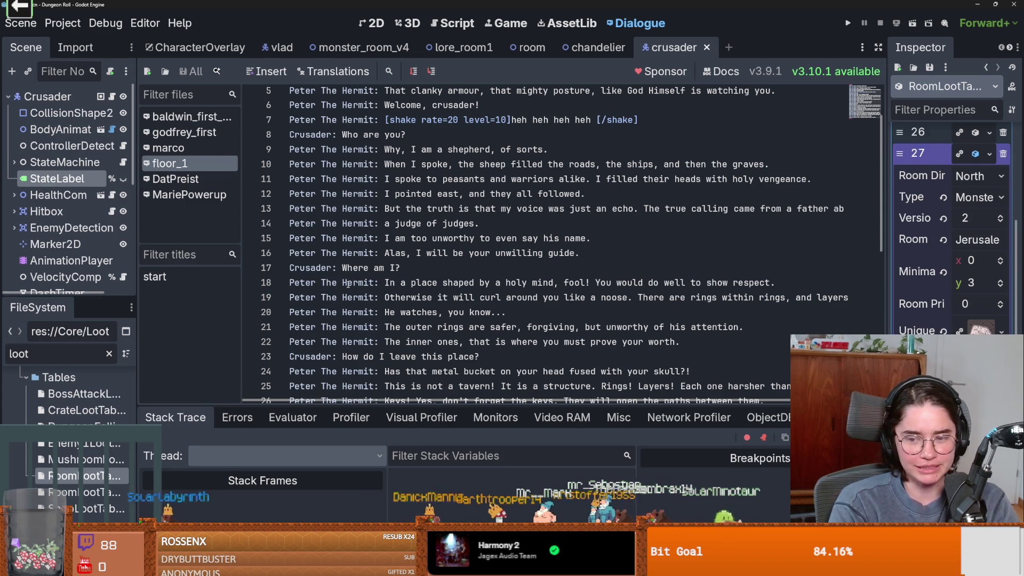
scroll(694, 270, "down", 3)
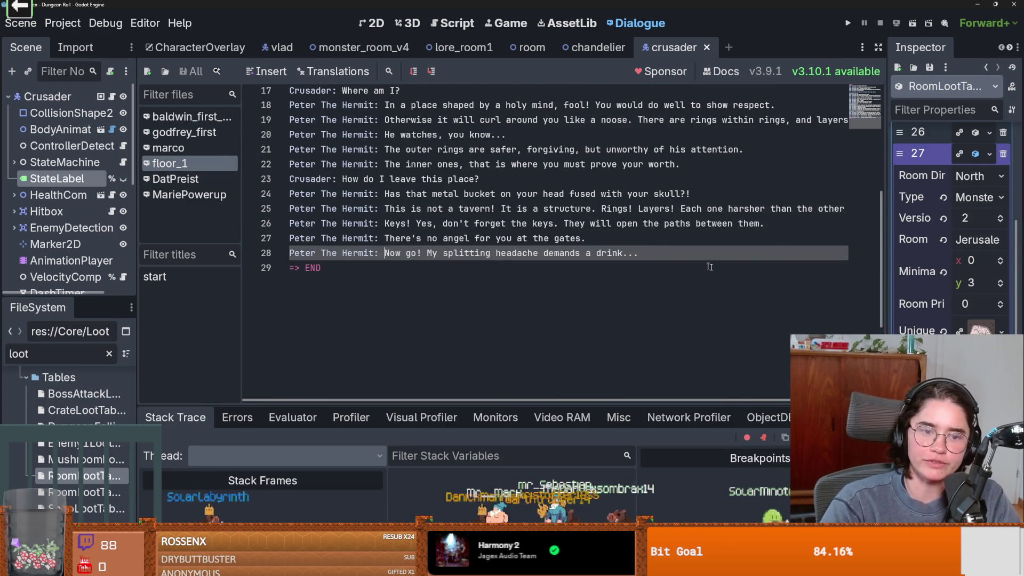
key("ctrl+s")
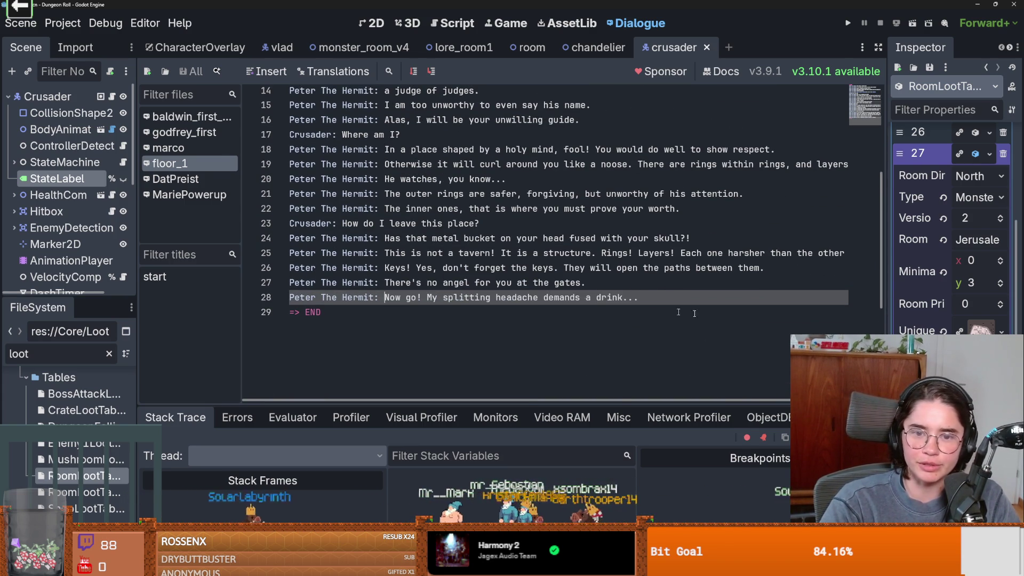
scroll(501, 246, "up", 5)
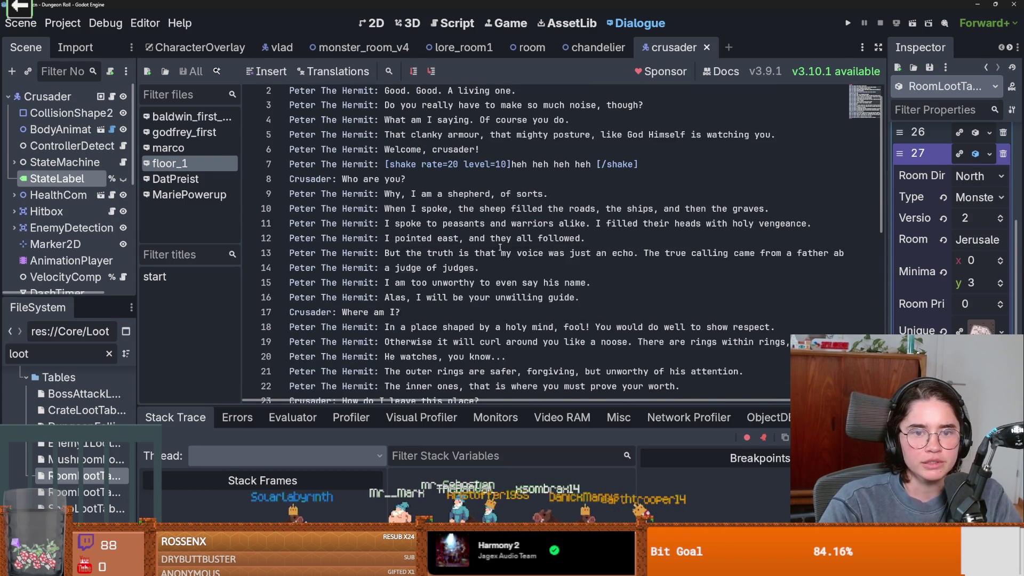
left_click(570, 187)
double_click(563, 184)
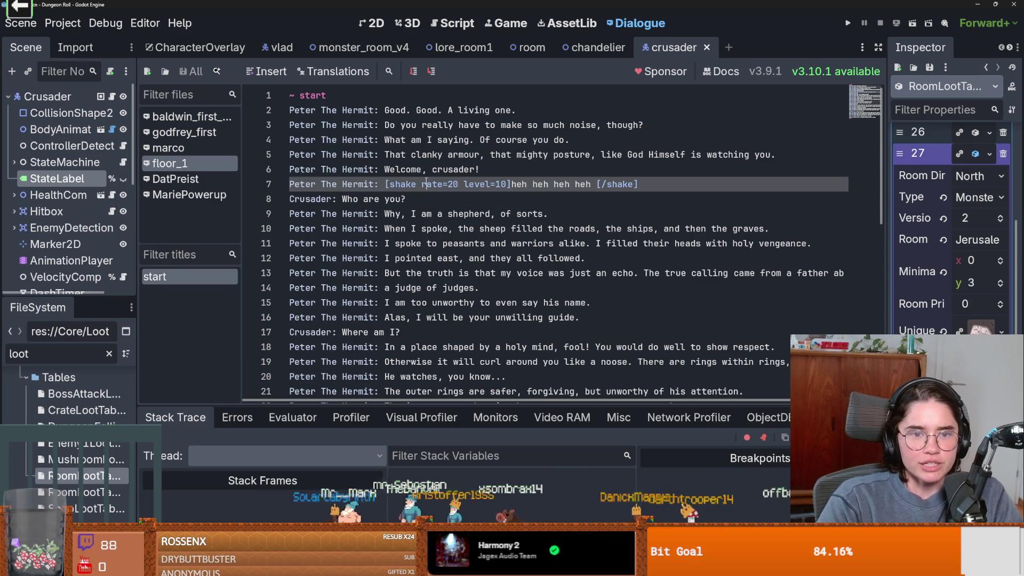
left_click_drag(389, 184, 570, 181)
left_click(569, 181)
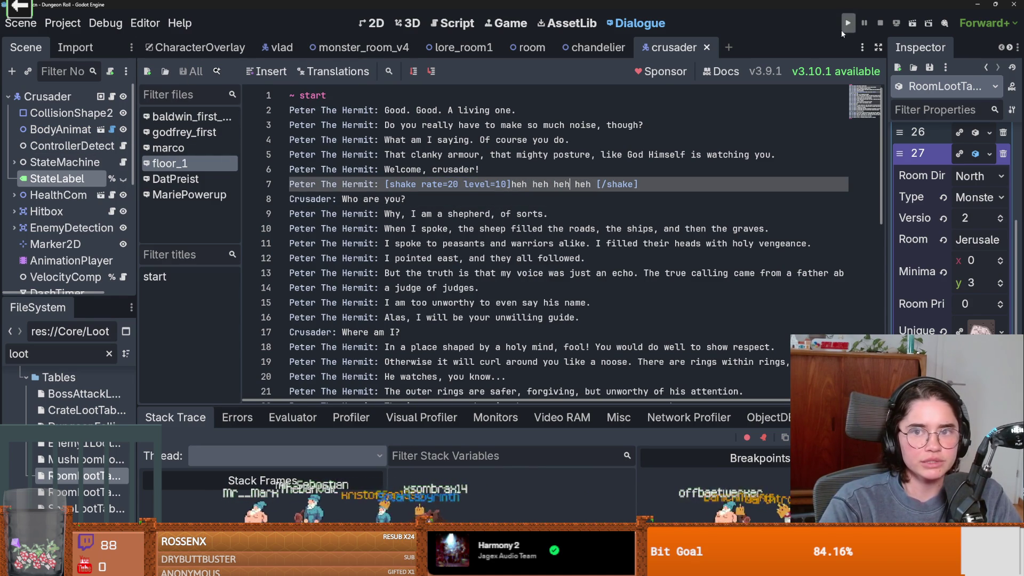
Look through the open scene tabs and close monster_room_v4.
left_click(573, 48)
left_click(672, 47)
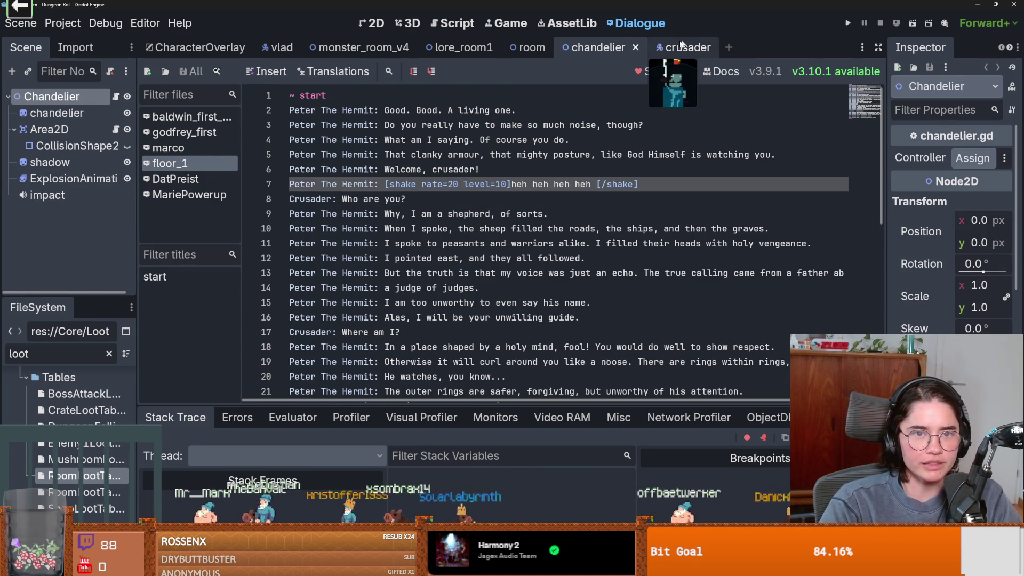
left_click(405, 49)
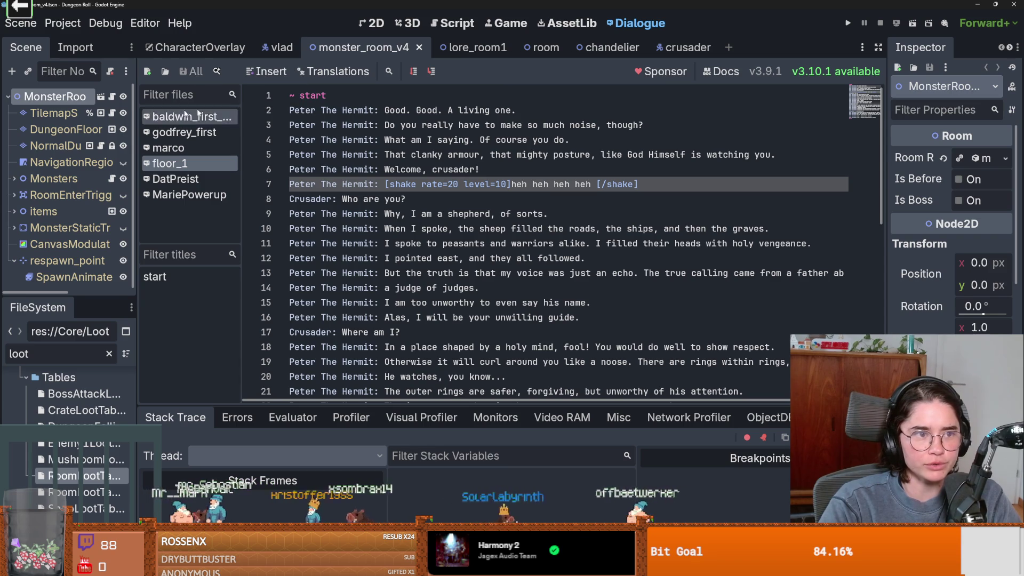
left_click(419, 47)
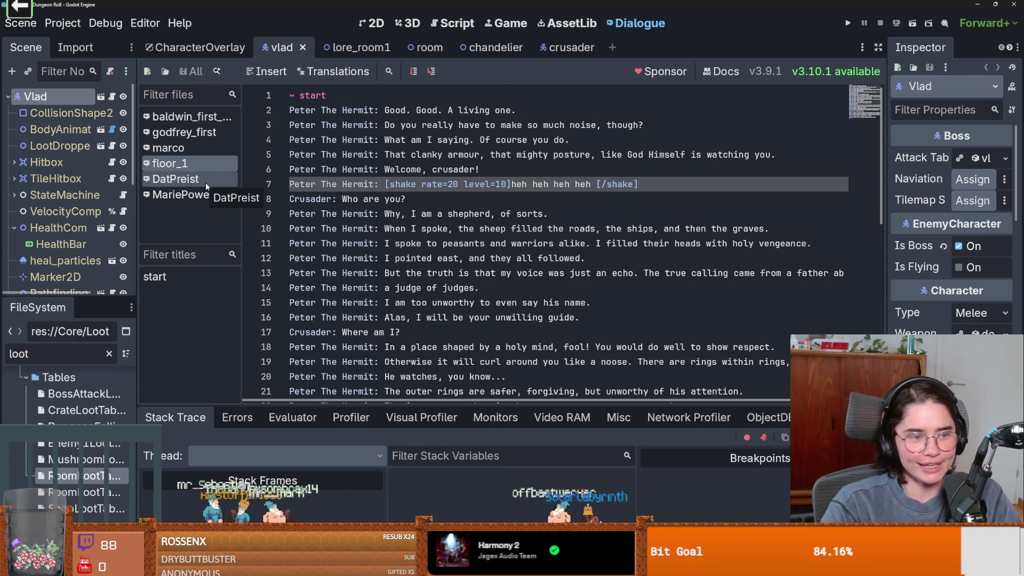
Filter FileSystem for 'tilemap', view TilemapArena in the 2D workspace, and save it.
left_click(109, 353)
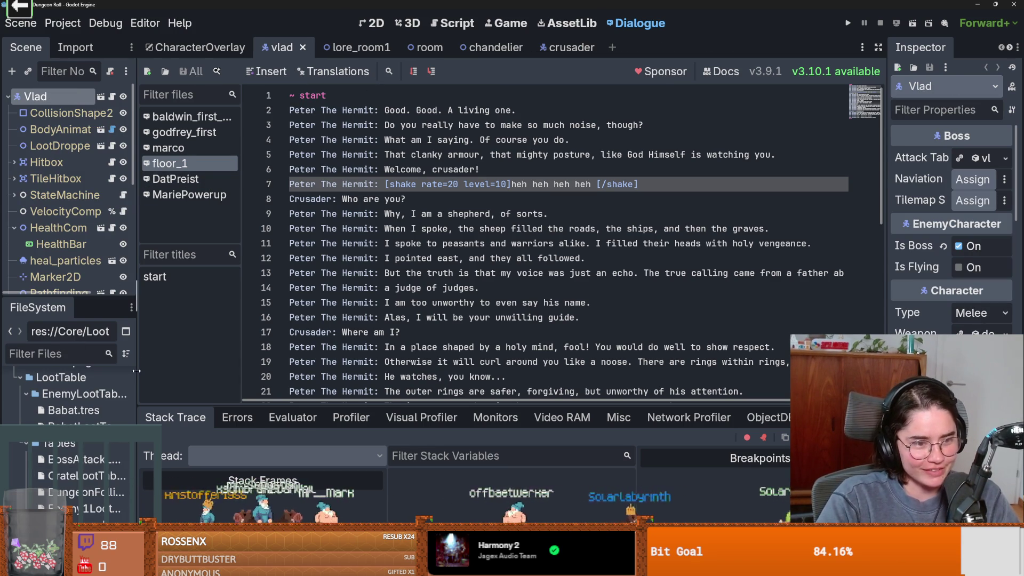
left_click_drag(137, 296, 228, 296)
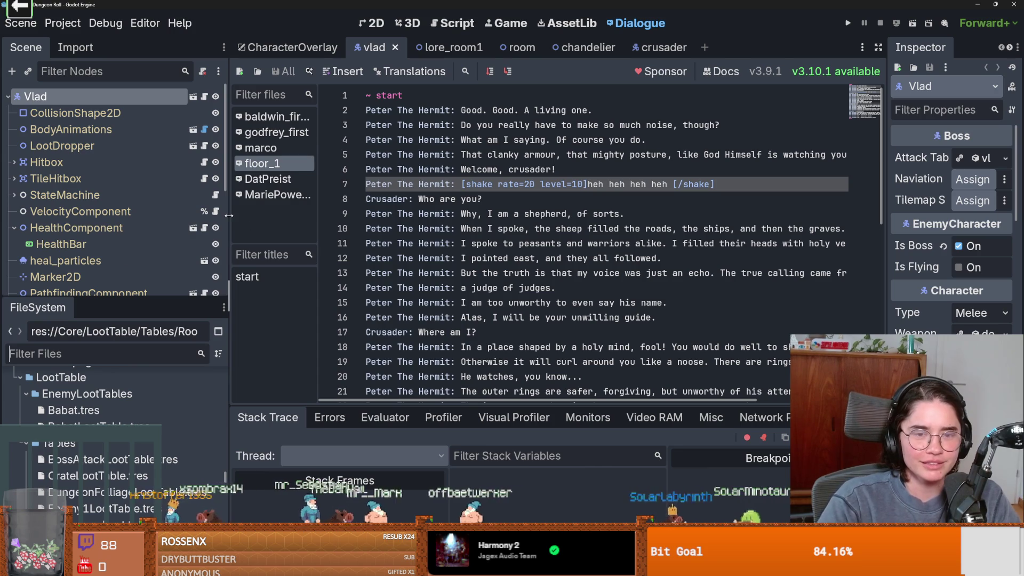
type("tilemap")
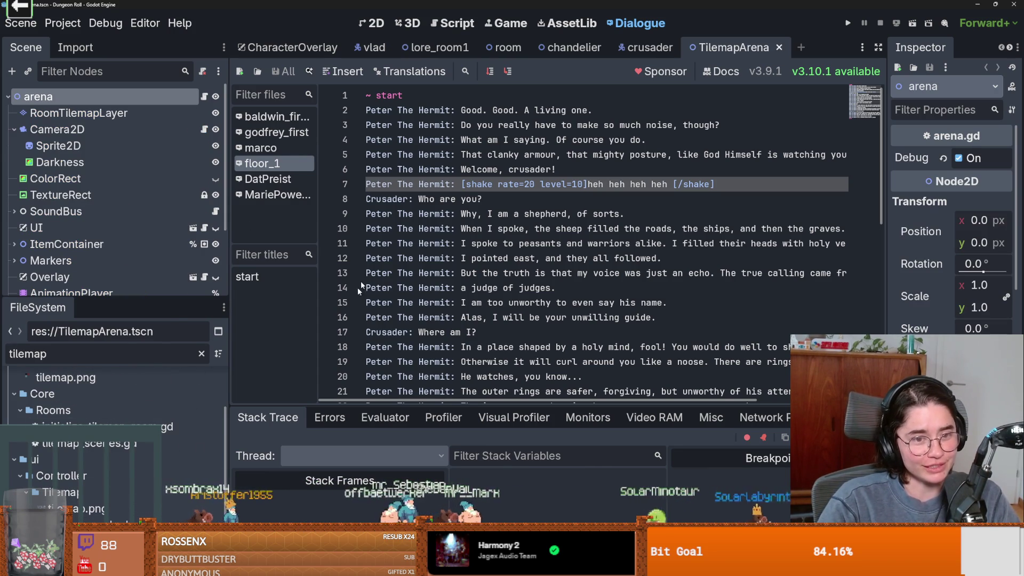
left_click(373, 23)
scroll(507, 245, "up", 4)
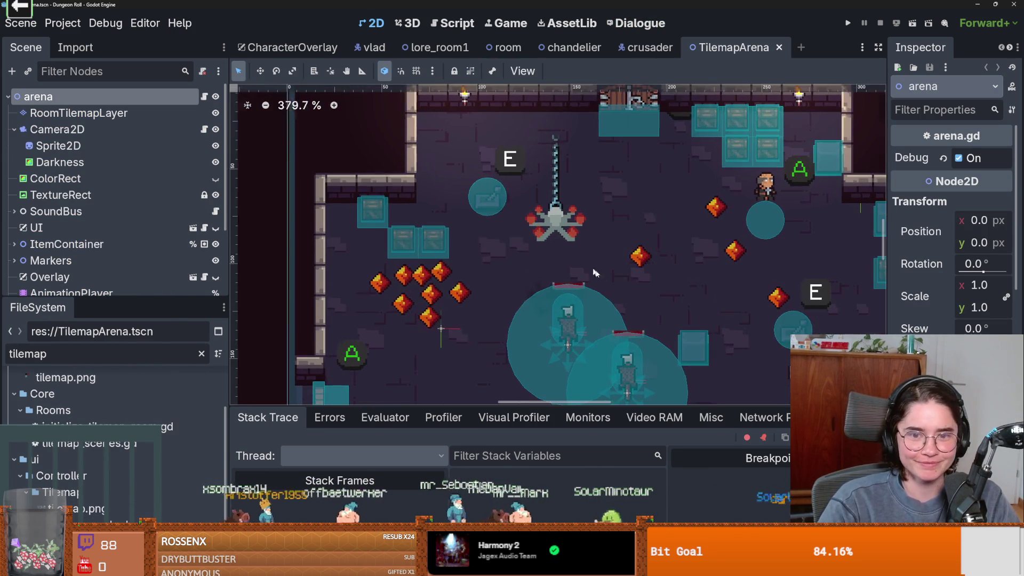
key("ctrl+s")
scroll(507, 245, "down", 1)
left_click_drag(507, 245, 482, 229)
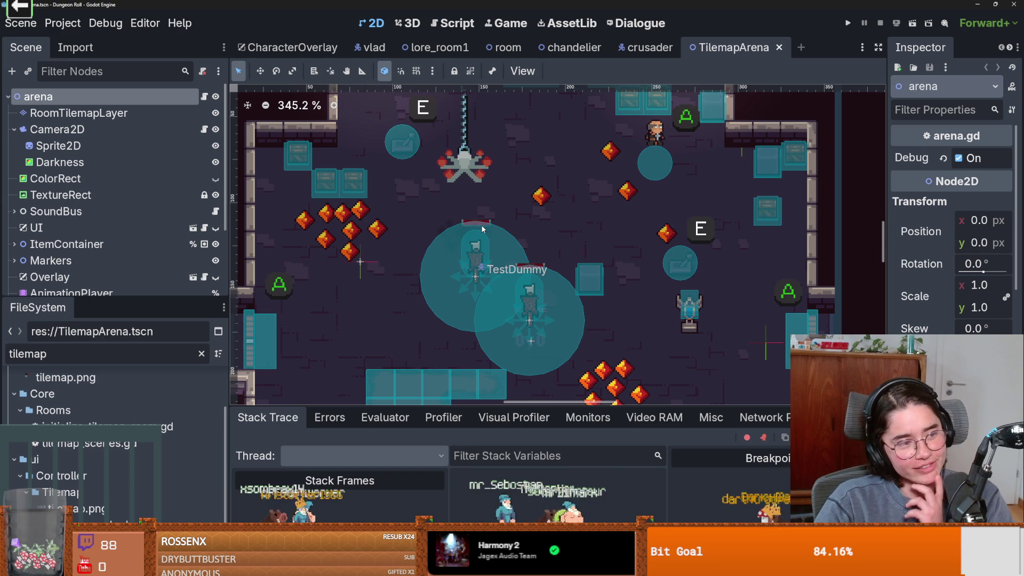
scroll(614, 311, "down", 5)
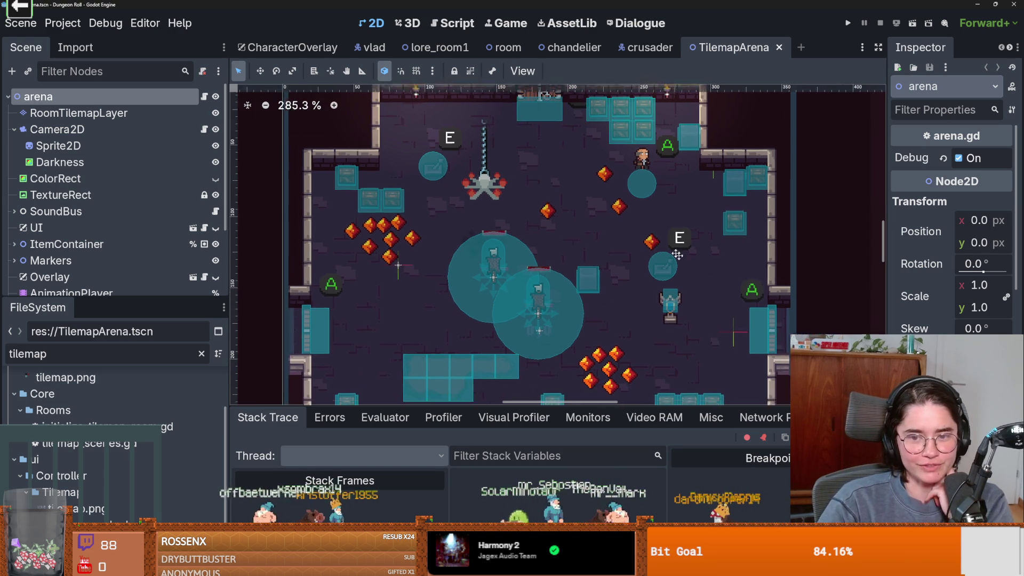
scroll(623, 241, "up", 1)
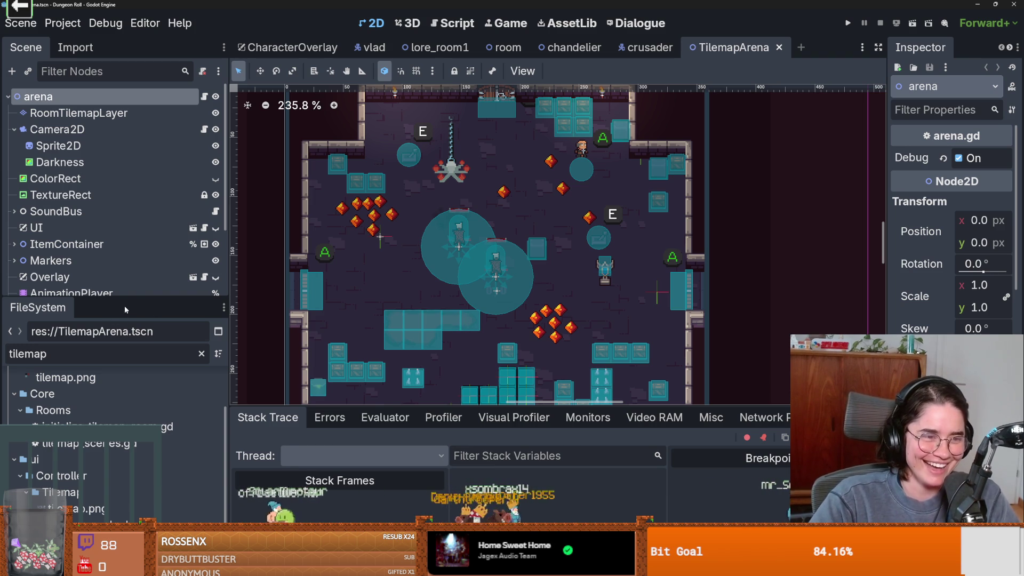
Enlarge the Scene tree, select the ColorRect under CanvasLayer and collapse CanvasLayer.
left_click_drag(135, 302, 135, 437)
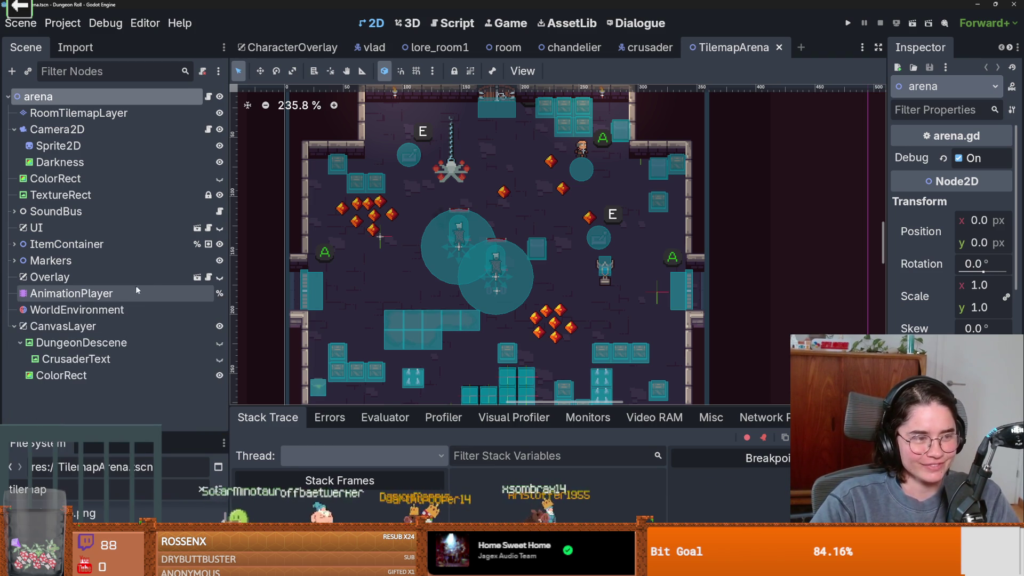
scroll(554, 267, "up", 2)
left_click(580, 191)
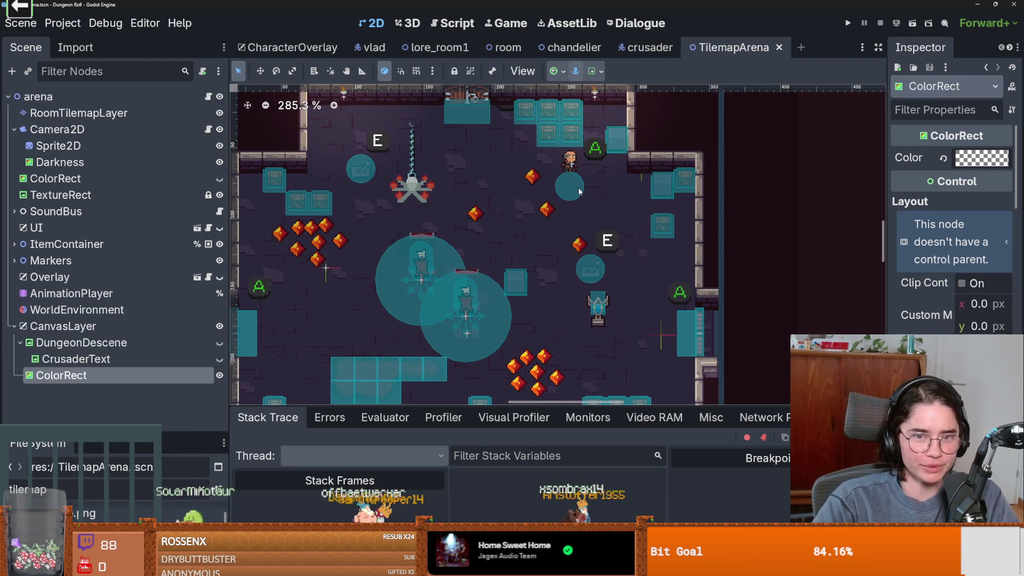
left_click(15, 326)
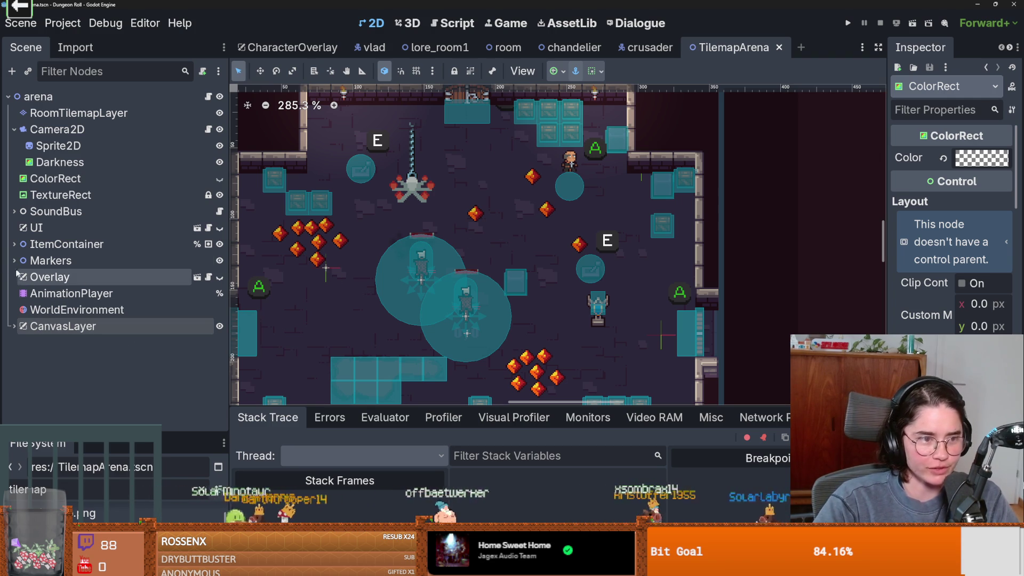
Peek inside ItemContainer, Markers and SoundBus, collapsing each one afterwards.
left_click(14, 244)
left_click(13, 245)
left_click(14, 260)
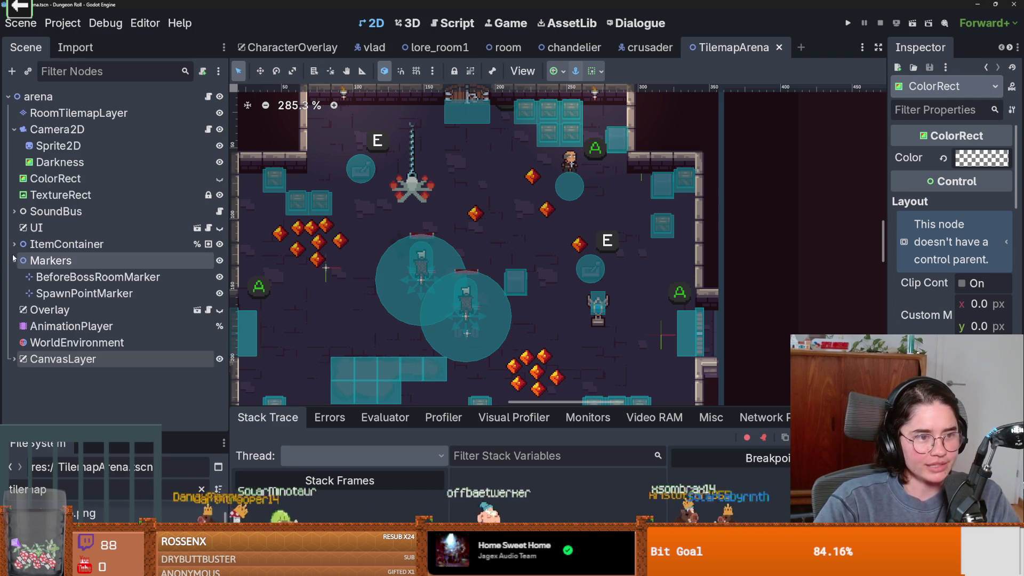
left_click(14, 266)
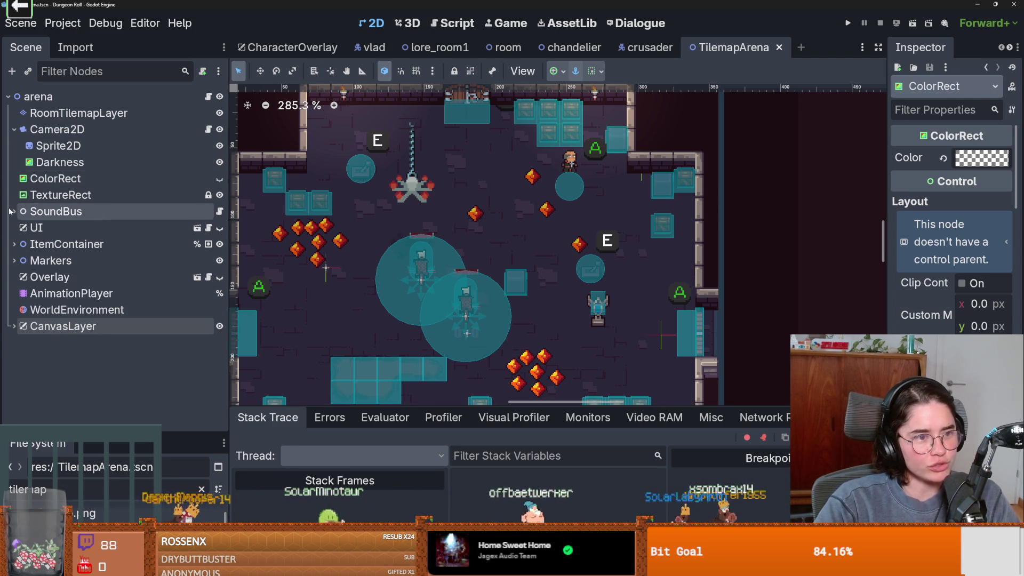
left_click(12, 212)
left_click(13, 212)
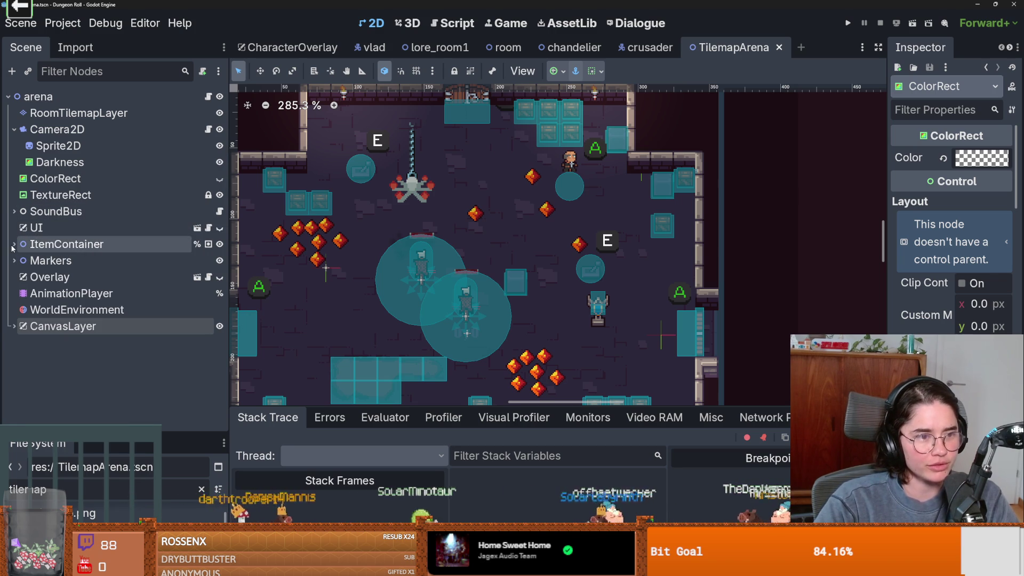
Recheck ItemContainer's TestDummy nodes and the Markers group, then collapse both again.
left_click(13, 244)
left_click(14, 244)
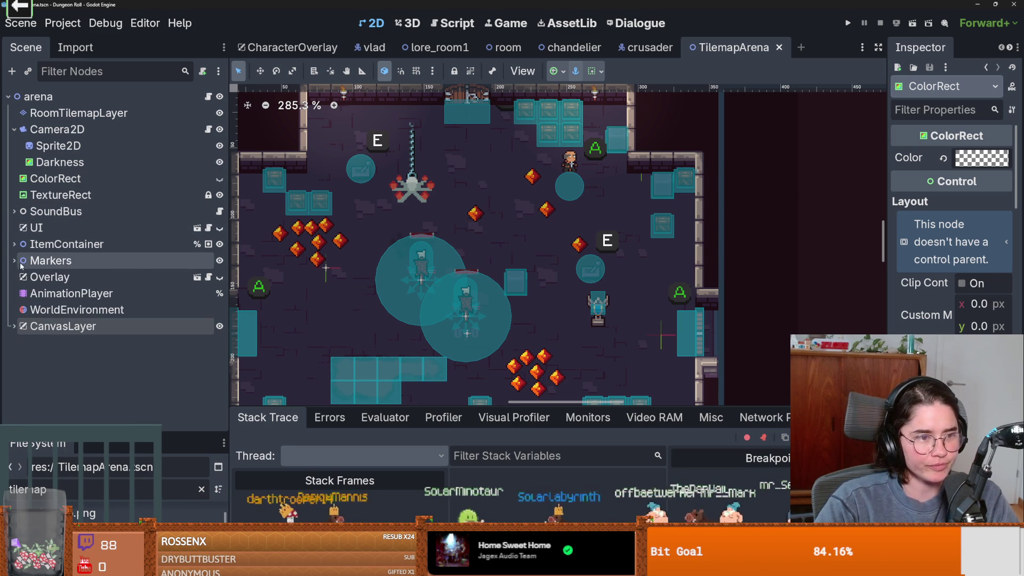
left_click(13, 261)
double_click(48, 260)
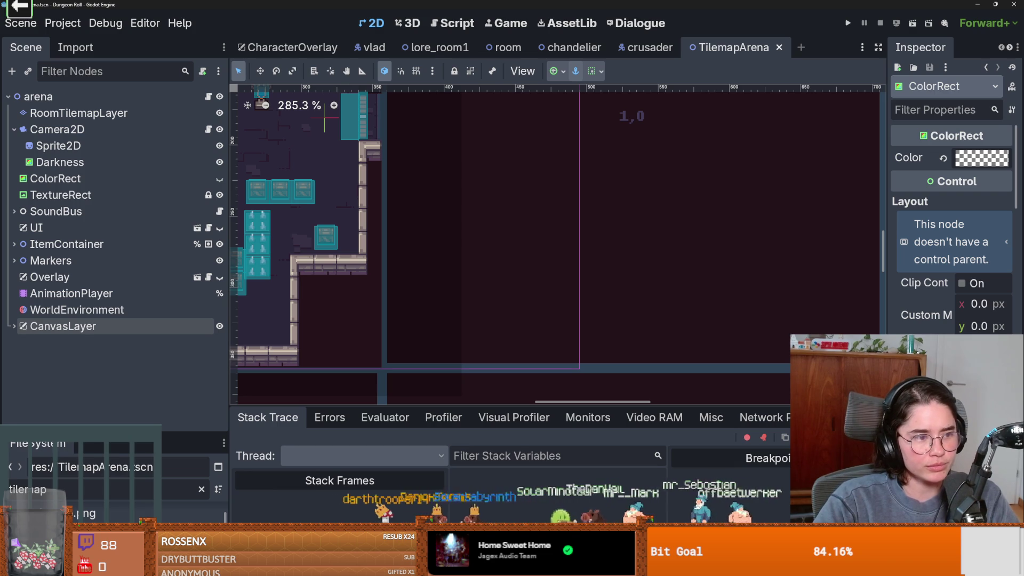
Replace the FileSystem filter with 'root' and open the root_room scene.
left_click_drag(75, 431, 75, 319)
left_click(70, 345)
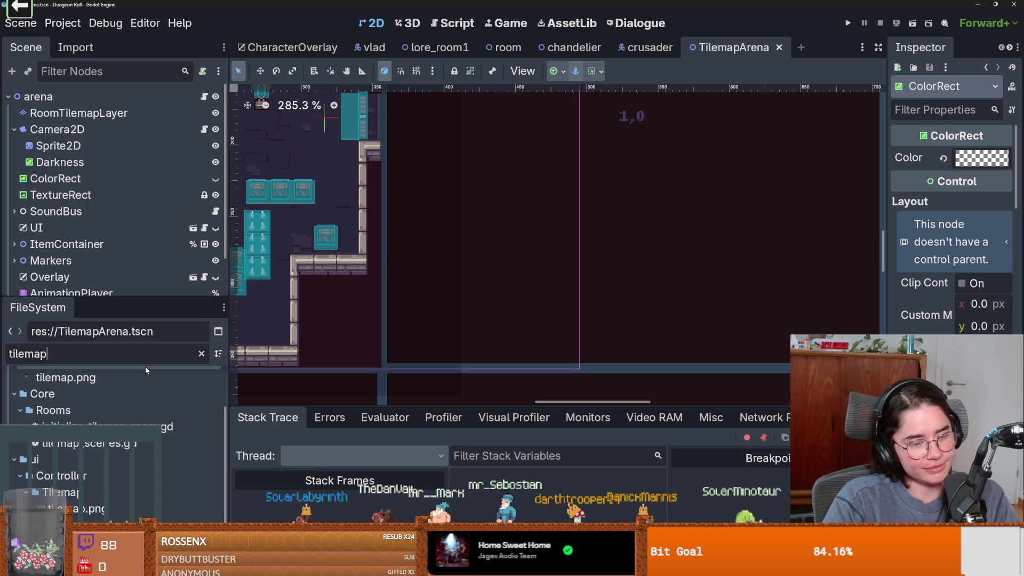
key("ctrl+a")
key("BackSpace")
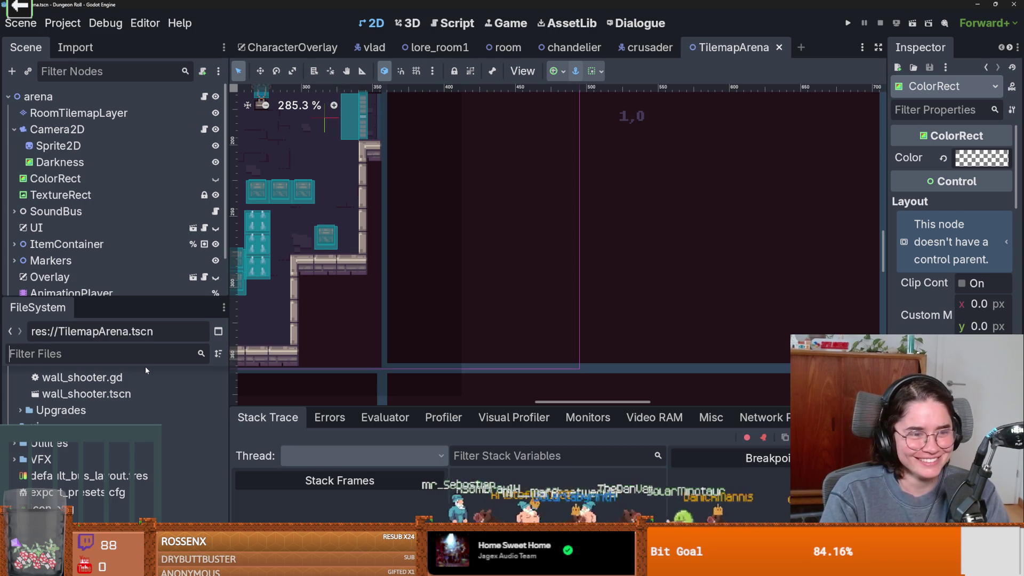
type("root")
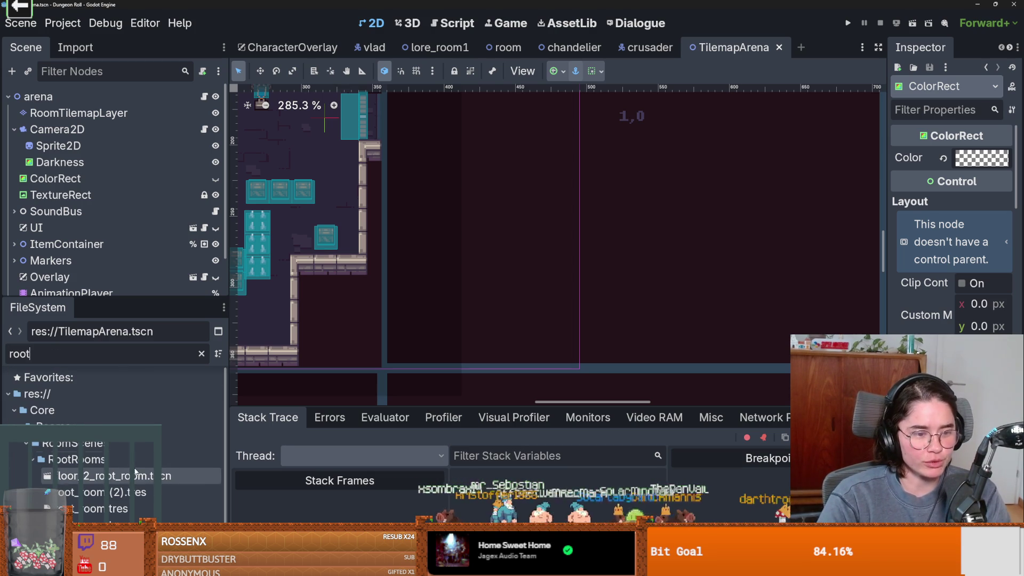
double_click(139, 525)
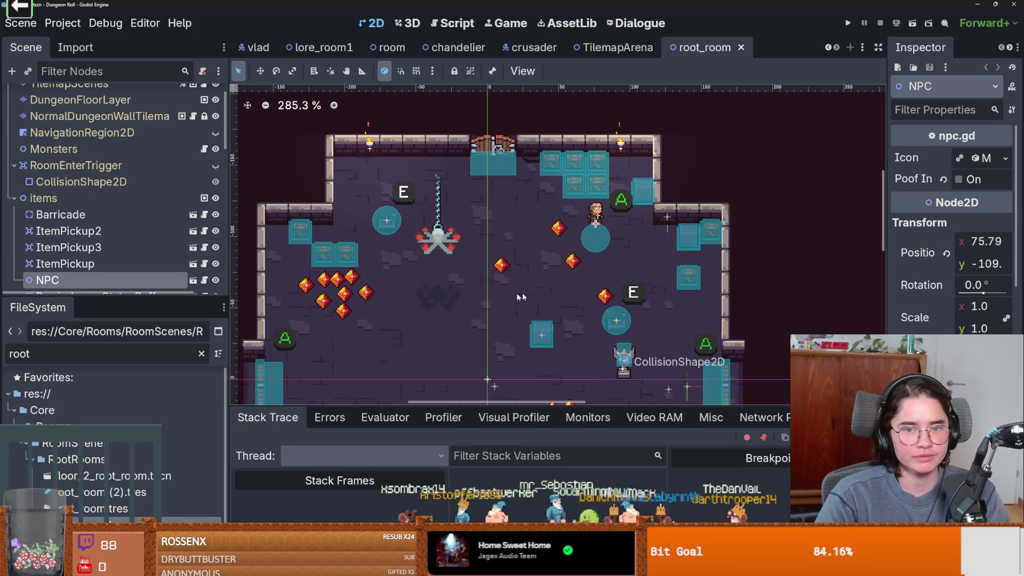
Select the BuffArea collision shape, then collapse the BuffArea group.
scroll(602, 282, "up", 2)
scroll(601, 279, "up", 1)
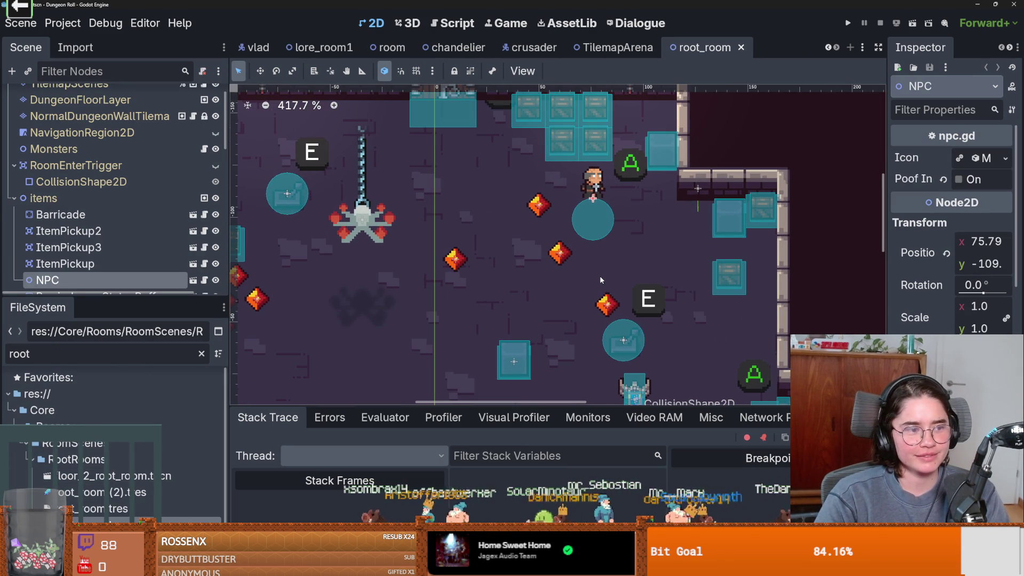
scroll(556, 260, "right", 3)
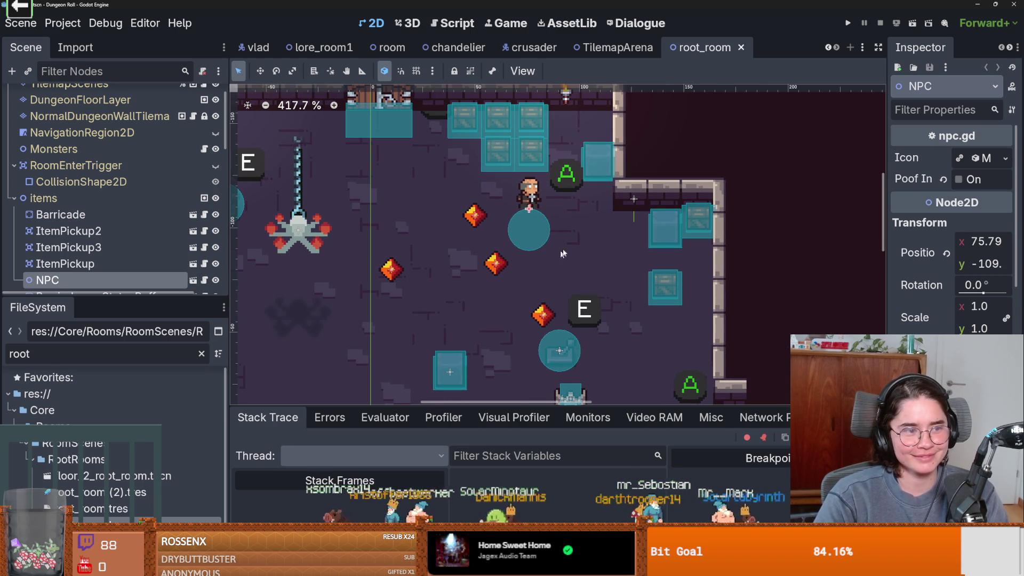
left_click(549, 232)
scroll(107, 224, "down", 1)
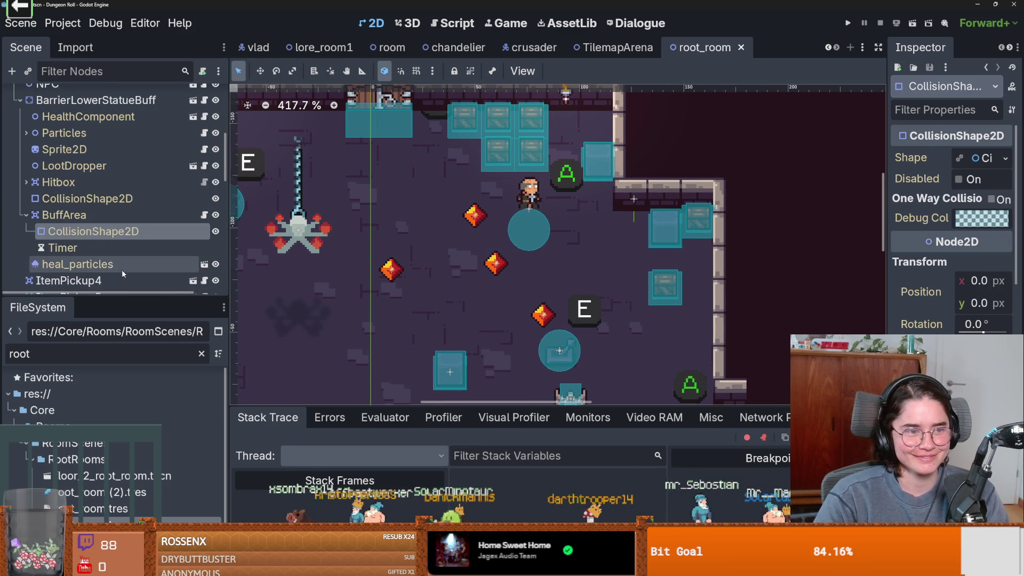
left_click(26, 215)
Resize and scroll the room's Scene tree and select the NPC node.
scroll(46, 215, "up", 3)
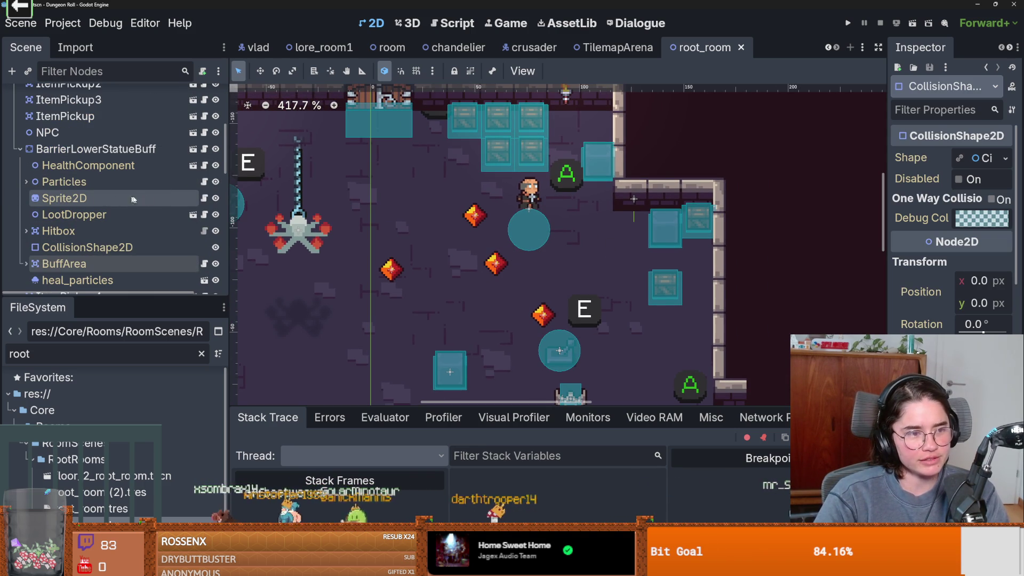
scroll(131, 201, "down", 1)
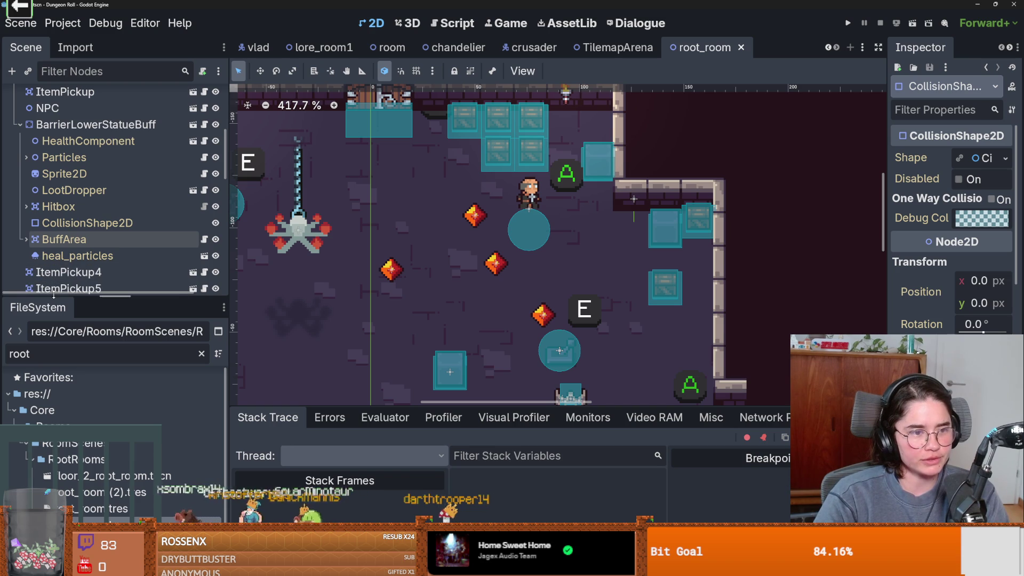
left_click_drag(54, 295, 54, 466)
scroll(32, 213, "up", 3)
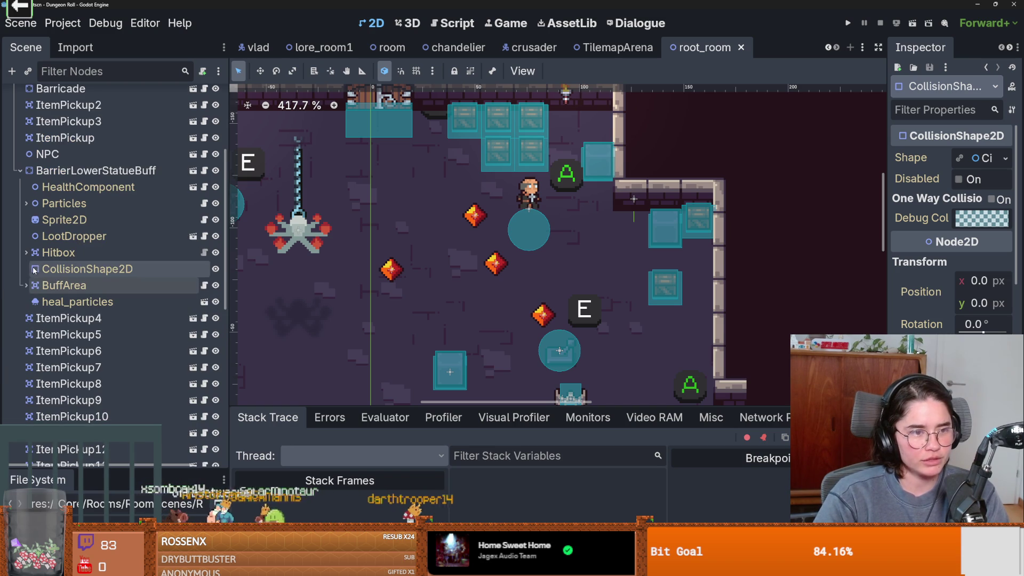
left_click(20, 170)
left_click(181, 155)
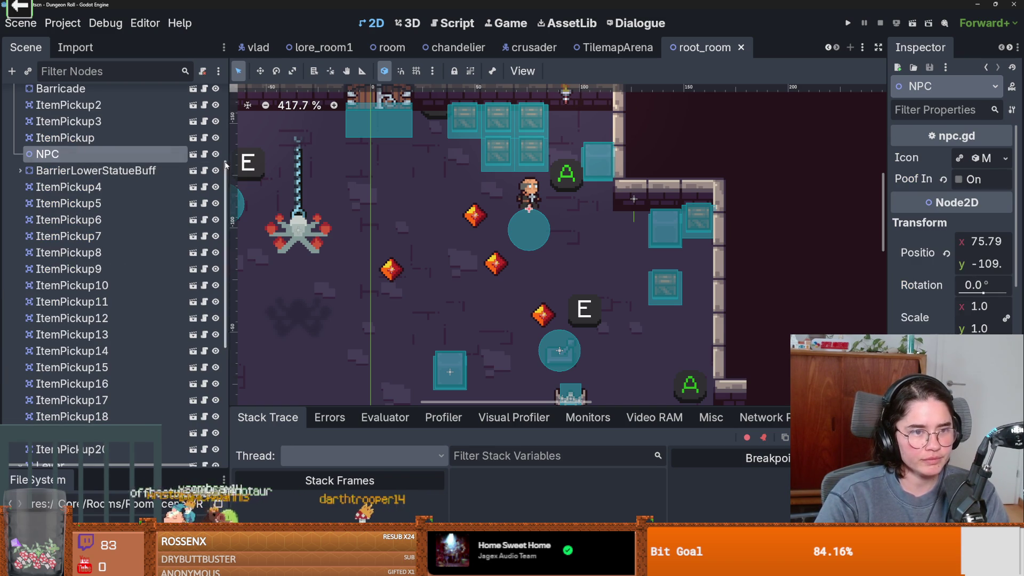
Open the priest scene, then advance the hermit's in-game dialogue three lines with E.
left_click(193, 155)
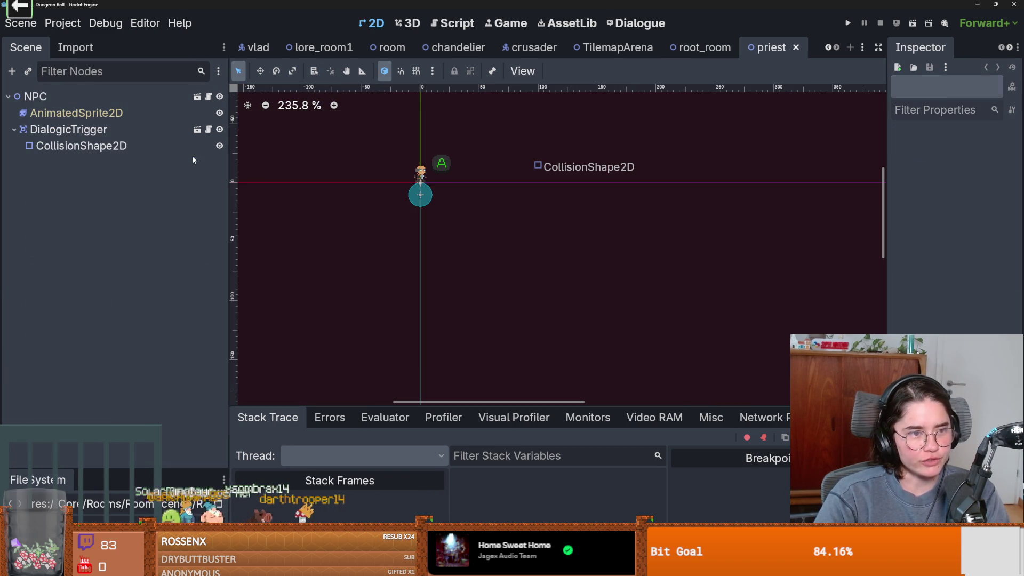
key("alt+Tab")
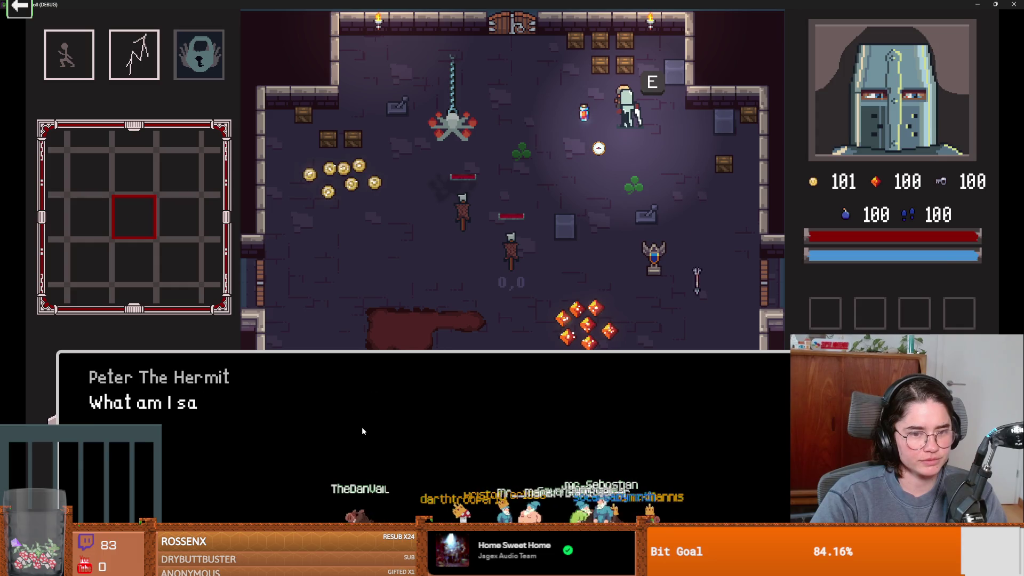
key("e")
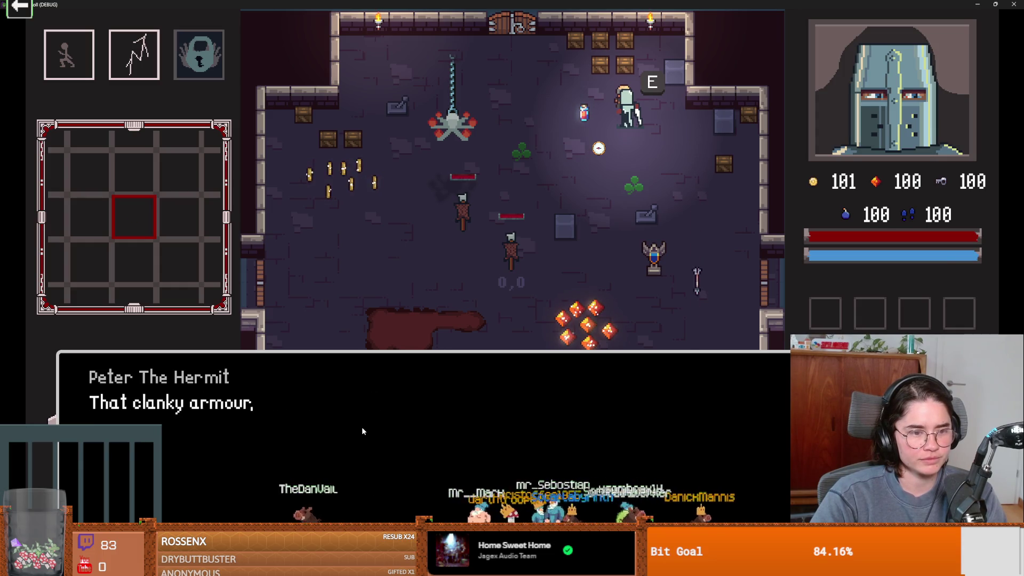
key("e")
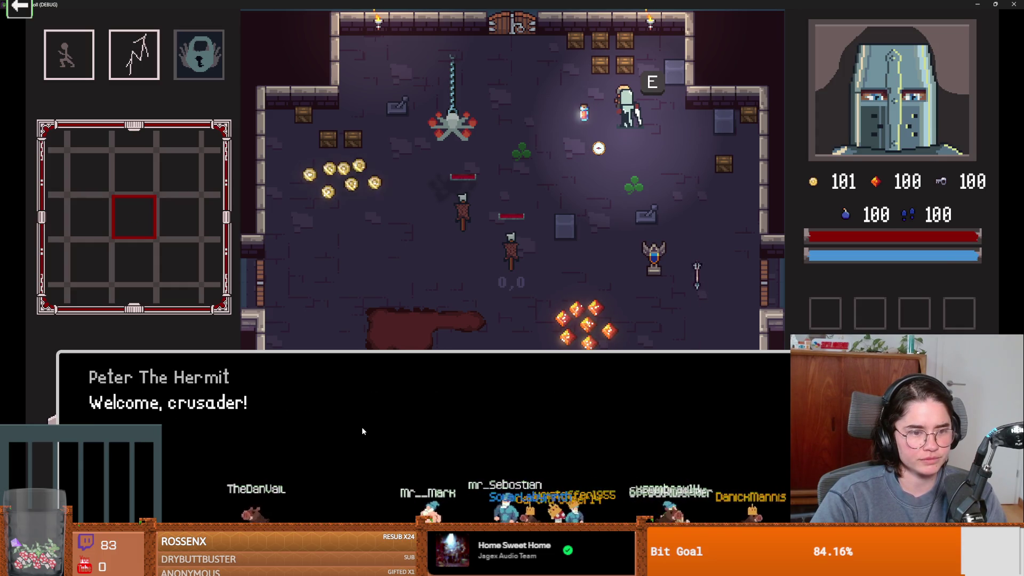
key("e")
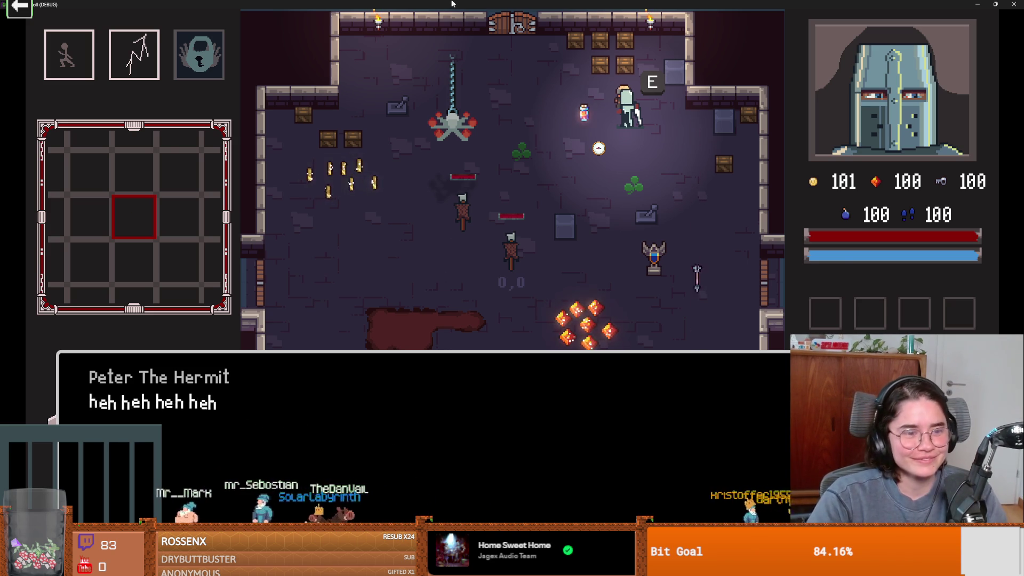
left_click_drag(813, 4, 591, 250)
Stop the game and select the hermit's speaker name on the 'Welcome, crusader!' dialogue line.
left_click(713, 250)
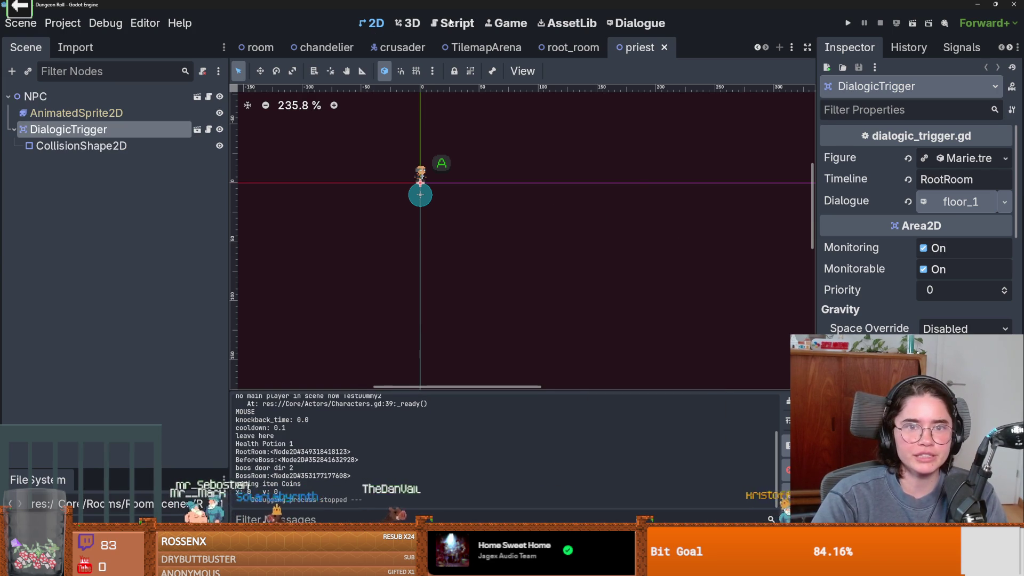
left_click(607, 23)
left_click(425, 170)
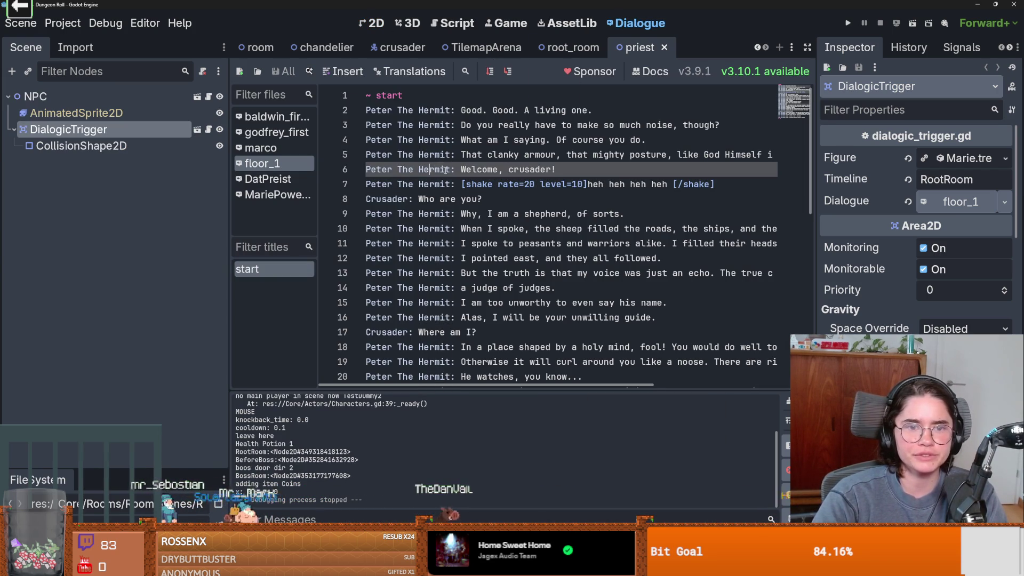
left_click_drag(450, 170, 366, 170)
left_click(418, 169)
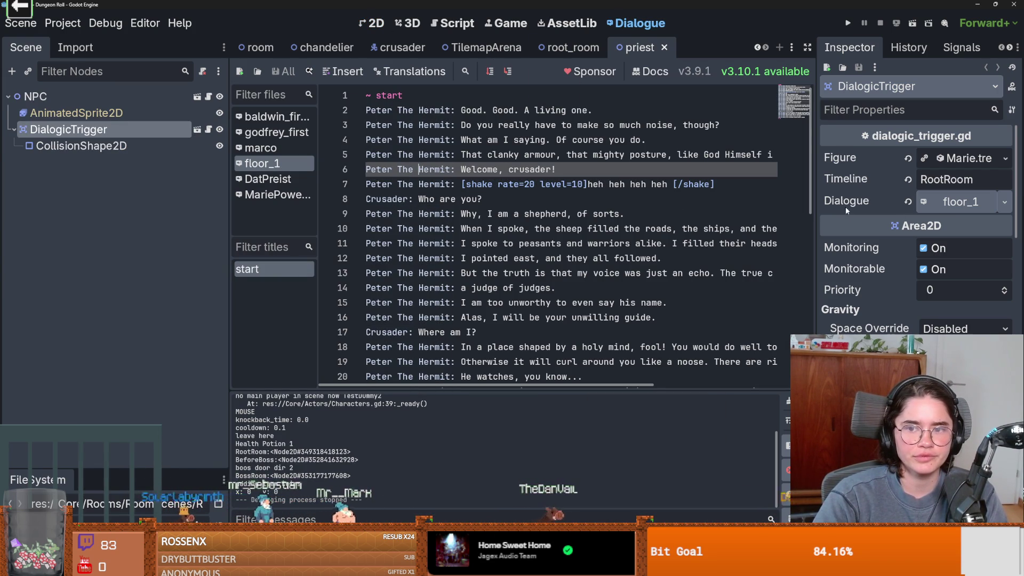
Check floor_1's character names, Peter The Hermit and Crusader, then view dialogic_trigger.gd.
left_click_drag(814, 216, 668, 216)
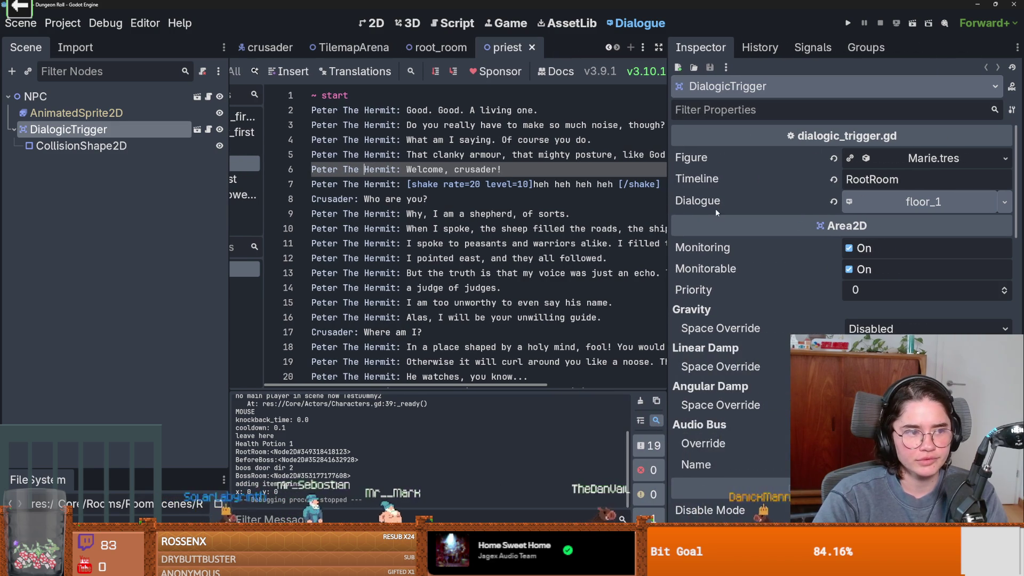
left_click(901, 205)
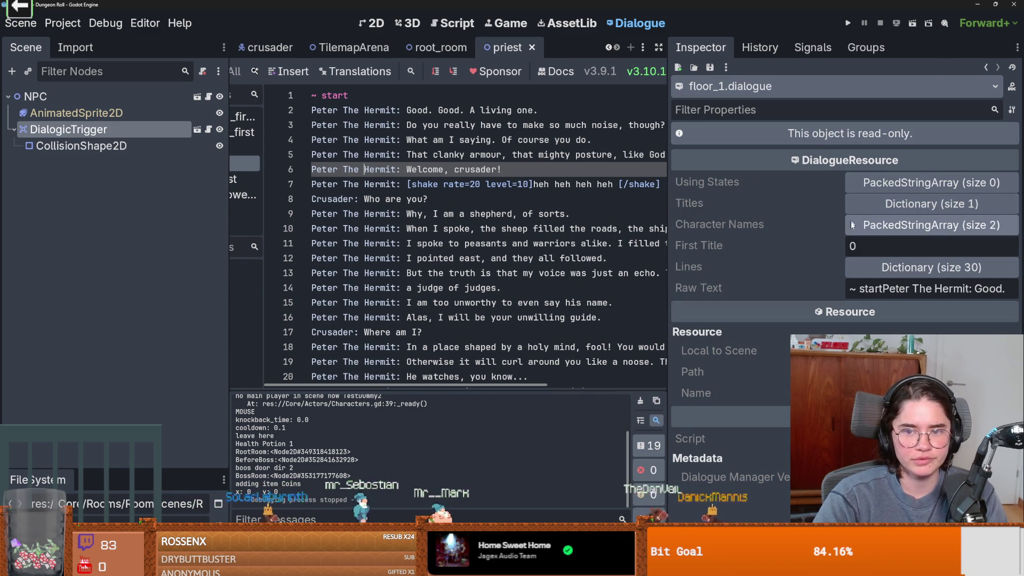
left_click(884, 226)
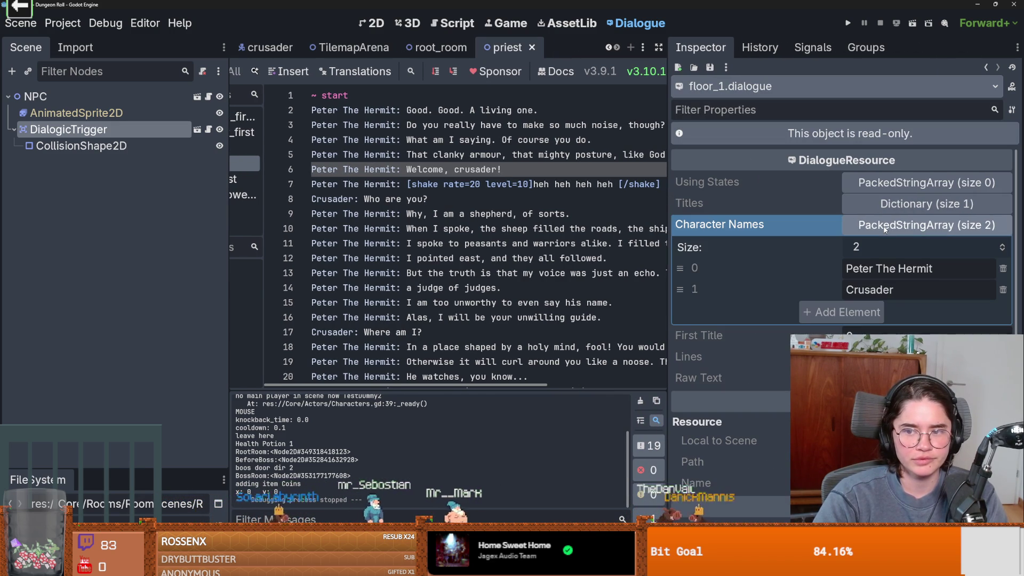
double_click(899, 268)
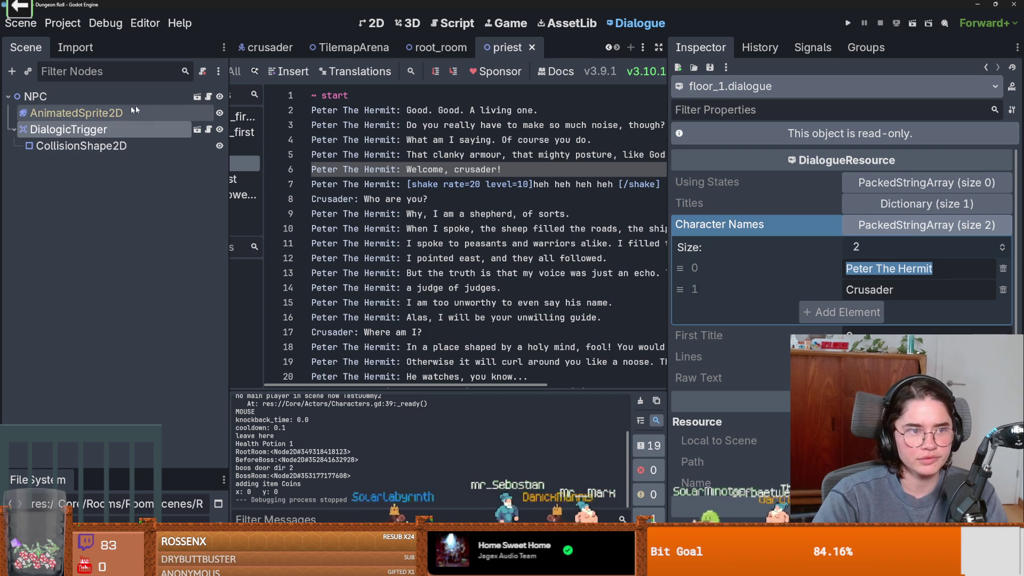
left_click(208, 129)
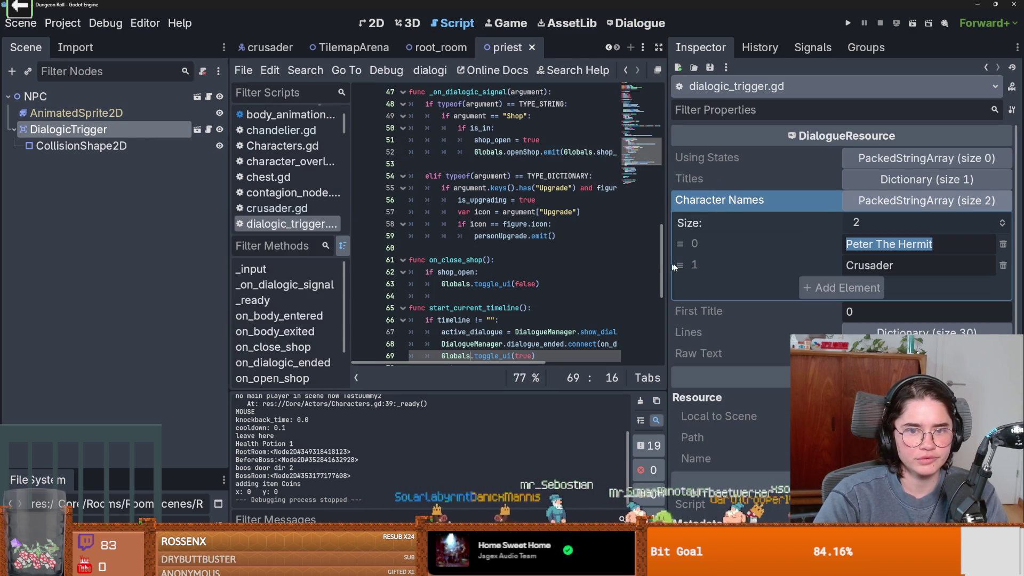
left_click_drag(667, 267, 837, 267)
scroll(537, 286, "down", 2)
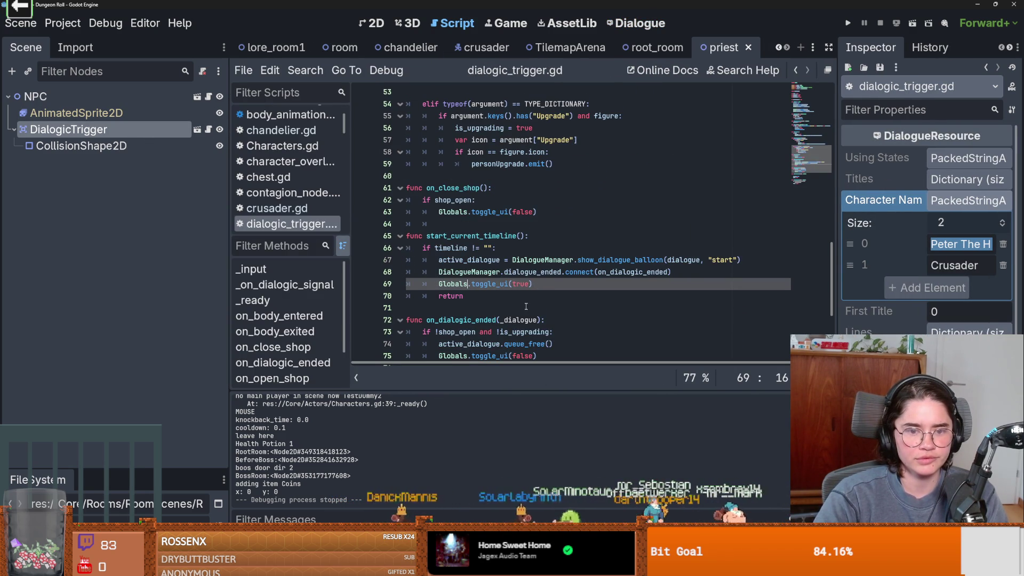
scroll(526, 306, "down", 4)
scroll(525, 306, "up", 5)
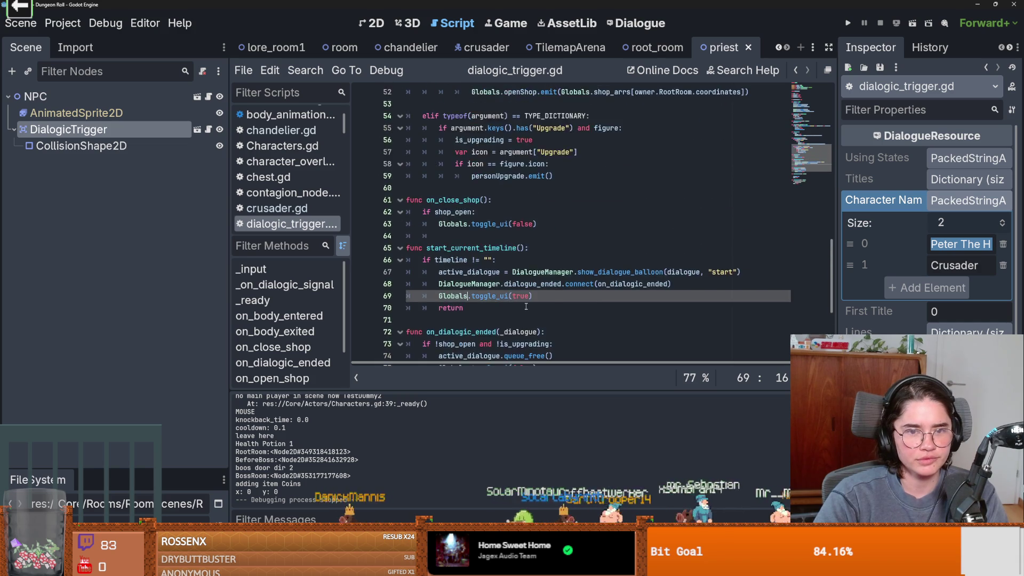
scroll(526, 306, "up", 7)
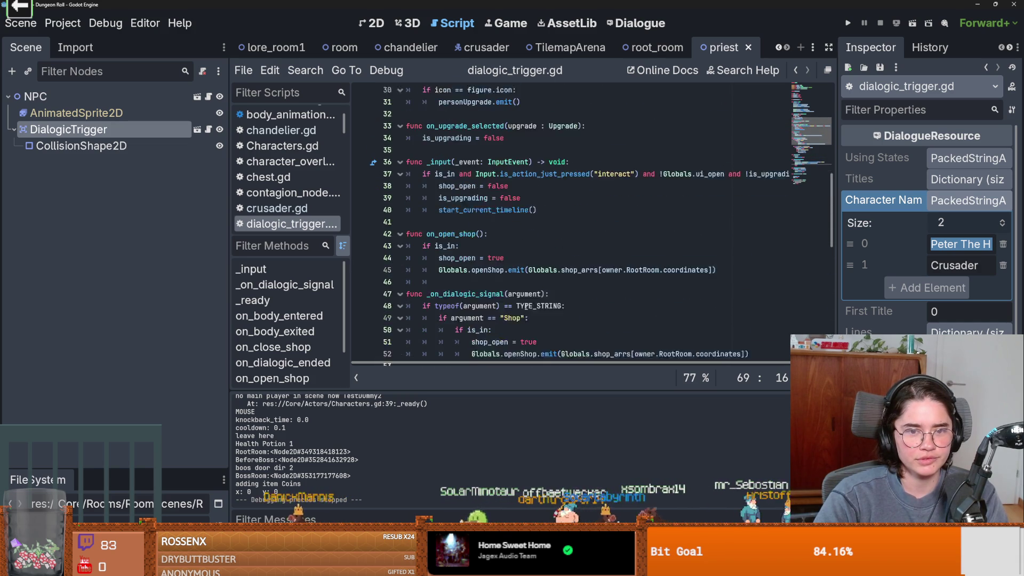
scroll(526, 306, "up", 2)
scroll(526, 306, "down", 1)
scroll(529, 304, "up", 2)
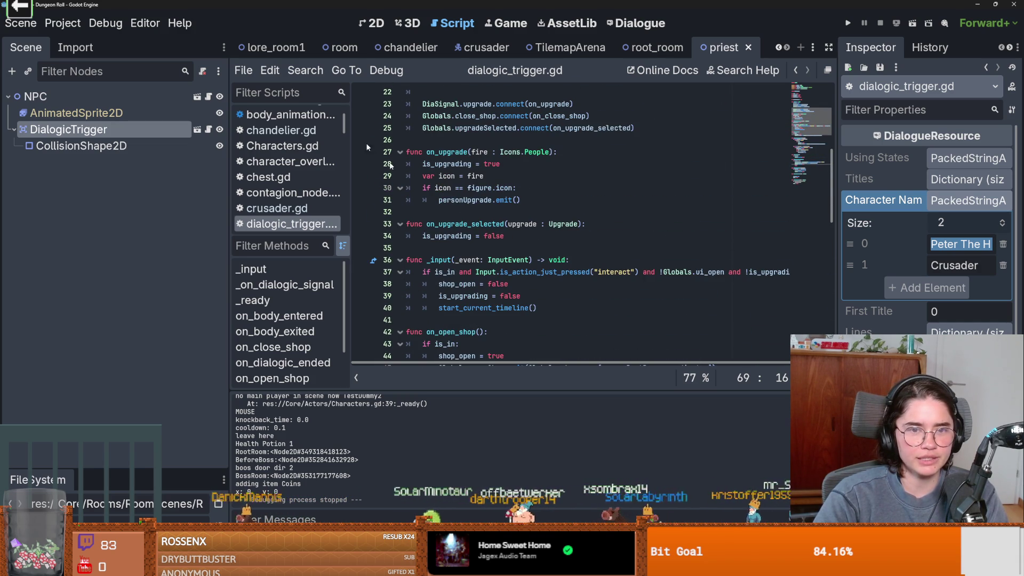
left_click(63, 23)
left_click(110, 42)
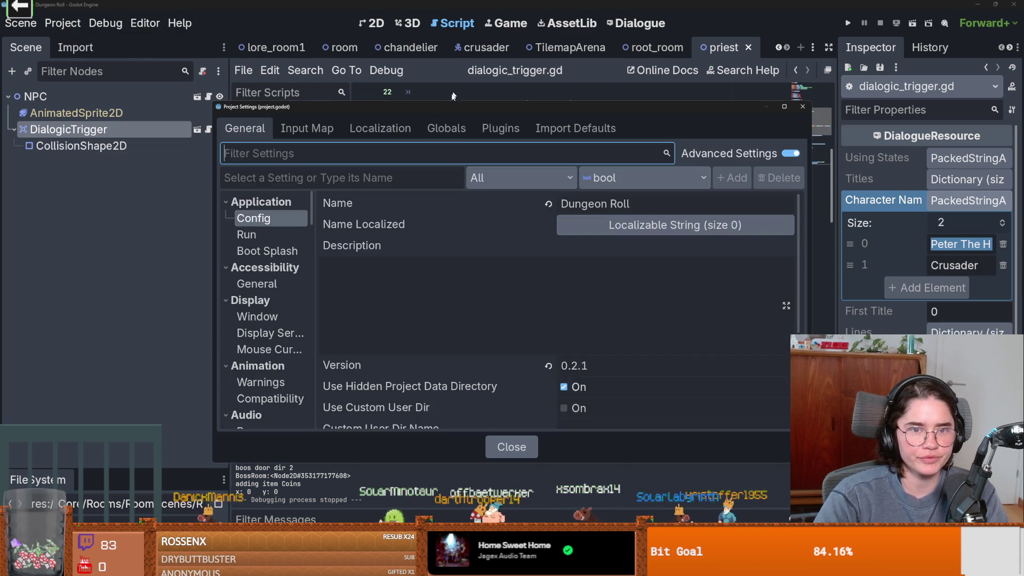
left_click(446, 128)
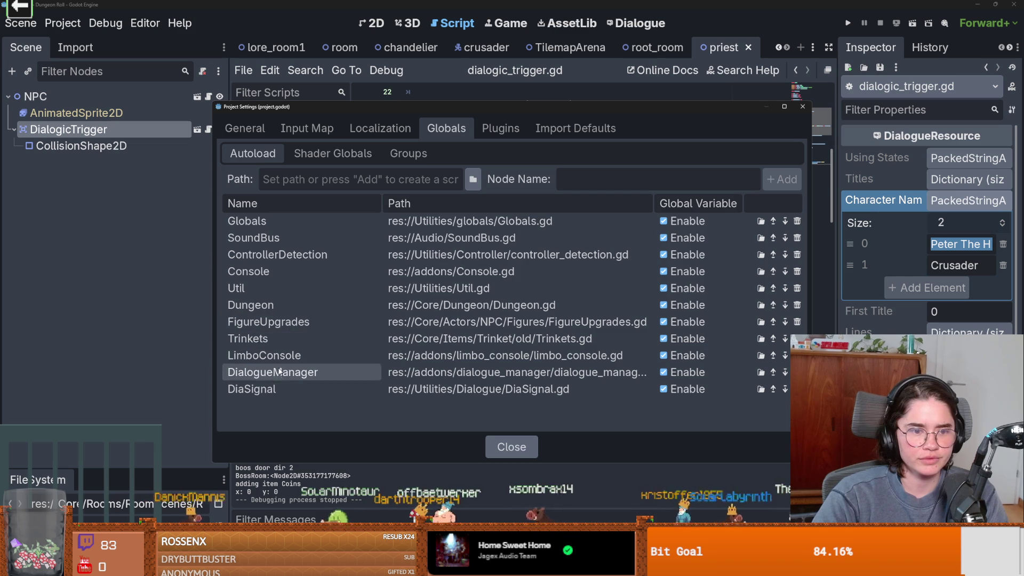
key("Escape")
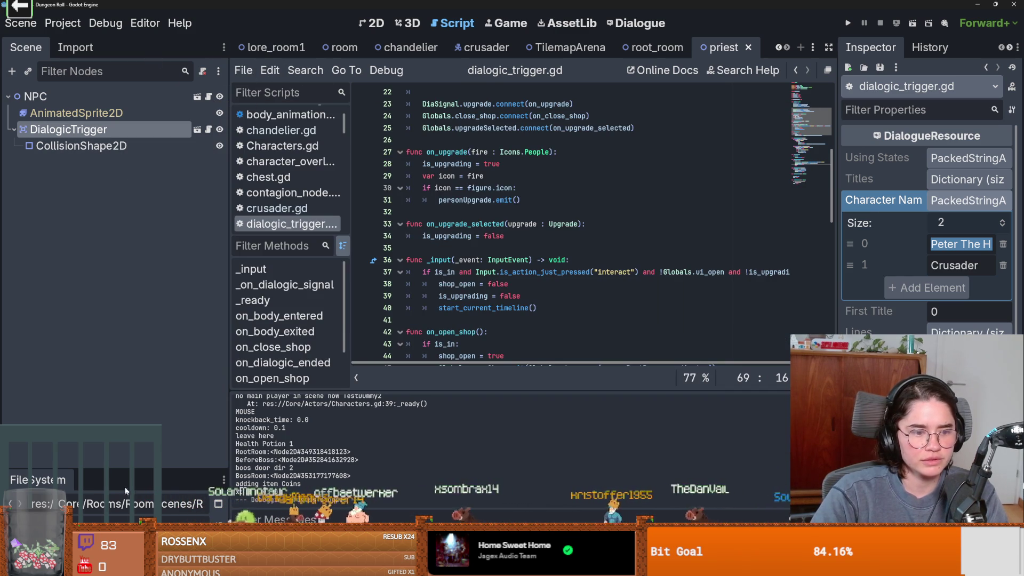
Search 'diasi', open DiaSignal.gd and replace "Priest" on line 17 with "Peter The Hermit".
left_click_drag(117, 469, 173, 210)
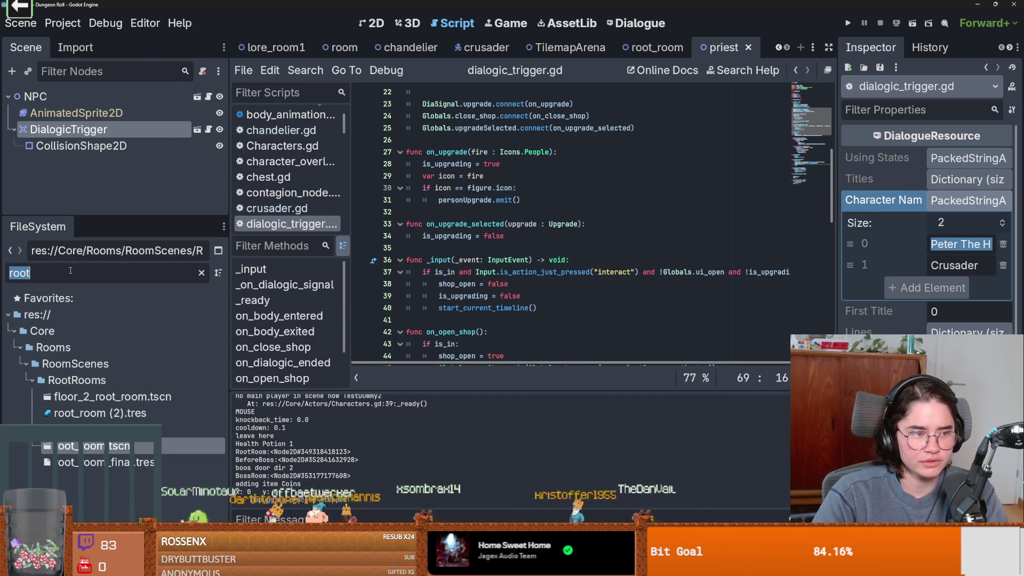
type("diasi")
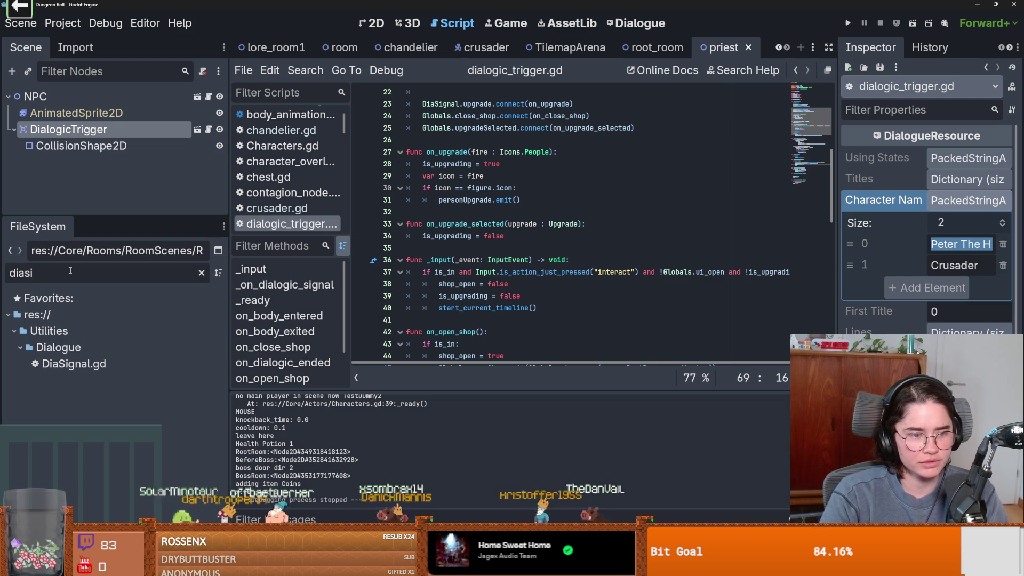
double_click(74, 363)
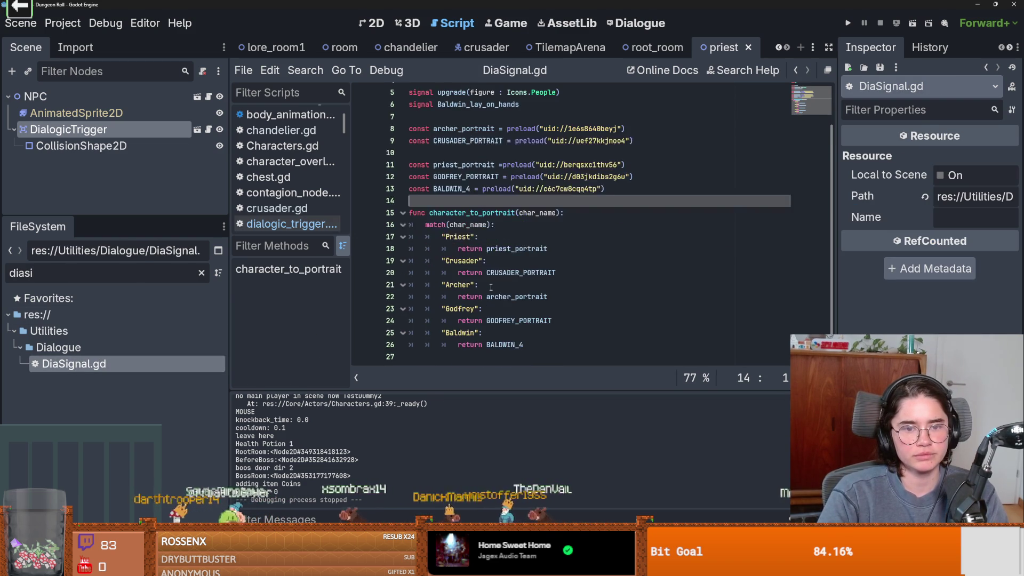
double_click(456, 237)
type("Peter The Hermit")
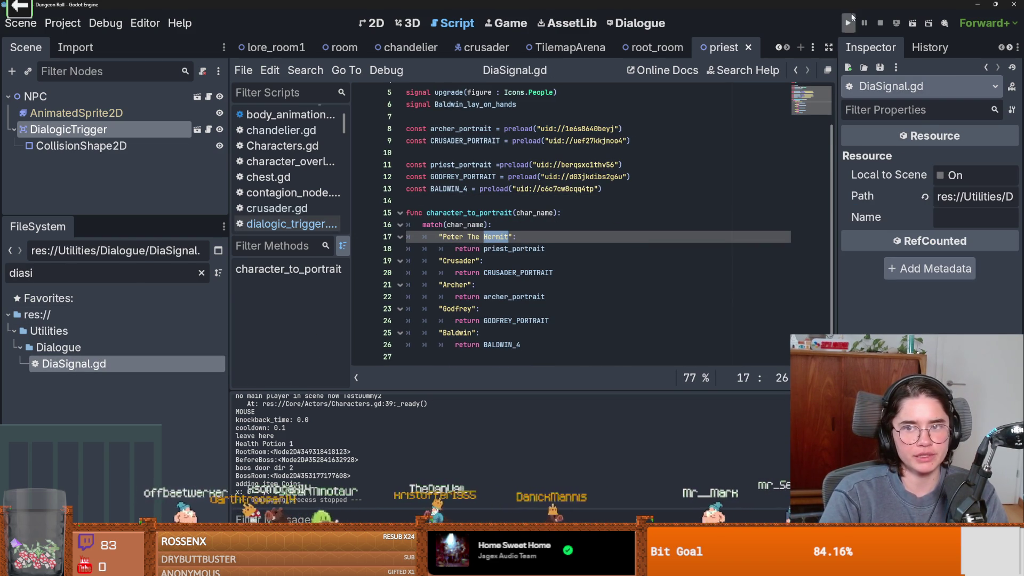
Run the game, start a new game as the Crusader and walk over to talk to the hermit.
left_click(851, 16)
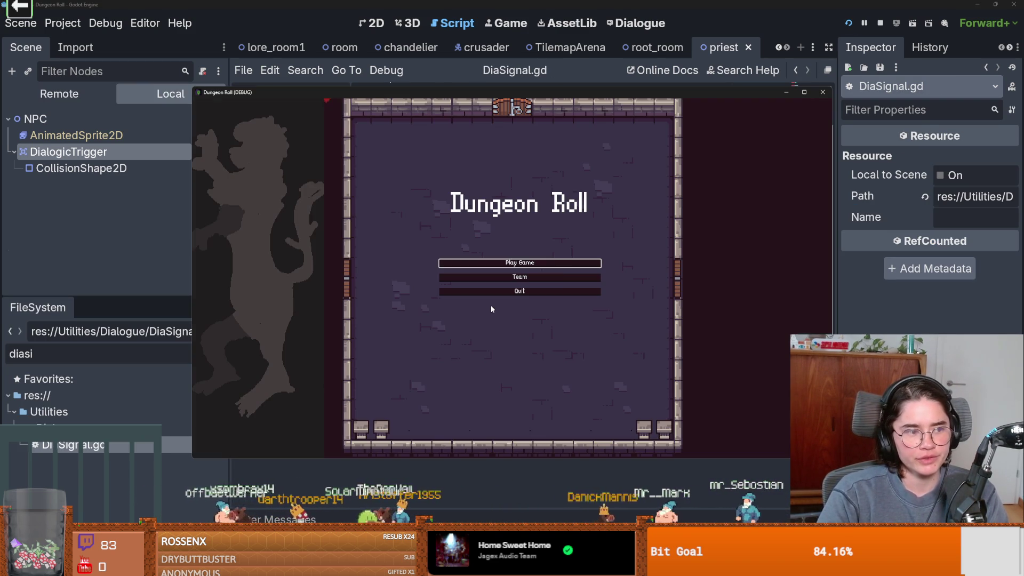
left_click(506, 278)
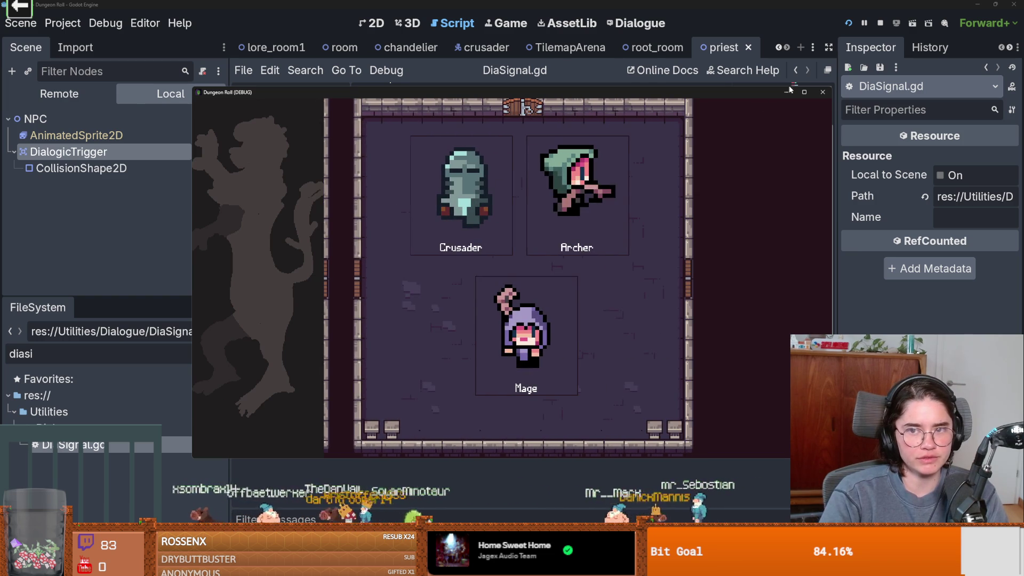
left_click(804, 92)
key("Return")
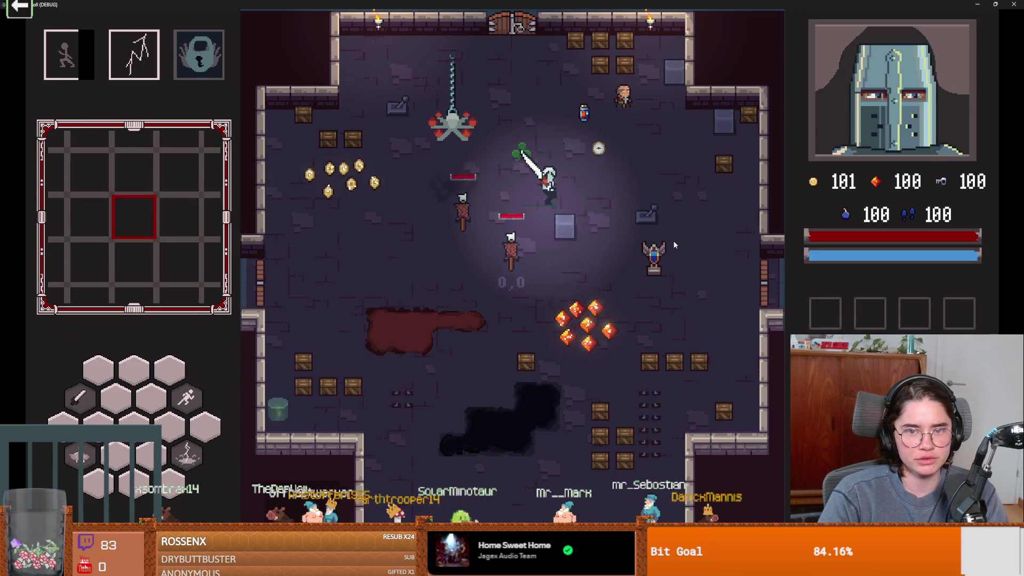
key("w")
key("d")
key("e")
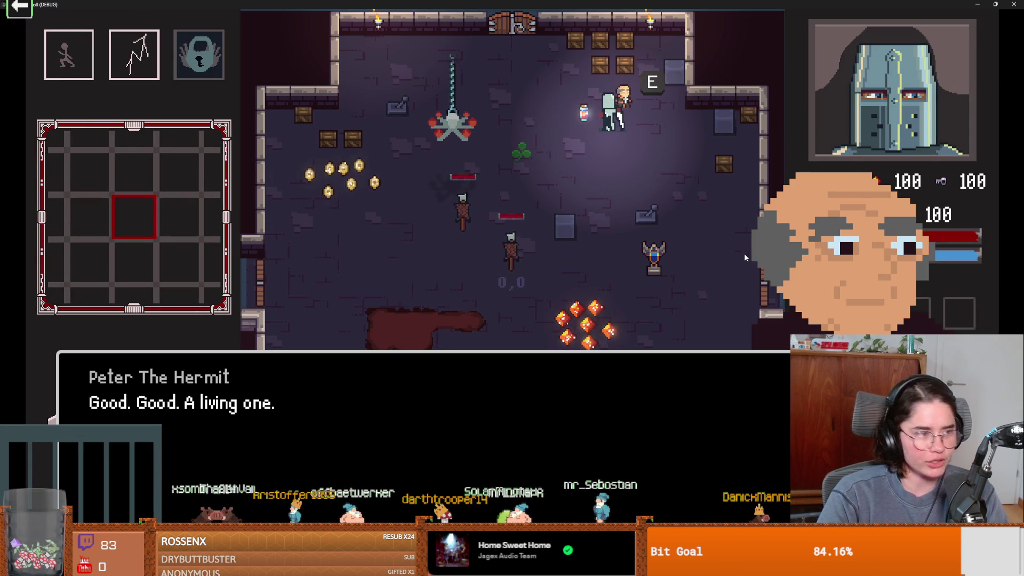
Advance the hermit's dialogue to his laugh line, then switch to the Peter the Hermit image results.
left_click(473, 411)
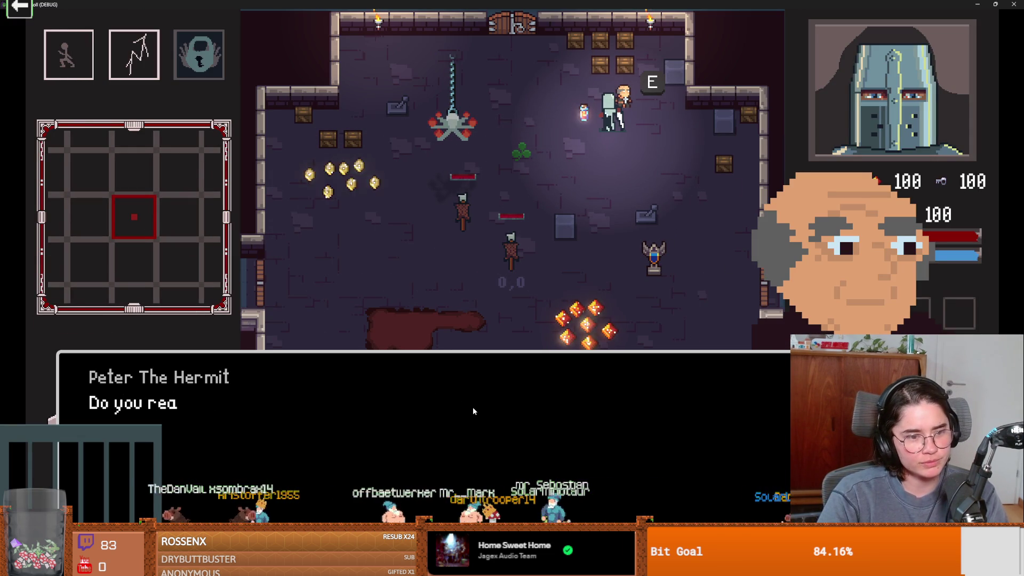
left_click(472, 407)
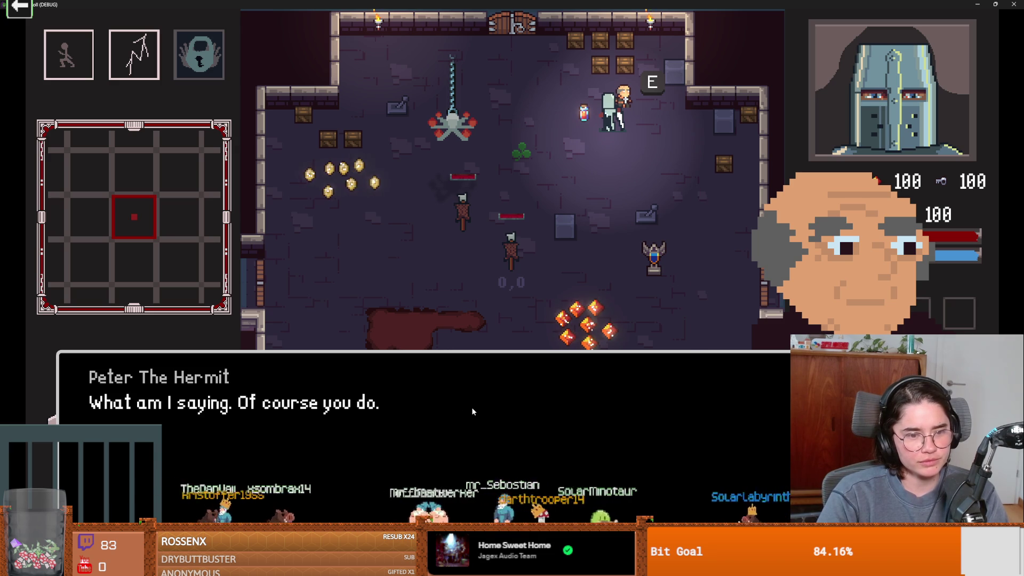
left_click(472, 407)
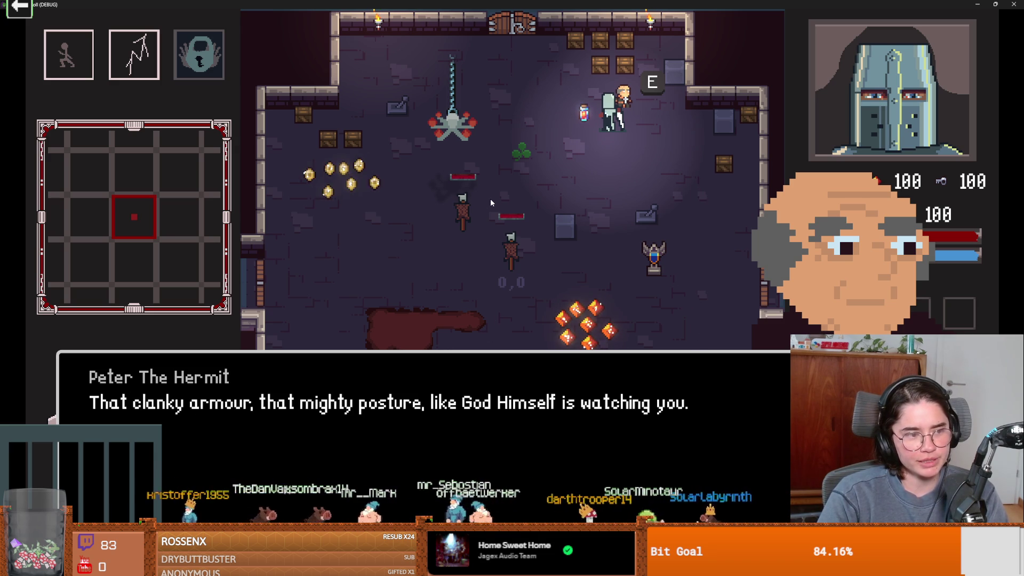
left_click(325, 426)
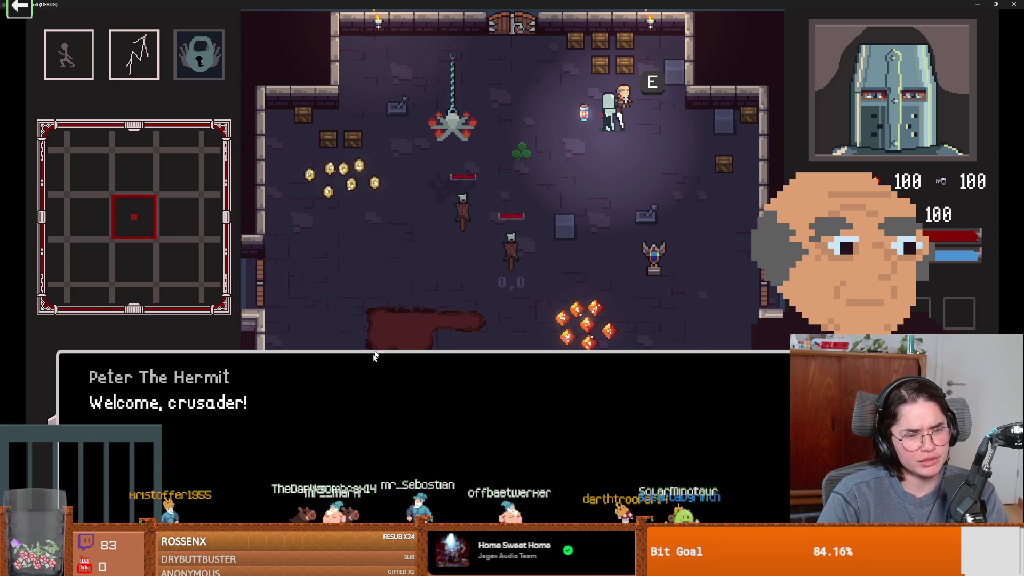
left_click(324, 424)
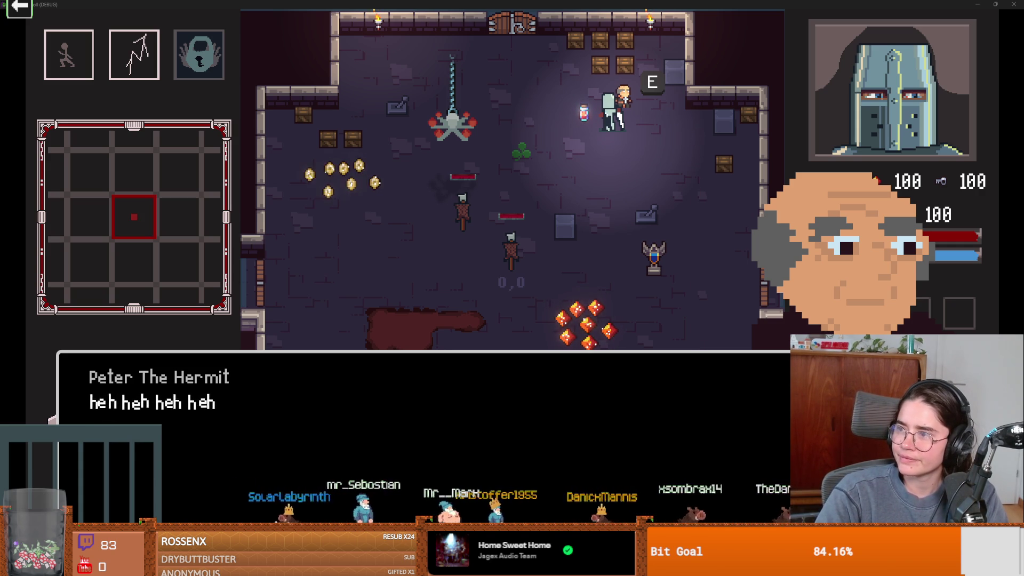
key("alt+Tab")
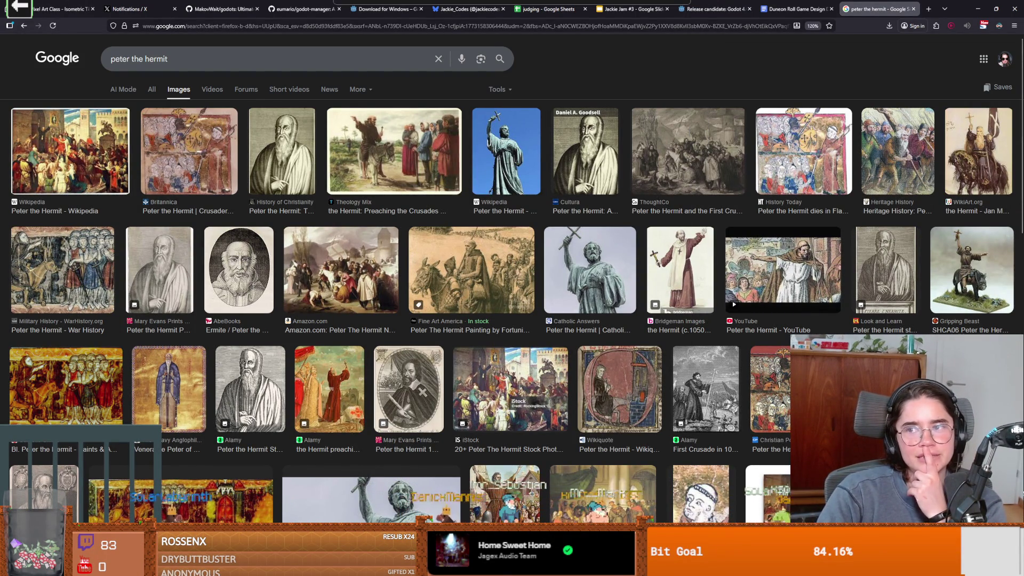
Preview the Bridgeman painting of Peter the Hermit, then restore and minimize Firefox.
key("alt+Tab")
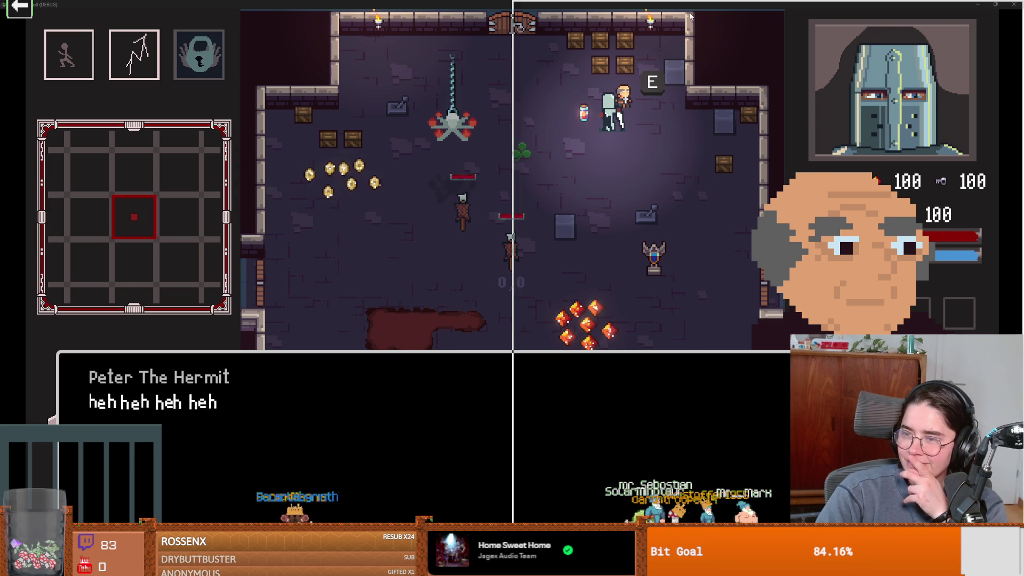
key("alt+Tab")
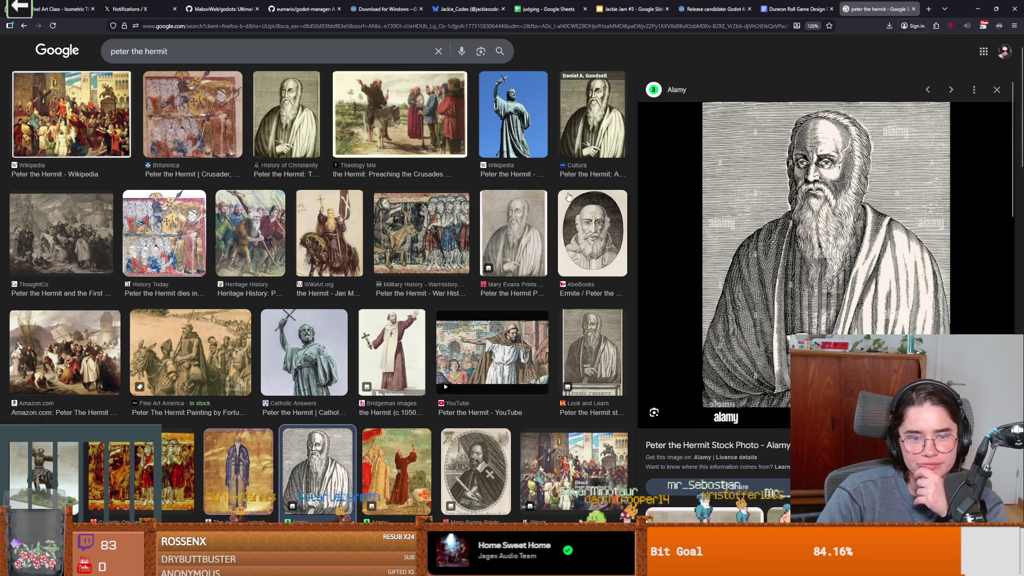
left_click(367, 332)
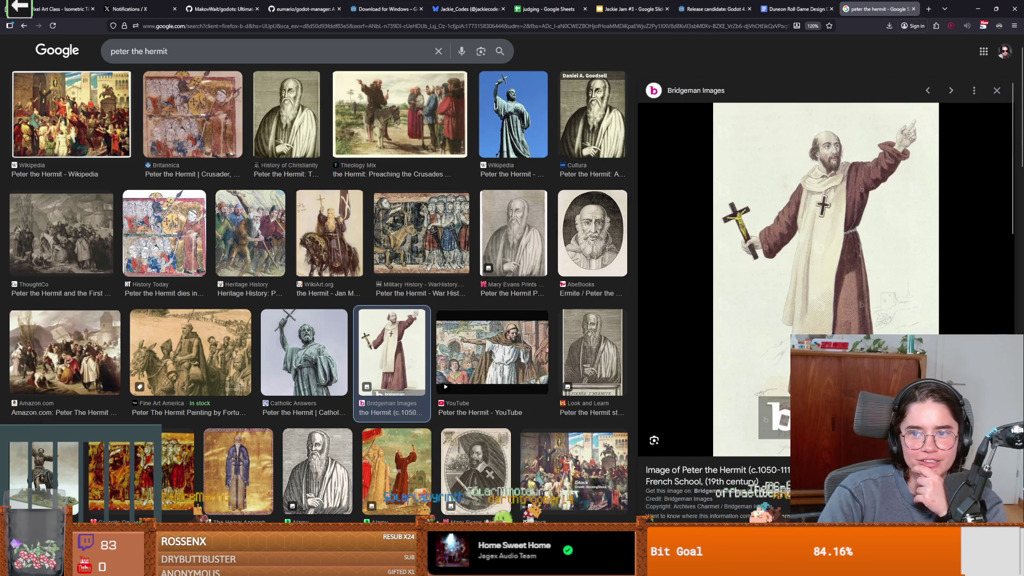
double_click(957, 6)
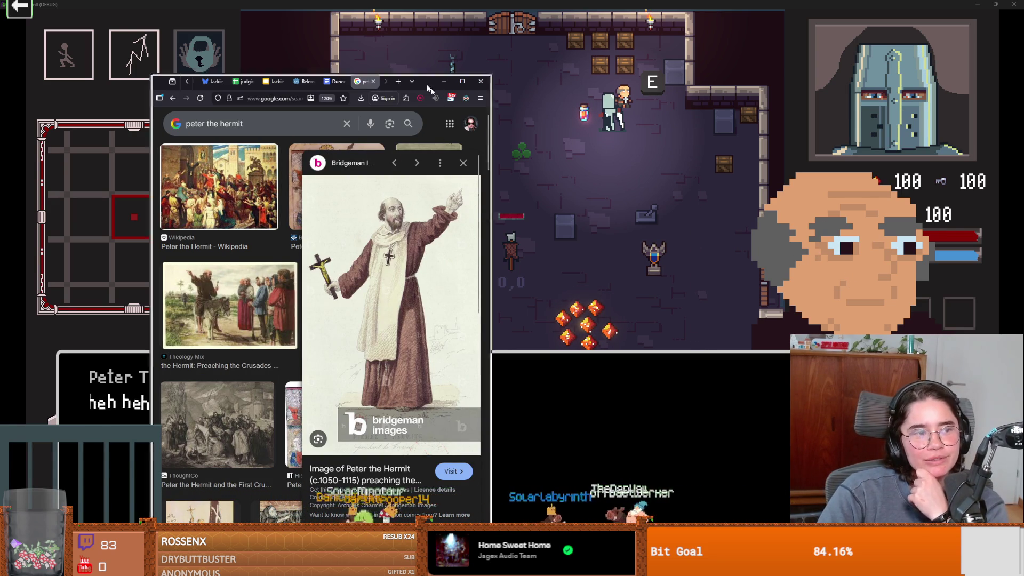
left_click(673, 303)
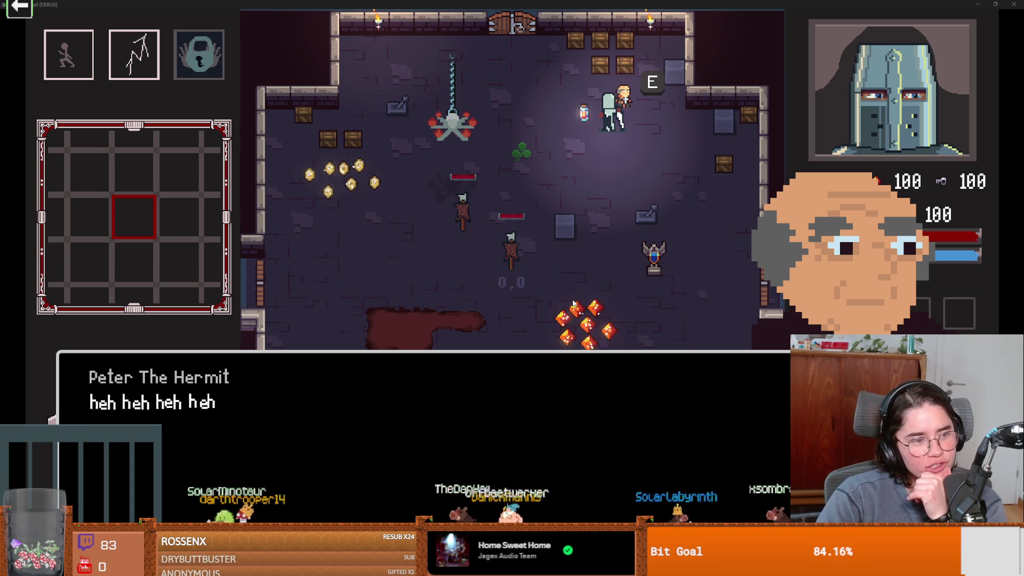
Advance six dialogue lines to 'a judge of judges.', then restore the game window to a smaller size.
left_click(575, 367)
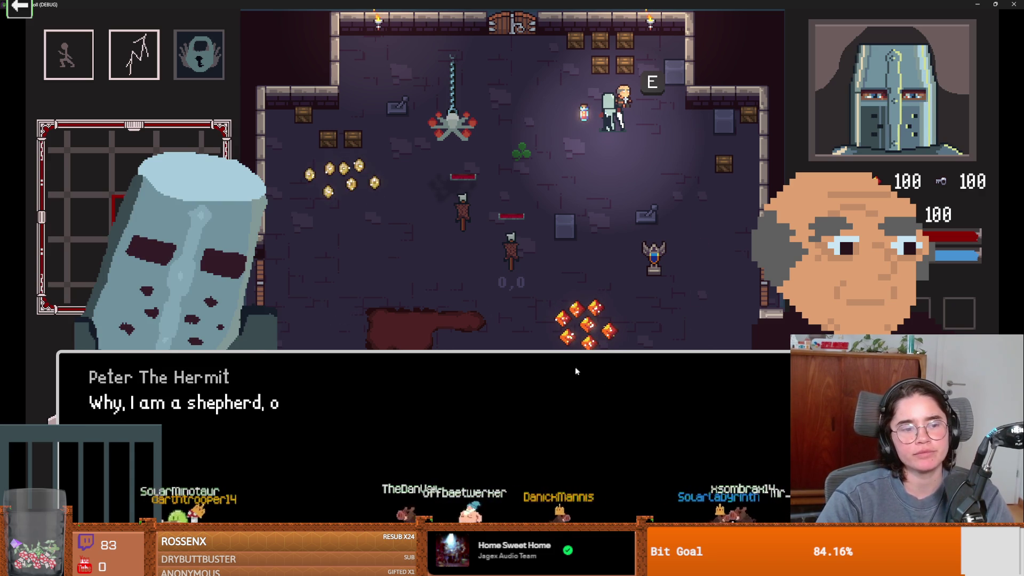
left_click(574, 367)
left_click(574, 367)
left_click(574, 365)
left_click(574, 362)
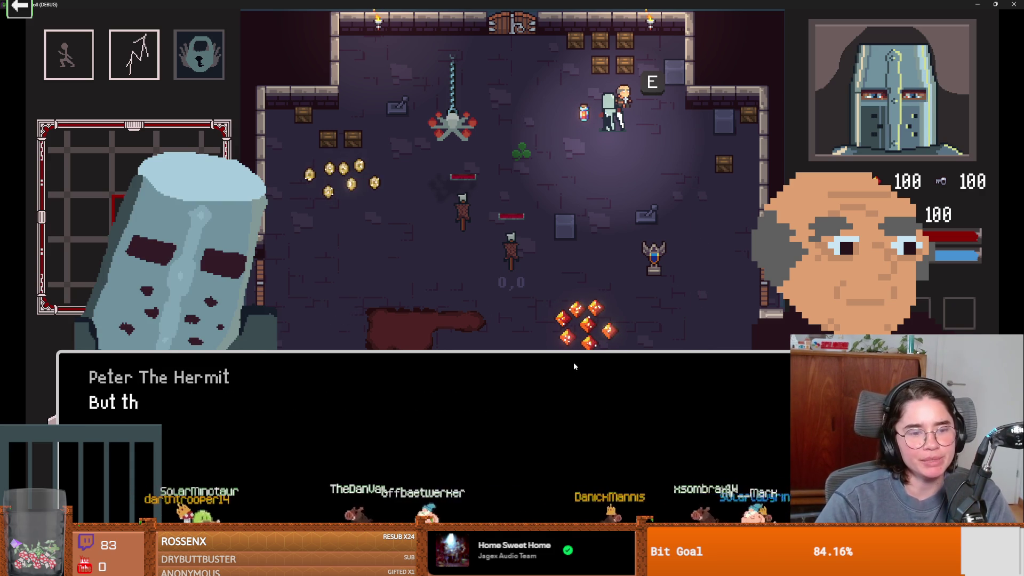
left_click(573, 365)
left_click(995, 4)
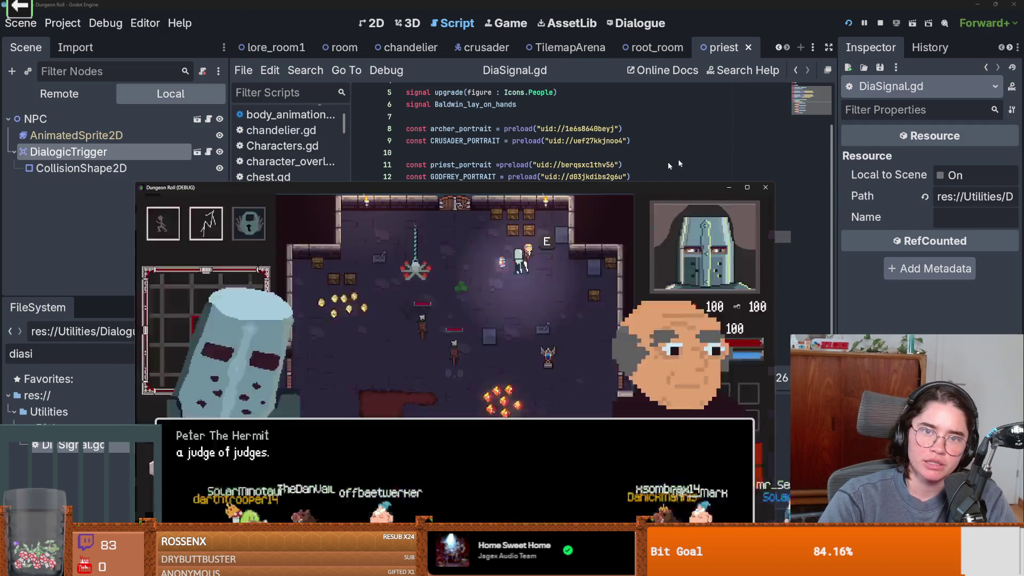
Close the game, save DiaSignal.gd after checking its portrait preload lines, and switch to YouTube.
left_click(765, 188)
key("ctrl+s")
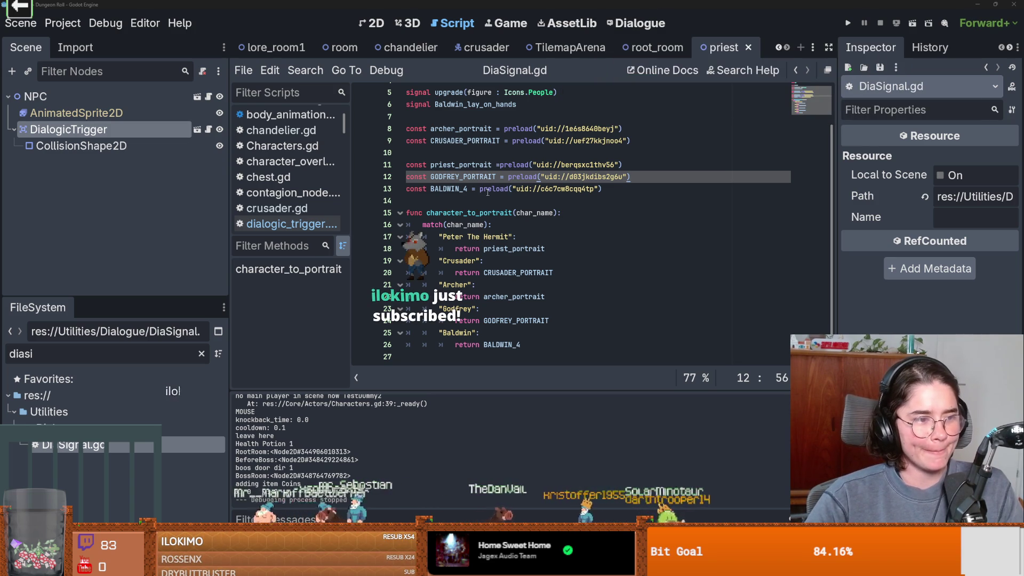
scroll(569, 230, "up", 2)
left_click(546, 236)
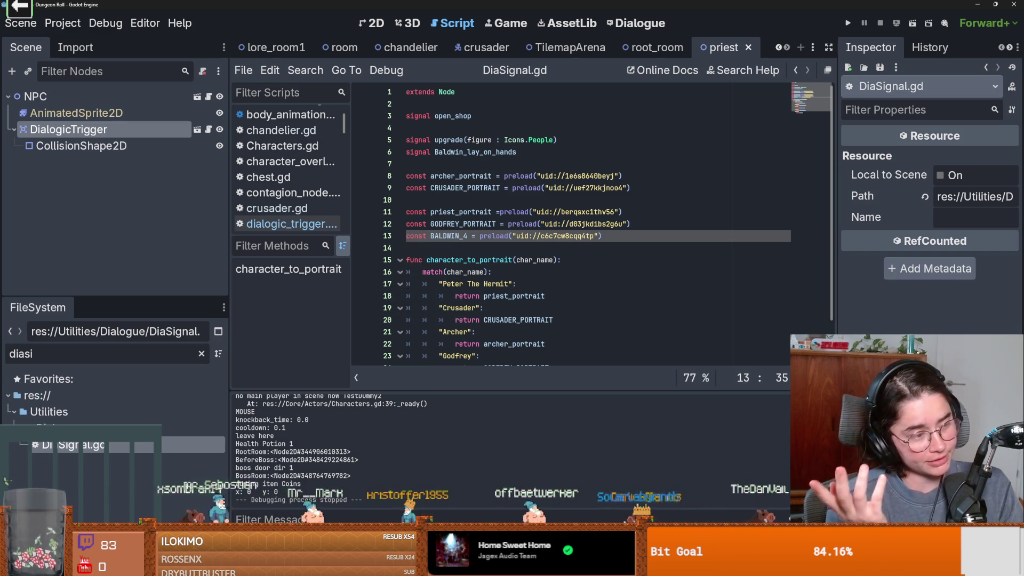
left_click(646, 177)
key("ctrl+s")
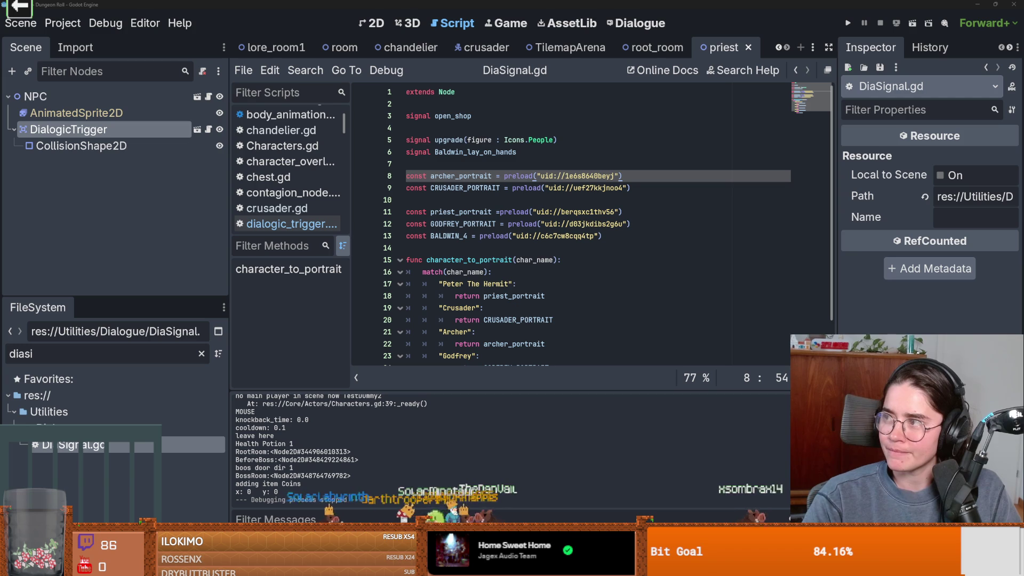
key("alt+Tab")
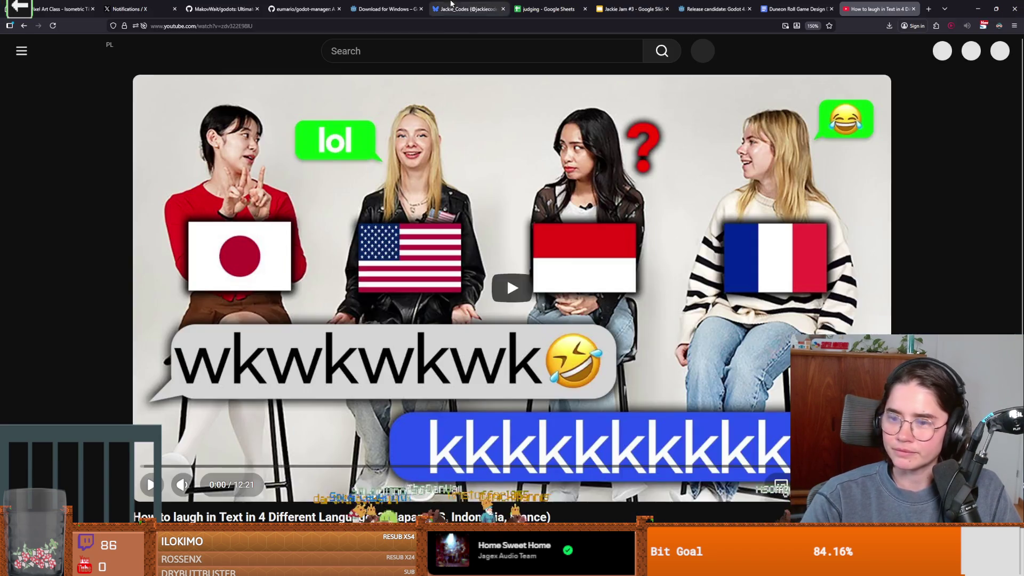
Skim the laughing-in-text video, seeking to 0:22, 1:25, 0:35 and 3:47, with volume at full.
left_click(164, 466)
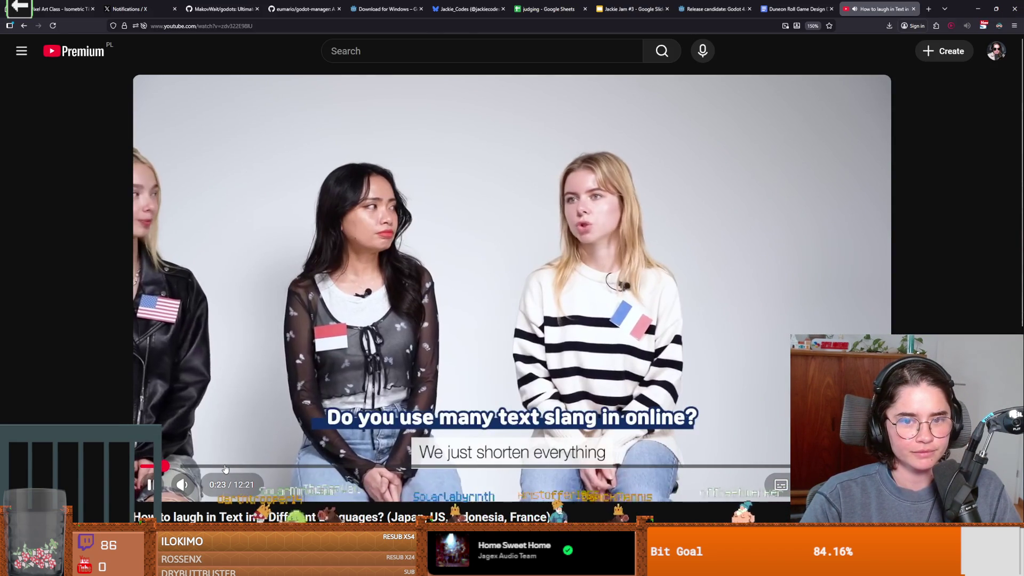
left_click(225, 466)
left_click(174, 466)
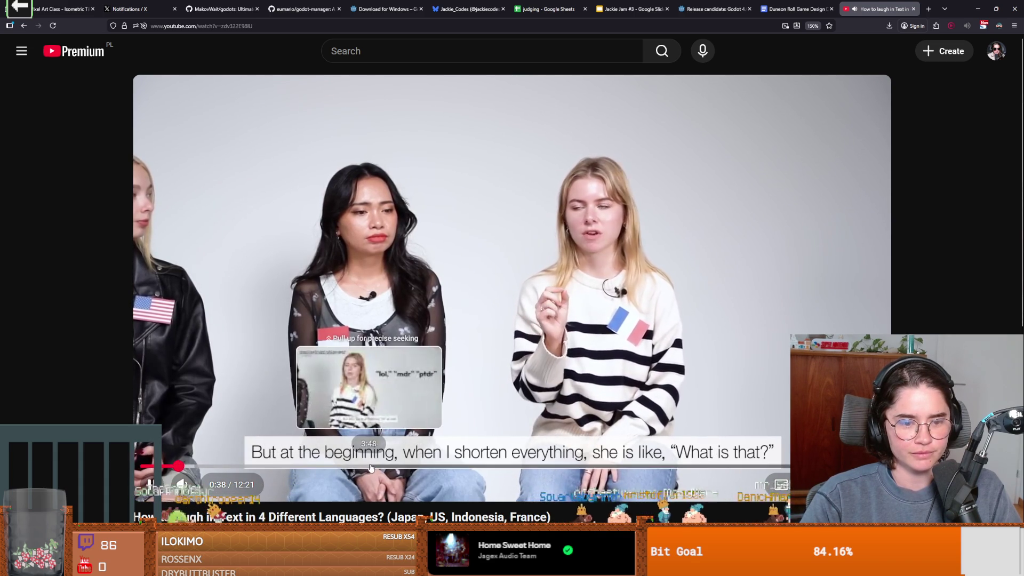
left_click(337, 452)
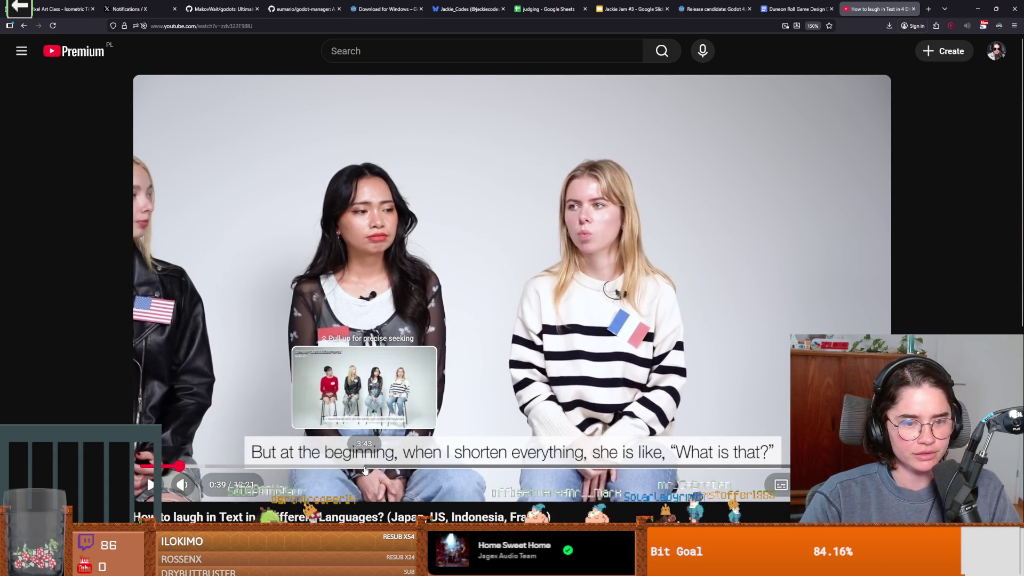
left_click(368, 466)
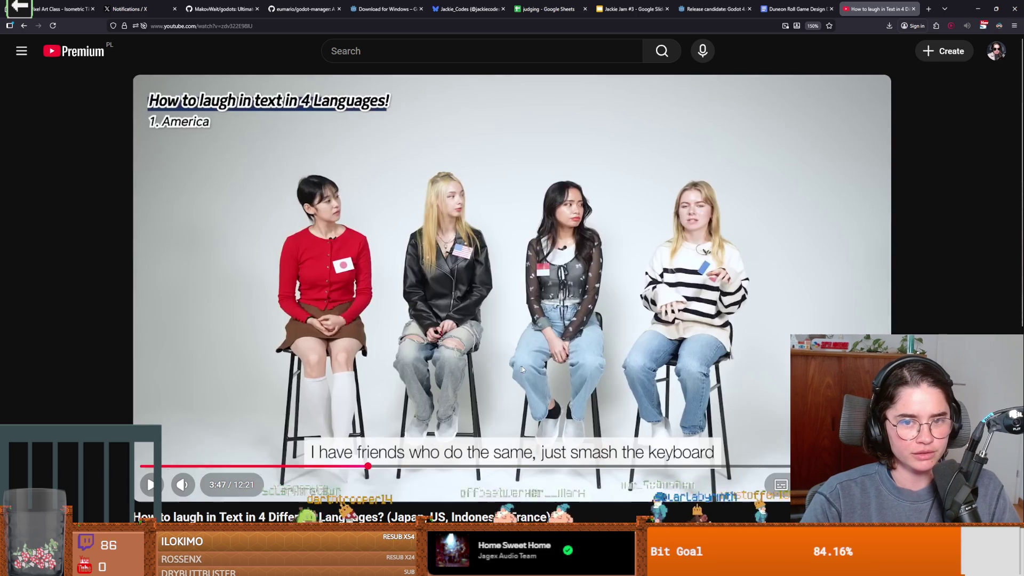
left_click(522, 367)
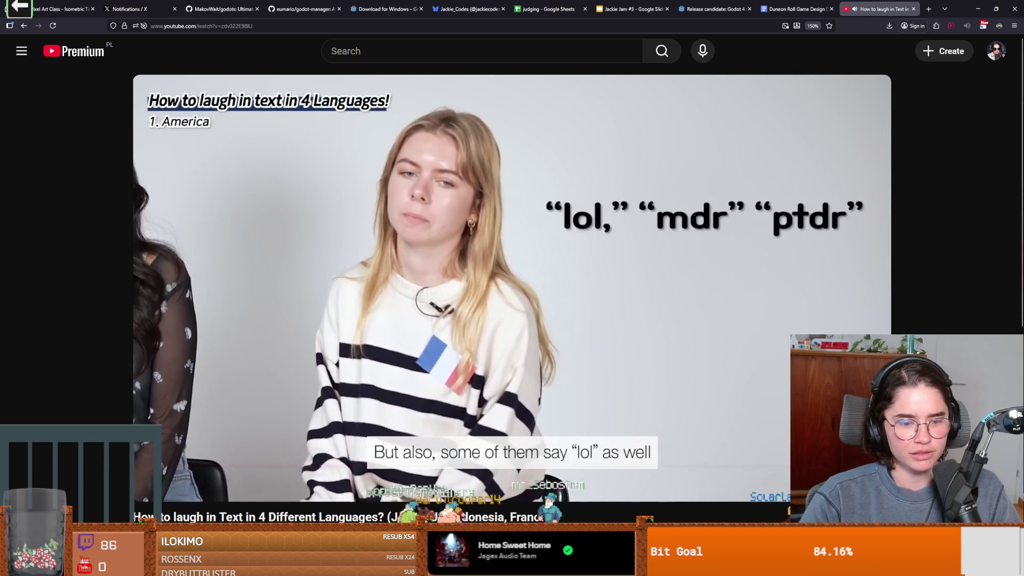
left_click_drag(218, 486, 227, 486)
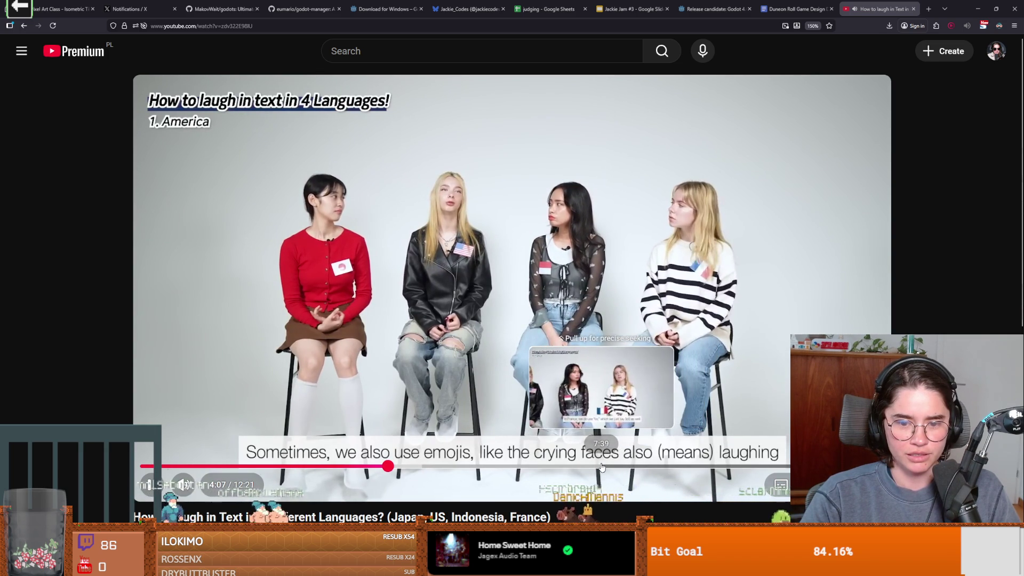
Pause the video at 4:08 and return to the CRUSADER_PORTRAIT line in DiaSignal.gd.
left_click(436, 394)
scroll(360, 444, "down", 5)
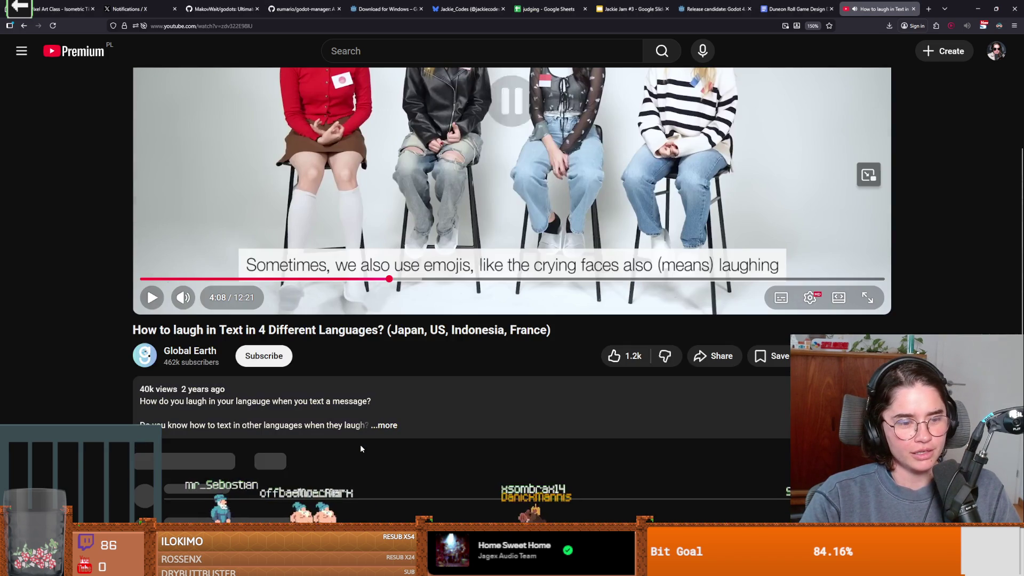
scroll(360, 443, "up", 1)
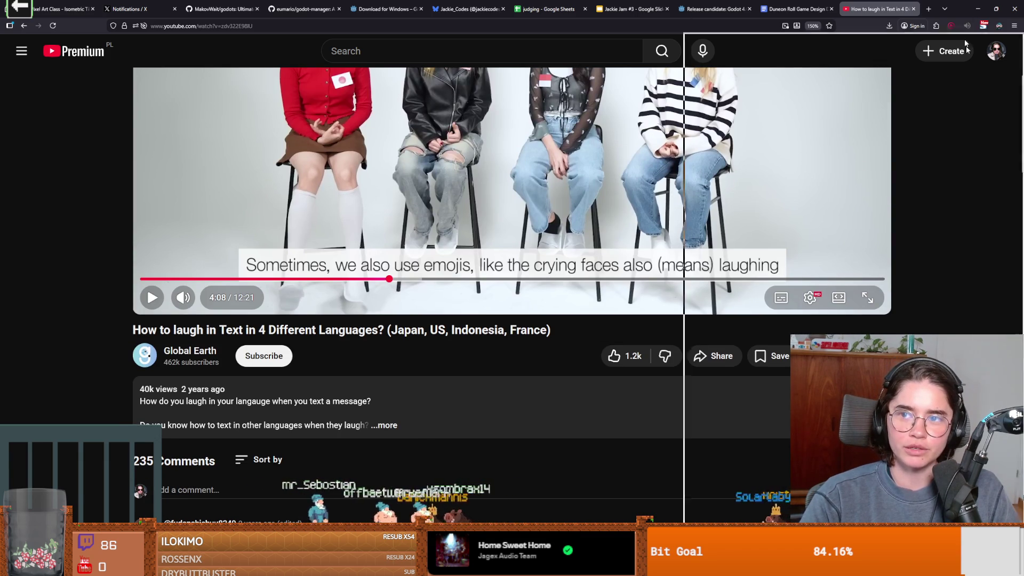
key("alt+Tab")
left_click(563, 187)
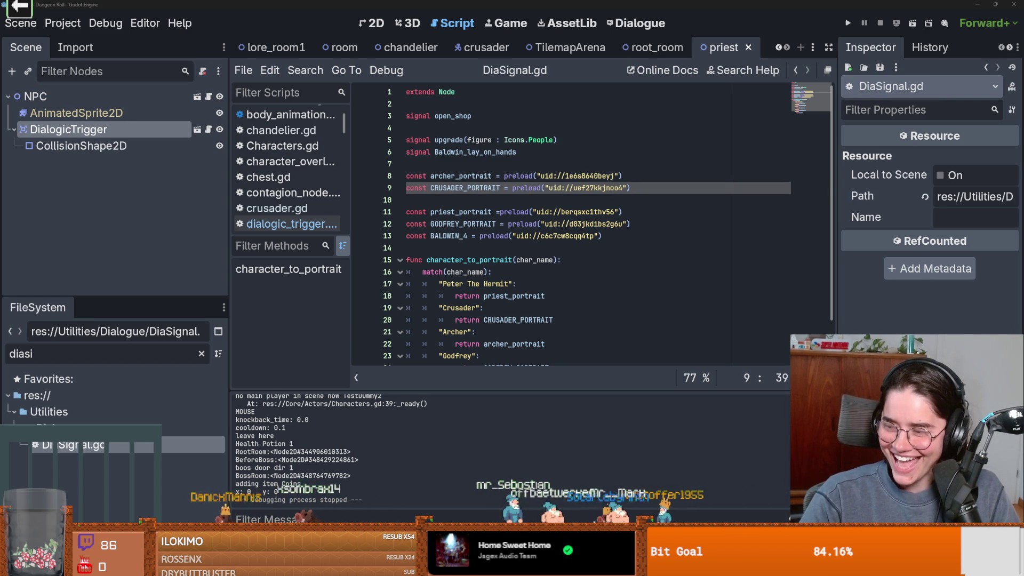
Save the current scene with Ctrl+S and open a new empty scene tab.
left_click(565, 283)
key("ctrl+s")
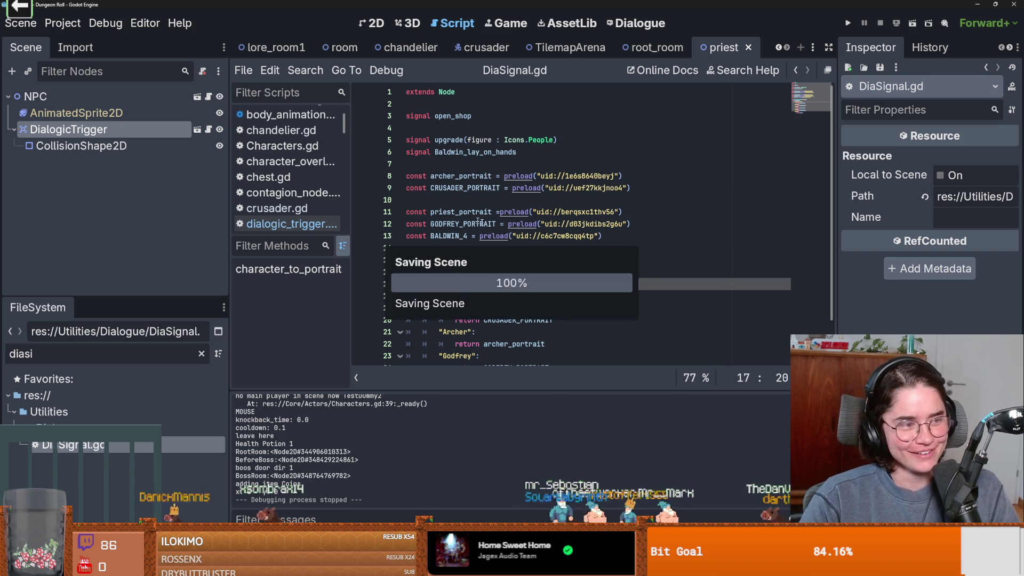
left_click(509, 128)
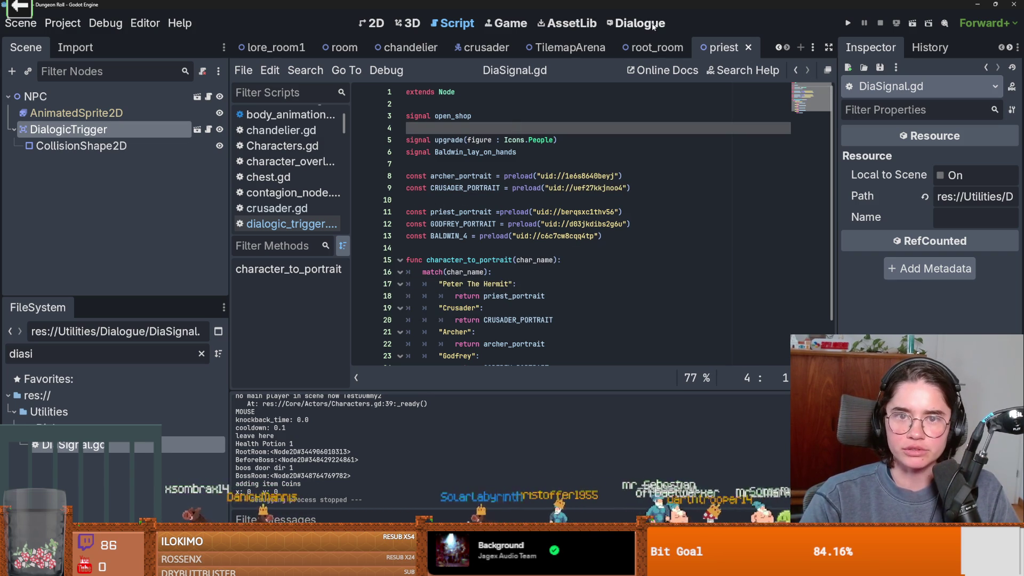
left_click(800, 47)
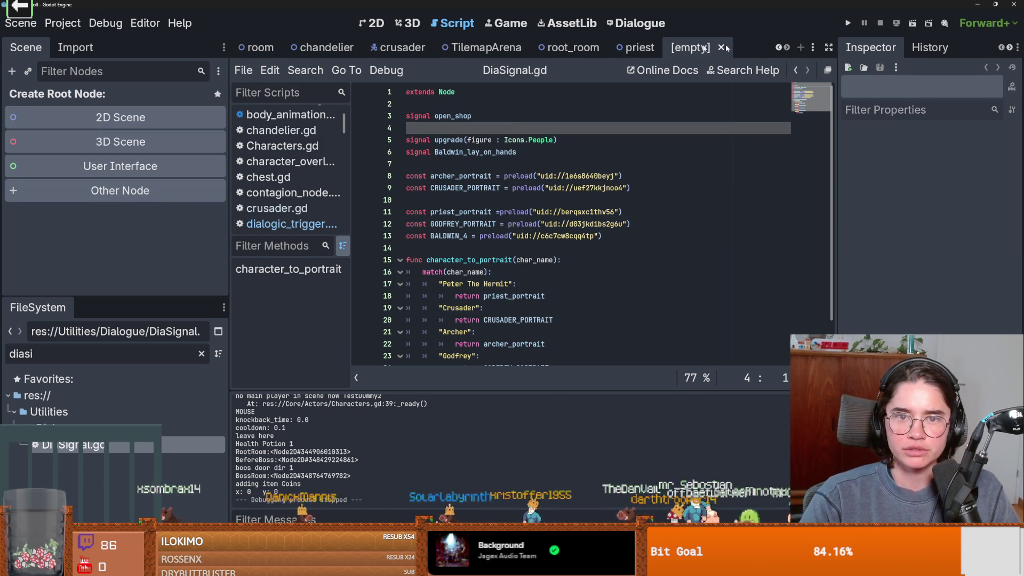
Create a RichTextLabel as the new scene's root node.
left_click(159, 191)
type("text")
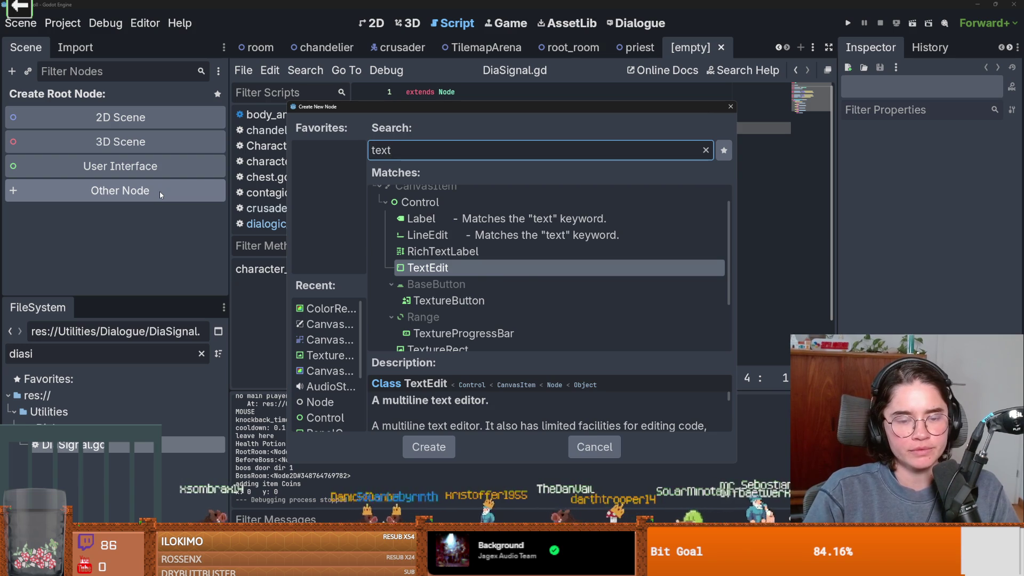
key("ctrl+a")
type("rich")
key("Return")
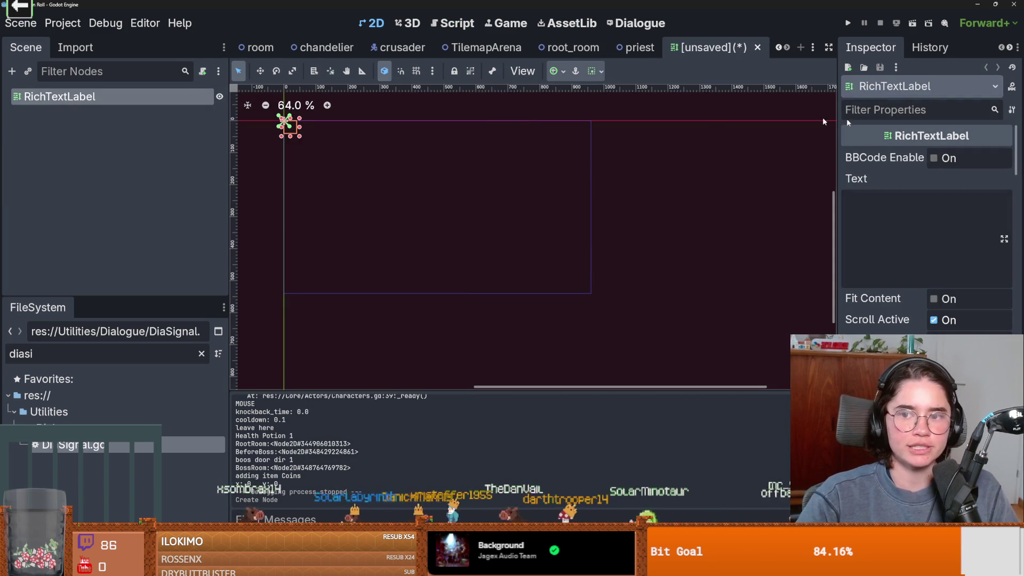
Enable BBCode on the label and enlarge its box to 157 by 52.
left_click(934, 159)
left_click_drag(844, 209, 702, 200)
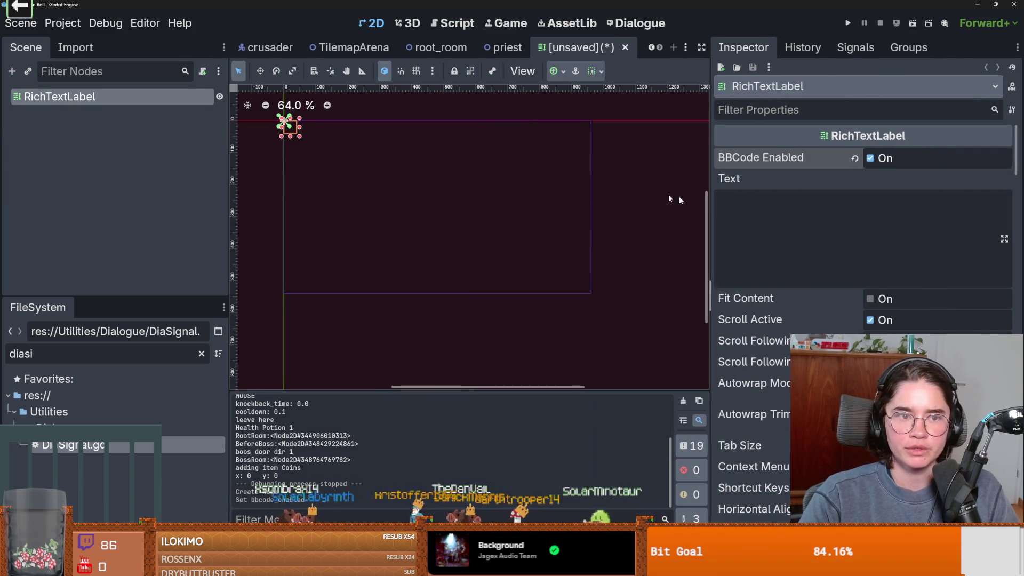
scroll(523, 200, "up", 6)
mouse_move(567, 204)
left_mouse_down()
mouse_move(665, 219)
mouse_move(500, 219)
left_mouse_up()
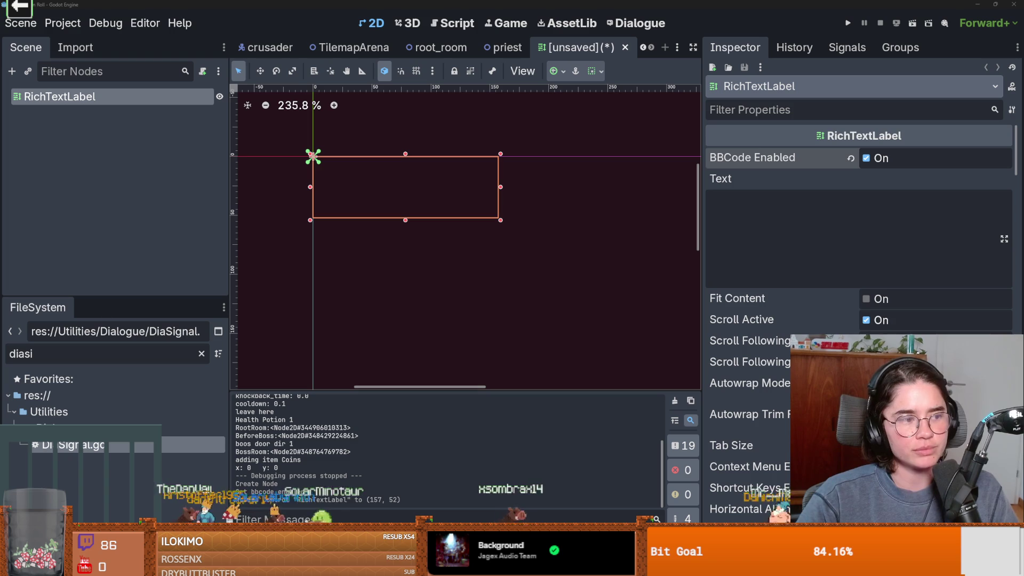
Scroll the BBCode in RichTextLabel docs page to the green 'test' color example.
key("alt+Tab")
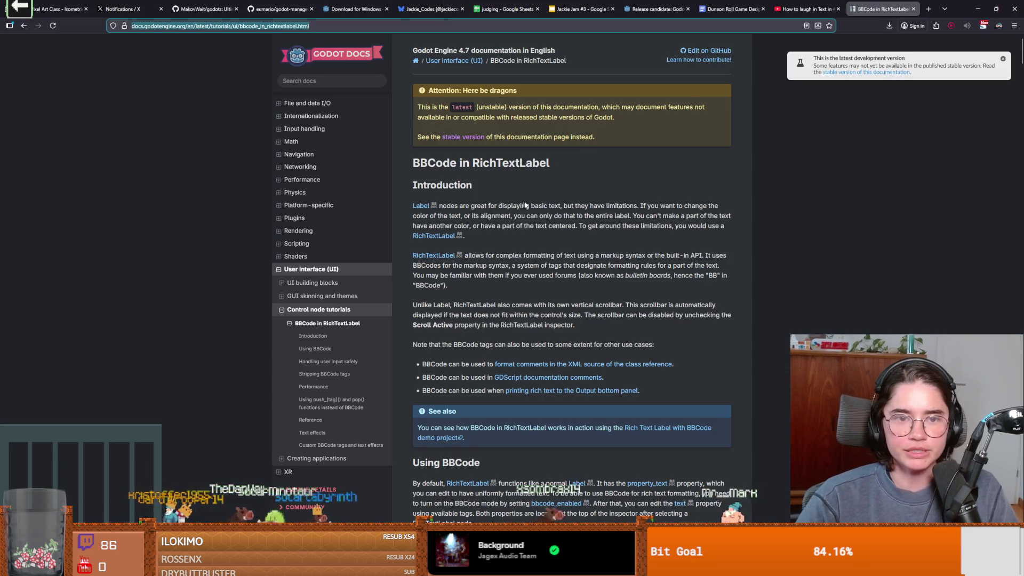
scroll(545, 331, "down", 5)
scroll(479, 315, "up", 3, "ctrl")
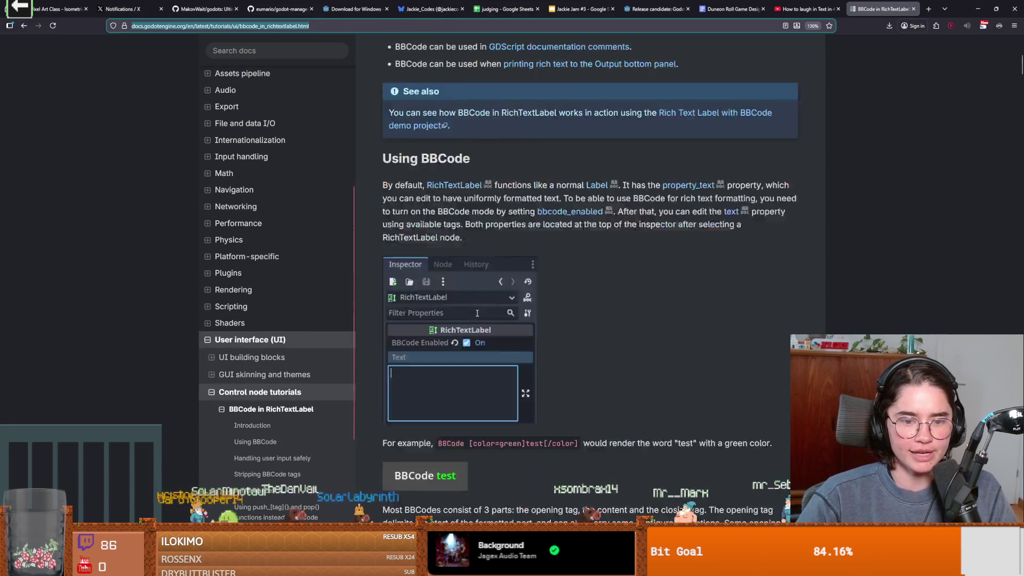
scroll(484, 313, "down", 2)
scroll(459, 316, "down", 2)
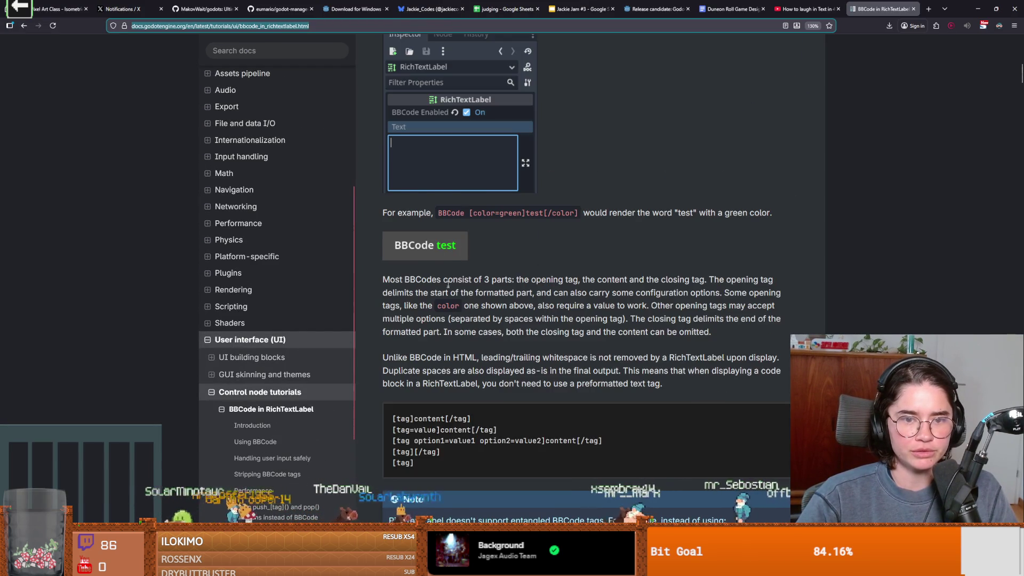
scroll(506, 201, "down", 1)
left_click(471, 155)
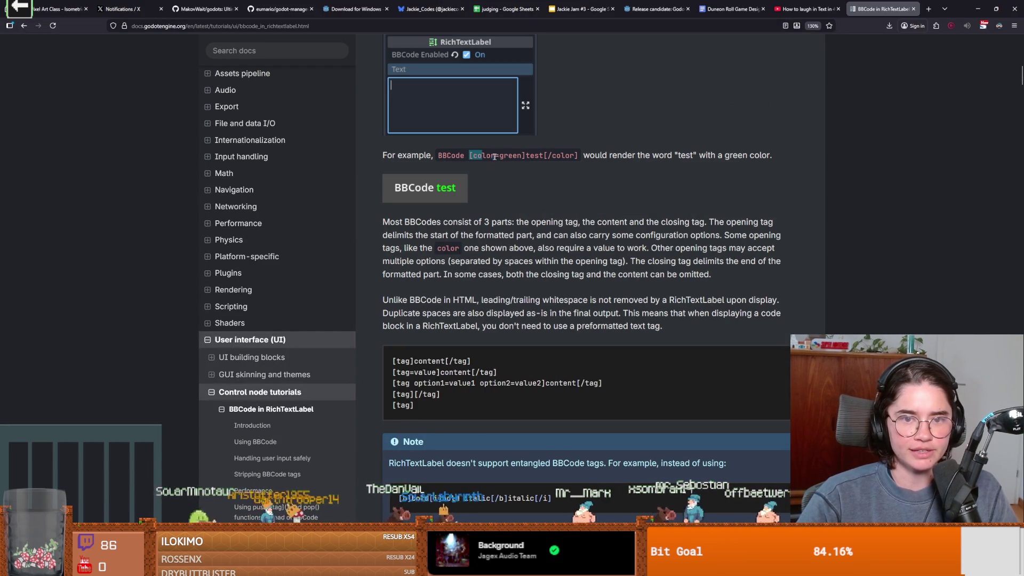
Type a color-tagged 'jajajjaja' line into the label's Text field.
key("alt+Tab")
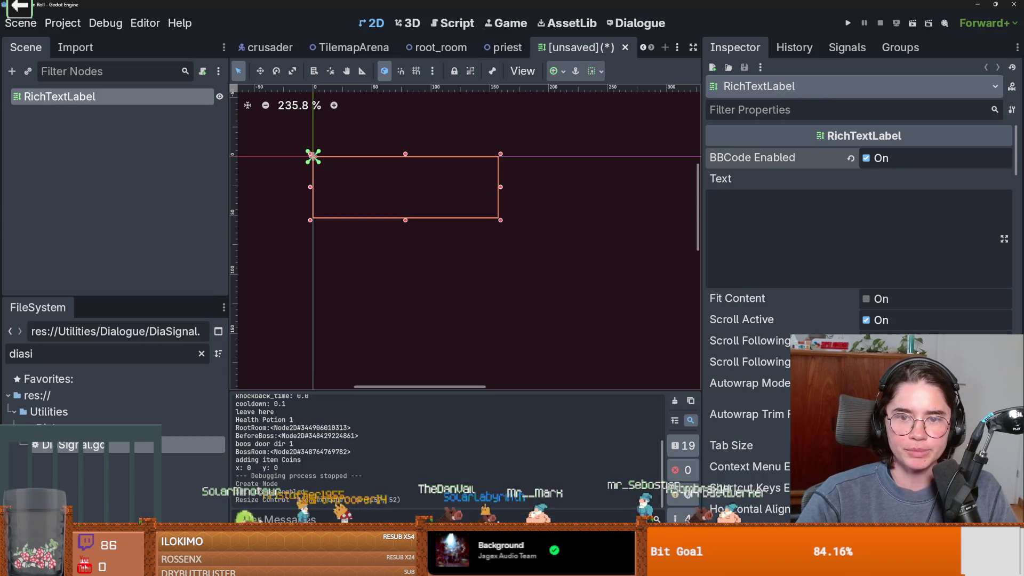
type("-")
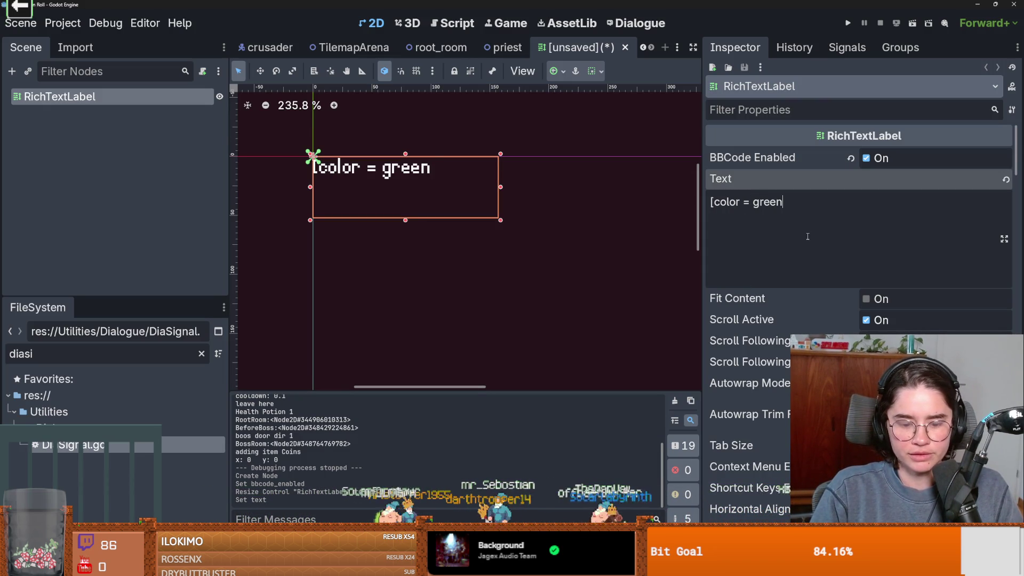
type("]jajajjaja")
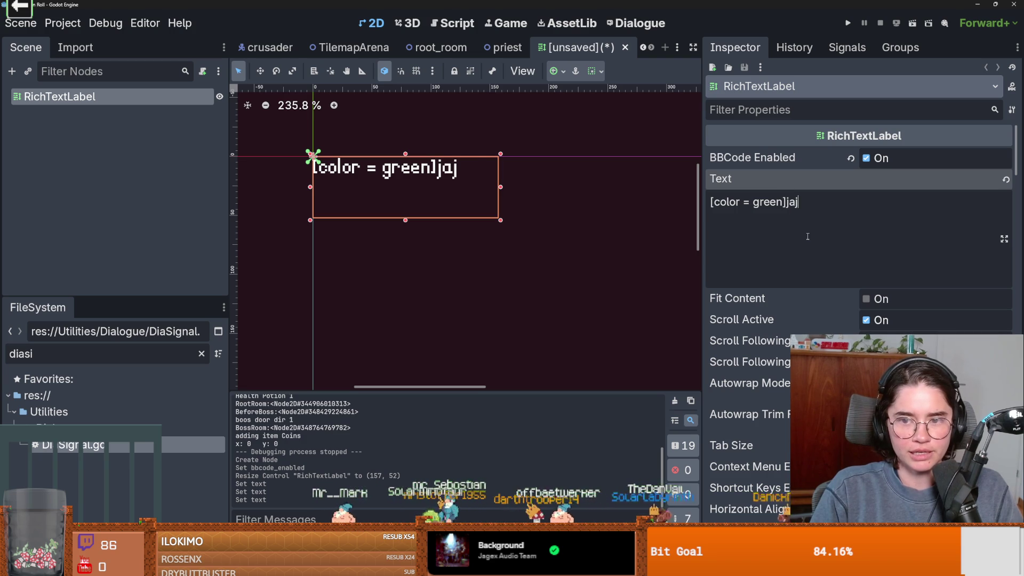
type("[color")
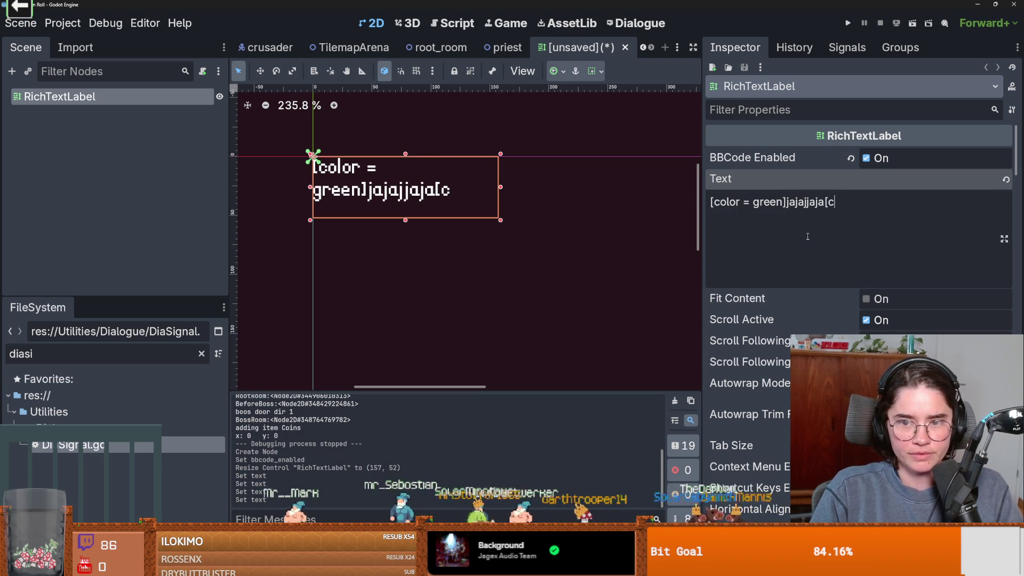
key("BackSpace")
key("BackSpace")
key("BackSpace")
type(".")
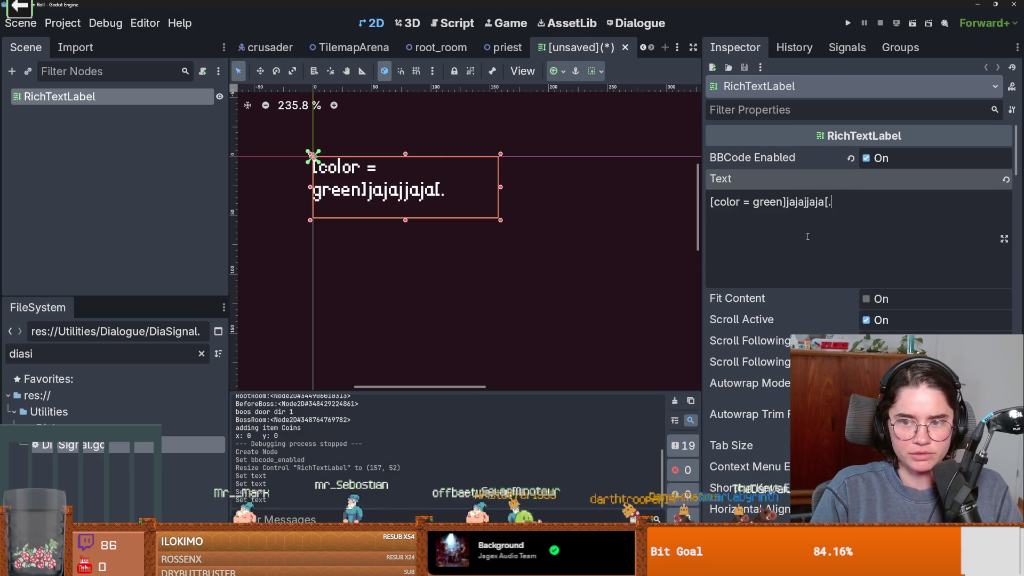
type("/color;")
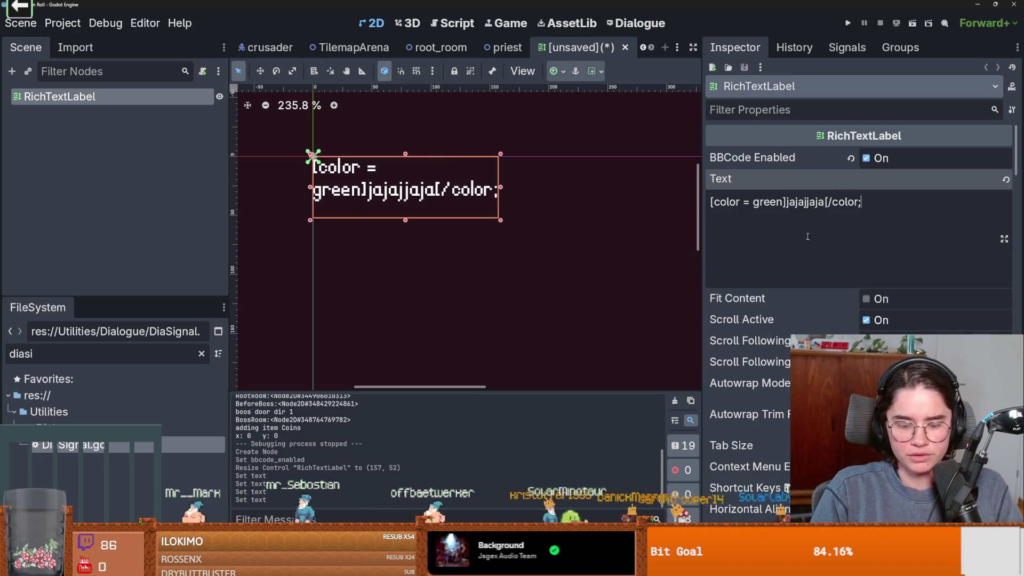
key("BackSpace")
type("]")
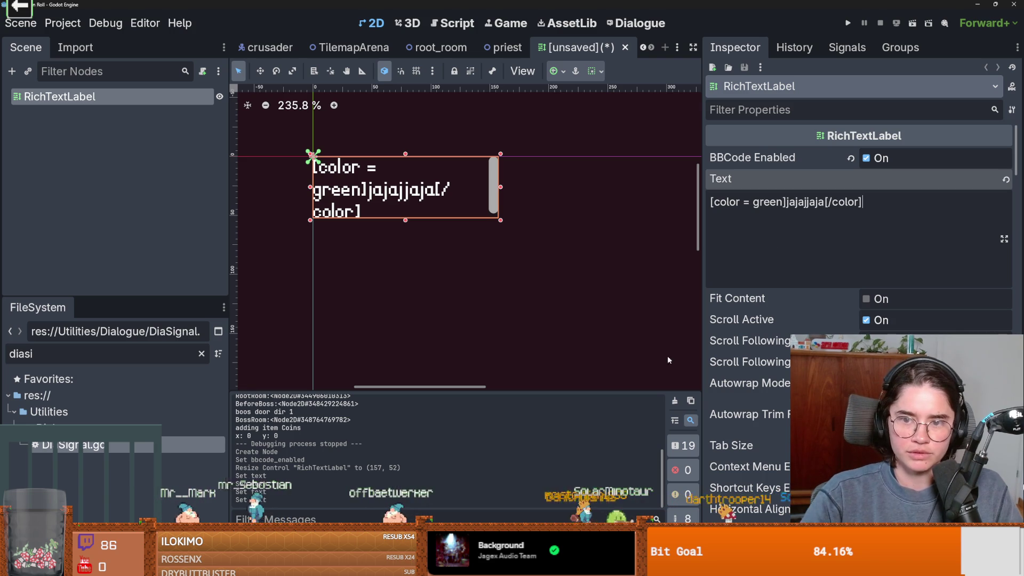
left_click(786, 202)
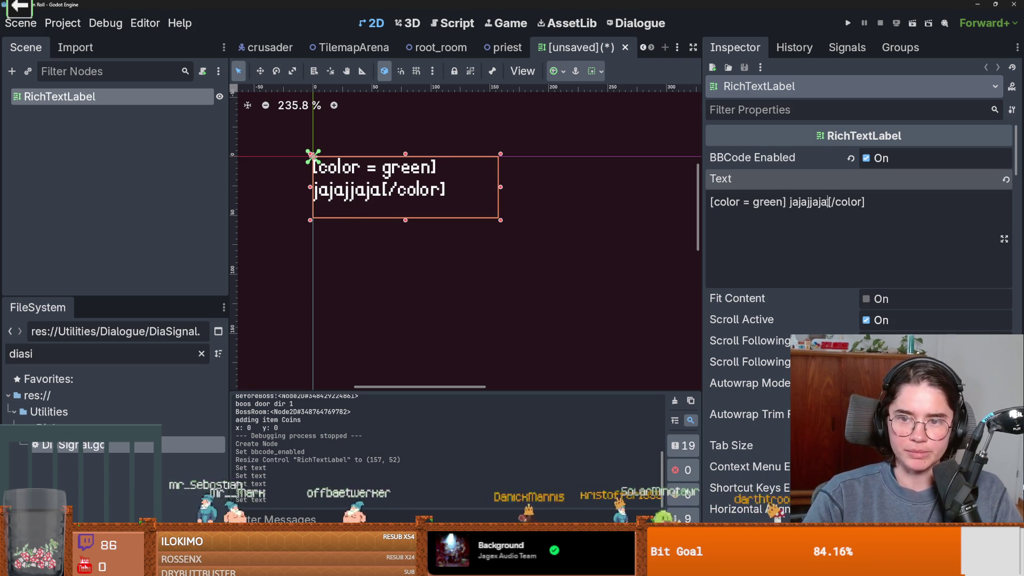
left_click(828, 202)
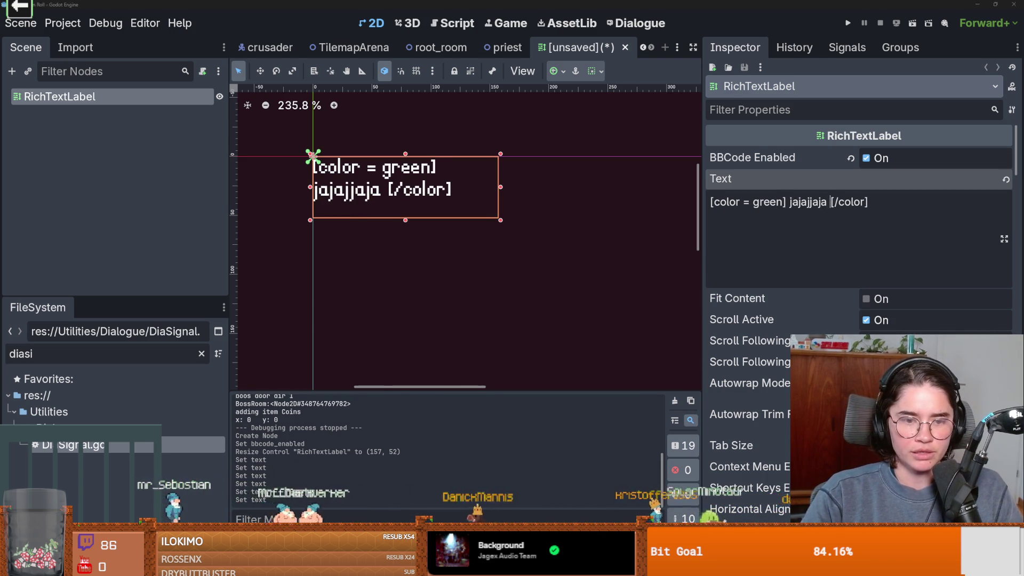
Fix the color tag syntax per the docs by removing the spaces around the equals sign.
key("alt+Tab")
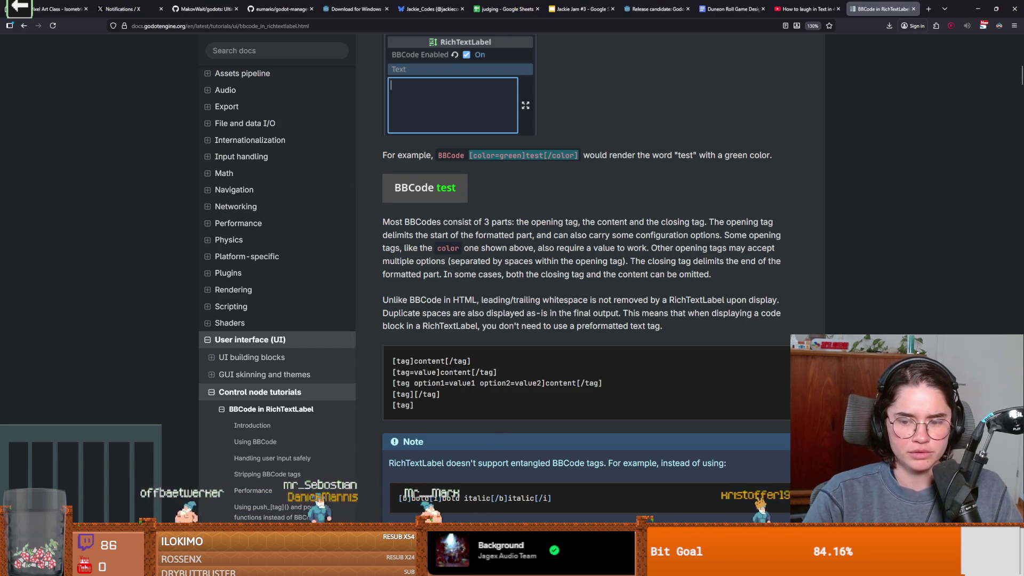
key("alt+Tab")
key("ctrl+a")
type("[color=green]test[/color]")
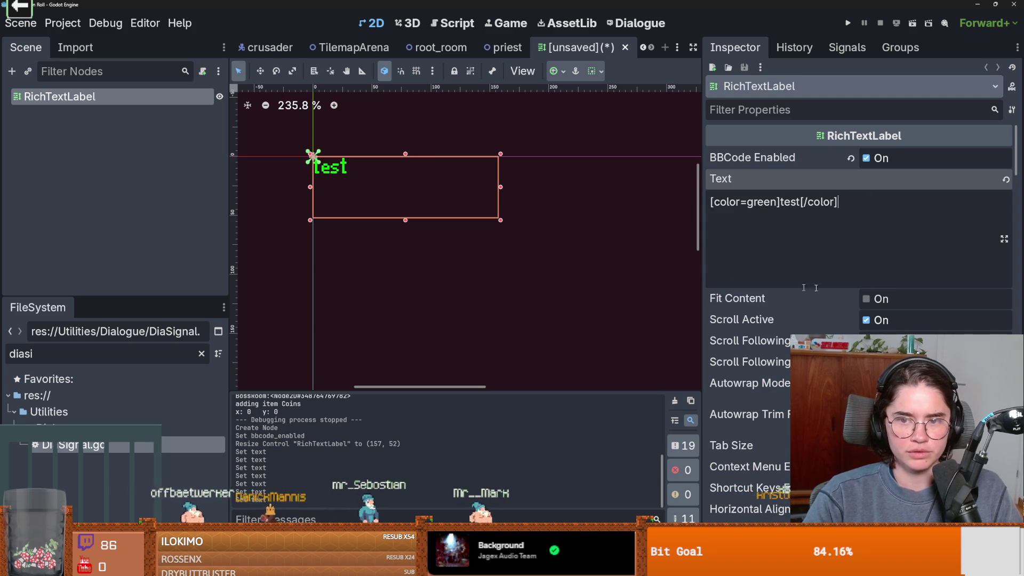
key("ctrl+z")
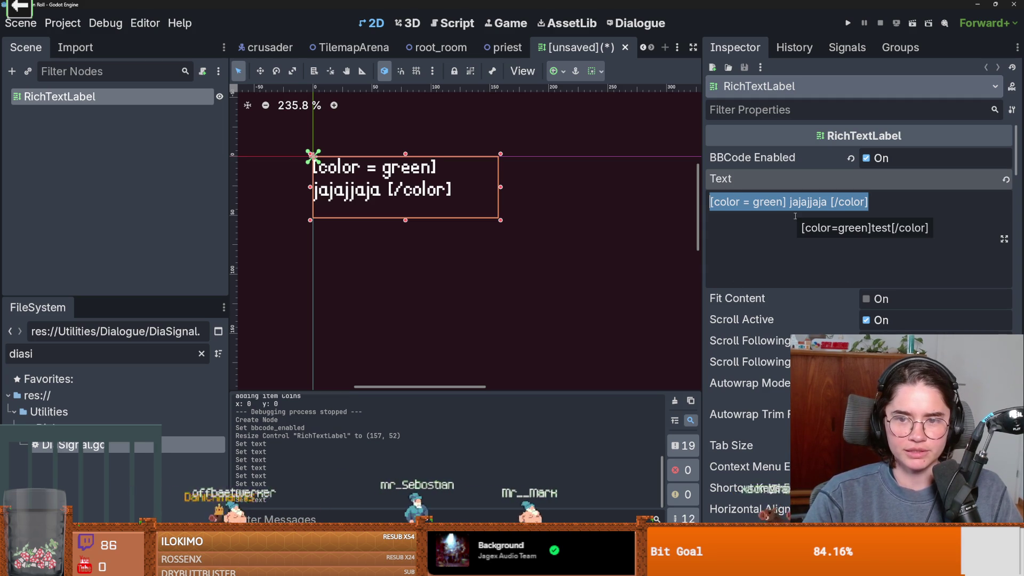
left_click(751, 203)
key("Delete")
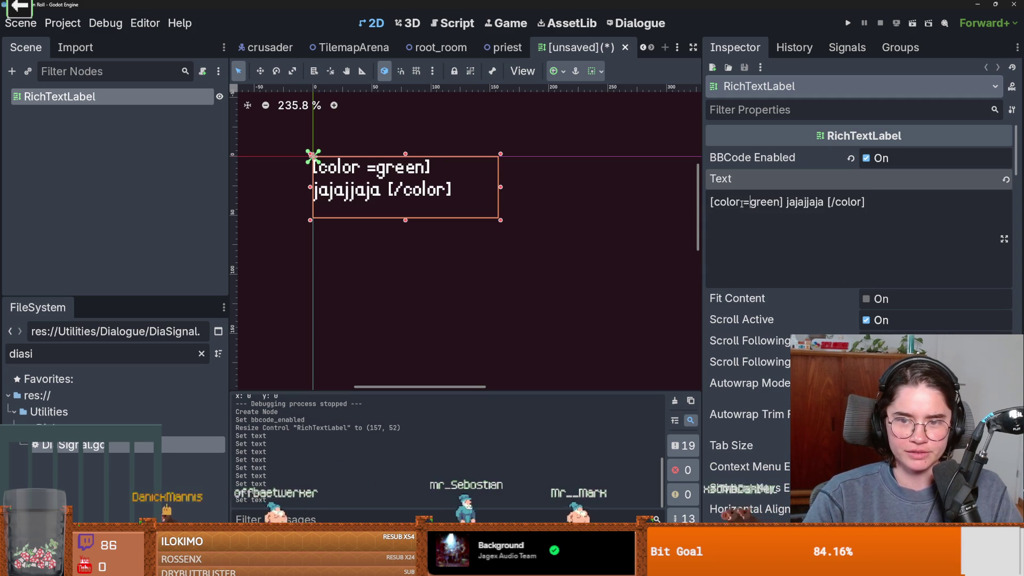
left_click(745, 203)
key("BackSpace")
Add a second line 'hahahhaa' wrapped in [wave] tags.
key("End")
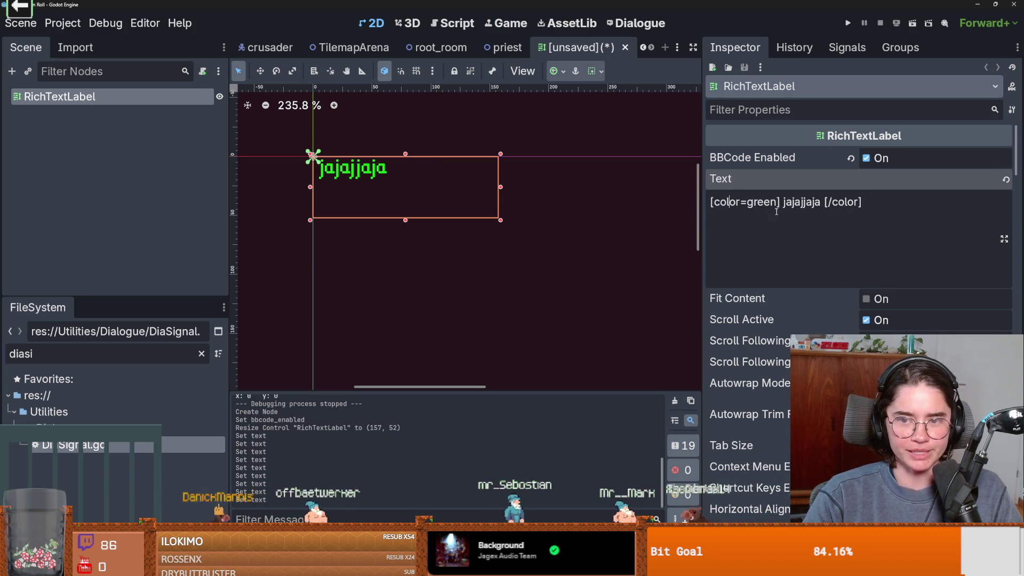
key("Return")
type("[wave")
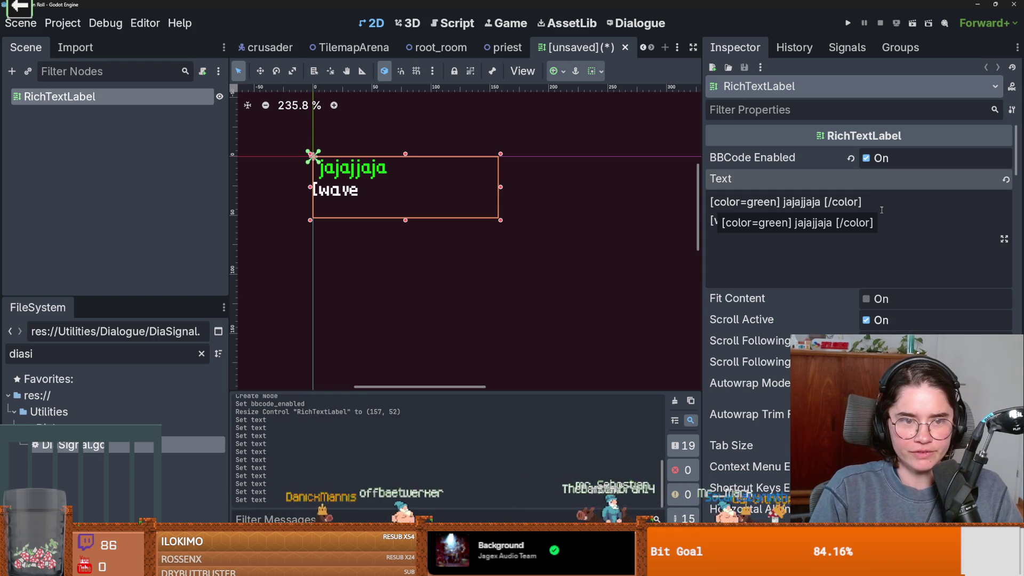
type("\\")
key("BackSpace")
key("BackSpace")
key("BackSpace")
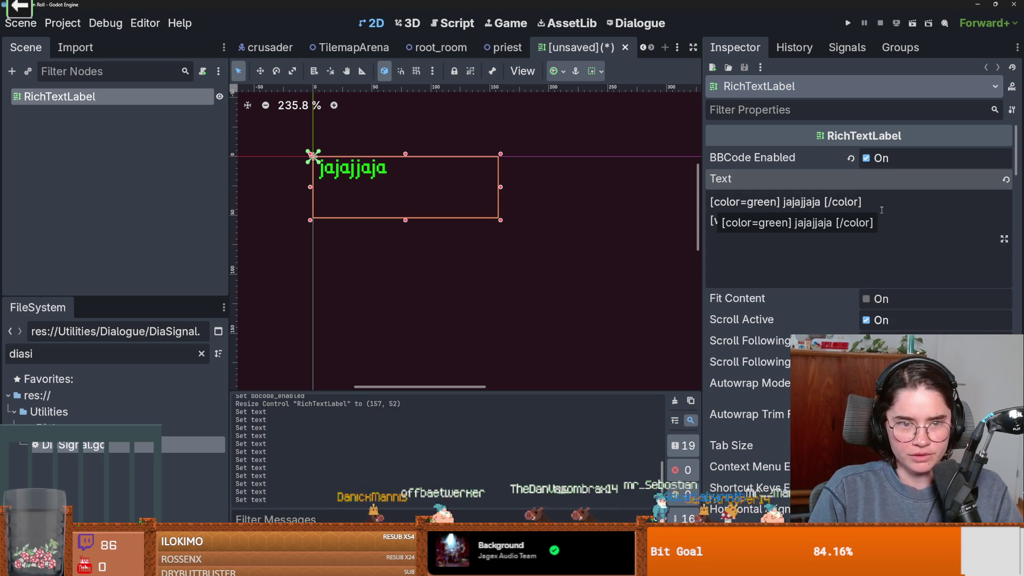
type("hahahhaa")
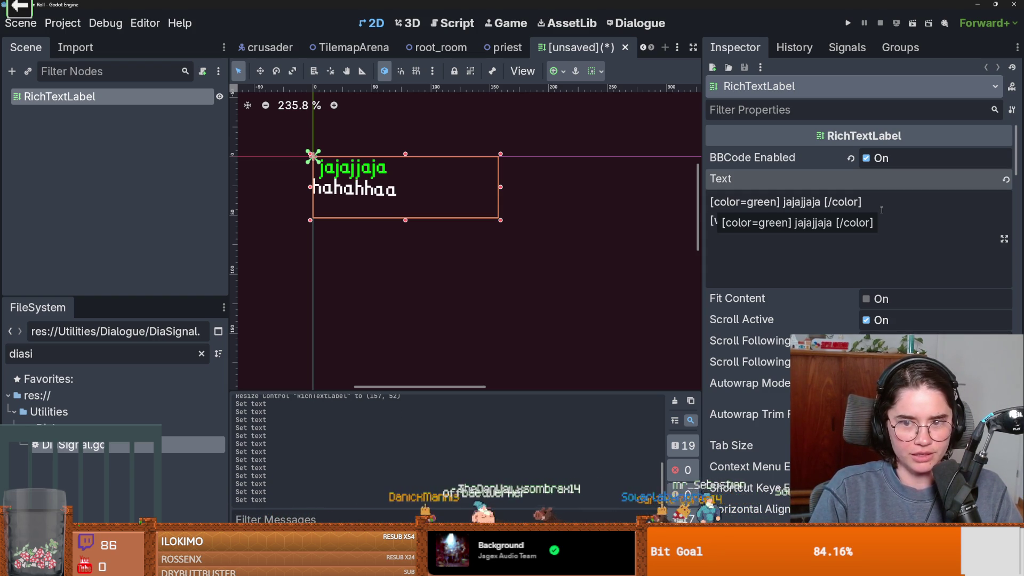
left_click_drag(744, 220, 686, 218)
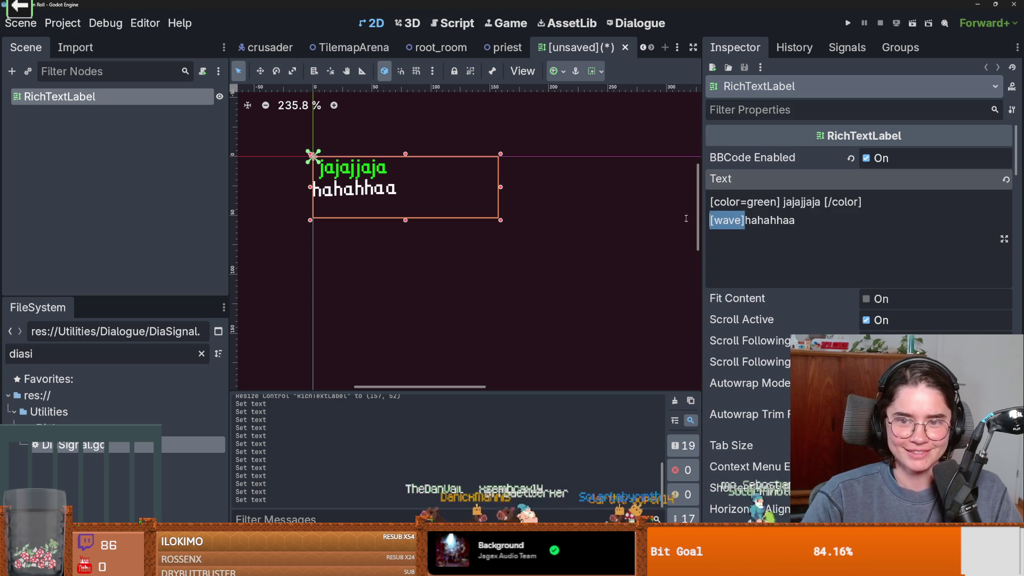
key("ctrl+c")
left_click(796, 221)
key("ctrl+v")
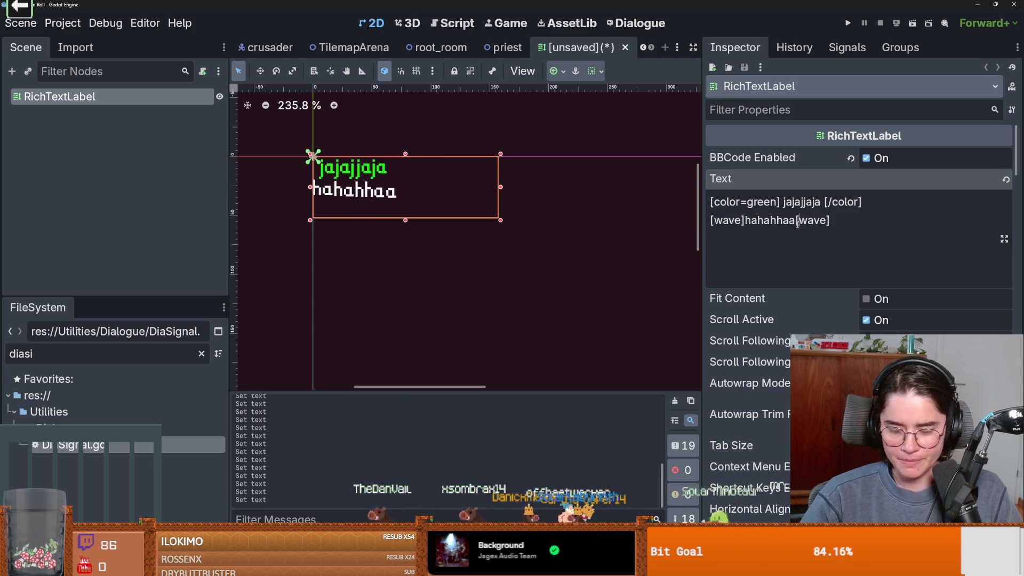
type("/")
Add a third [rainbow]-tagged 'hahahhaa' line and make the label's box taller.
triple_click(859, 224)
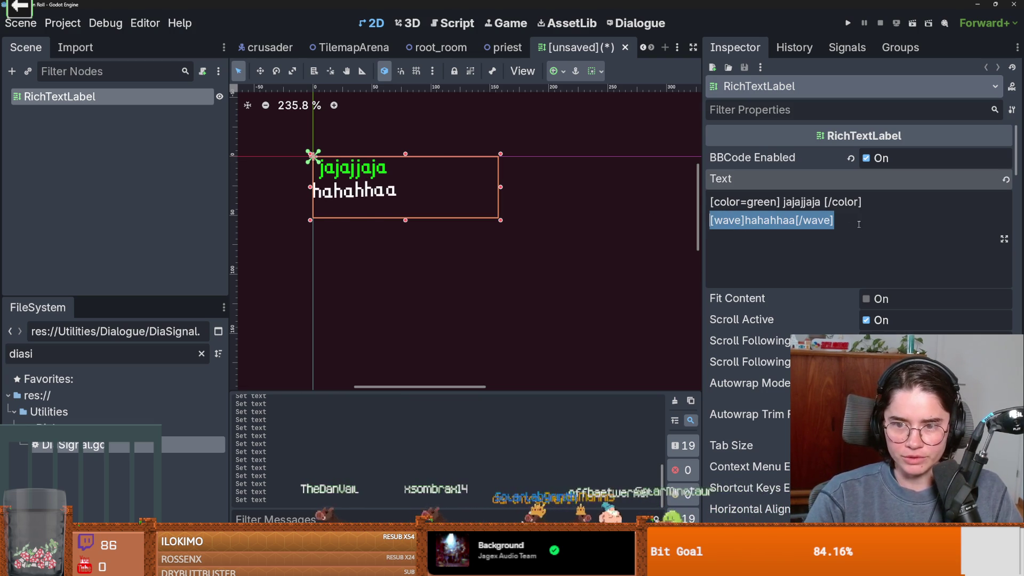
key("ctrl+c")
key("End")
key("Return")
key("ctrl+v")
double_click(725, 239)
type("rain")
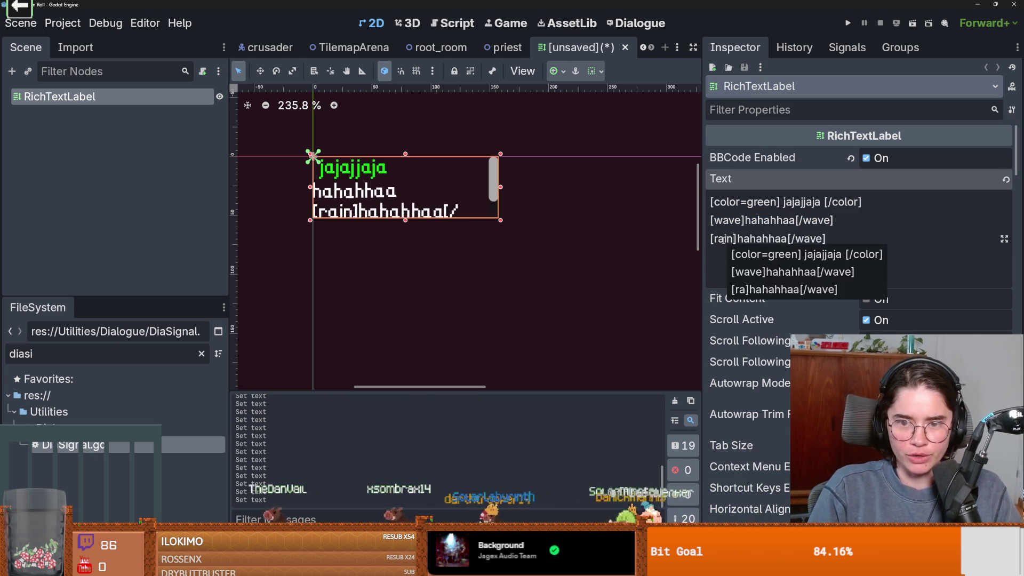
type("bow")
double_click(733, 238)
left_click(844, 239)
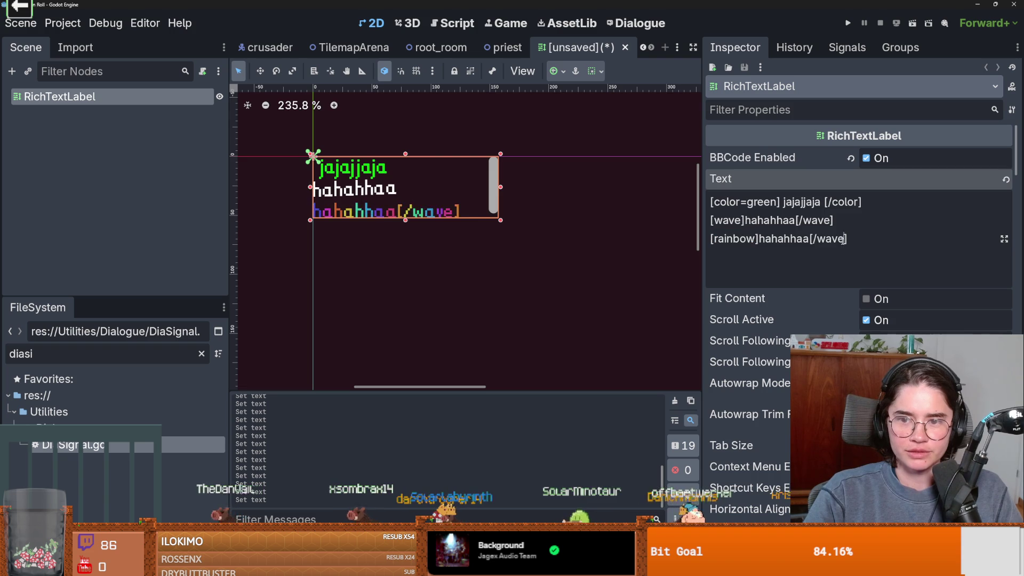
key("BackSpace")
key("BackSpace")
key("BackSpace")
type("rainbow")
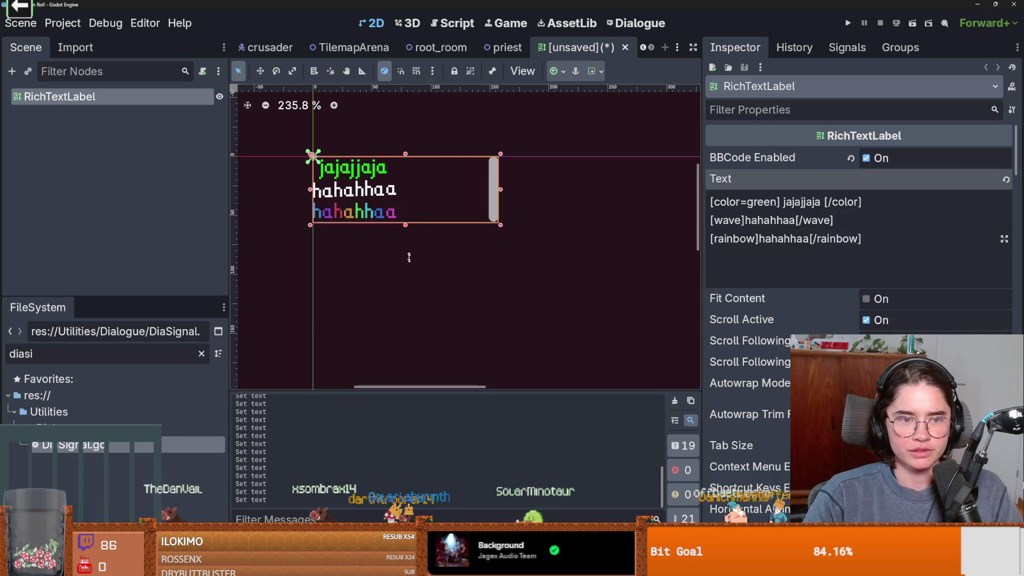
left_click_drag(409, 258, 405, 325)
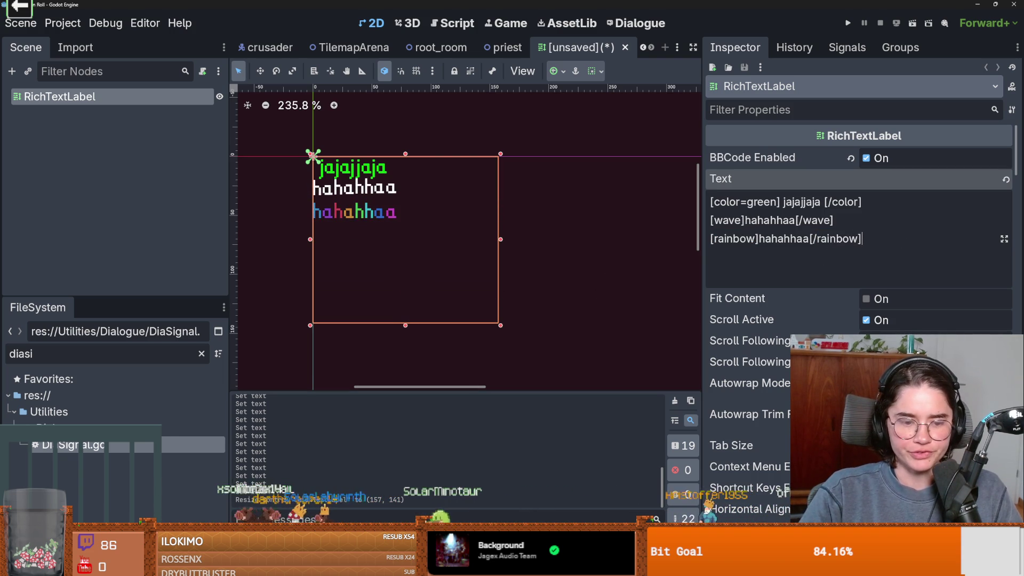
Scroll the BBCode docs to the Note about entangled bold and italic tags.
key("alt+Tab")
scroll(490, 311, "down", 3)
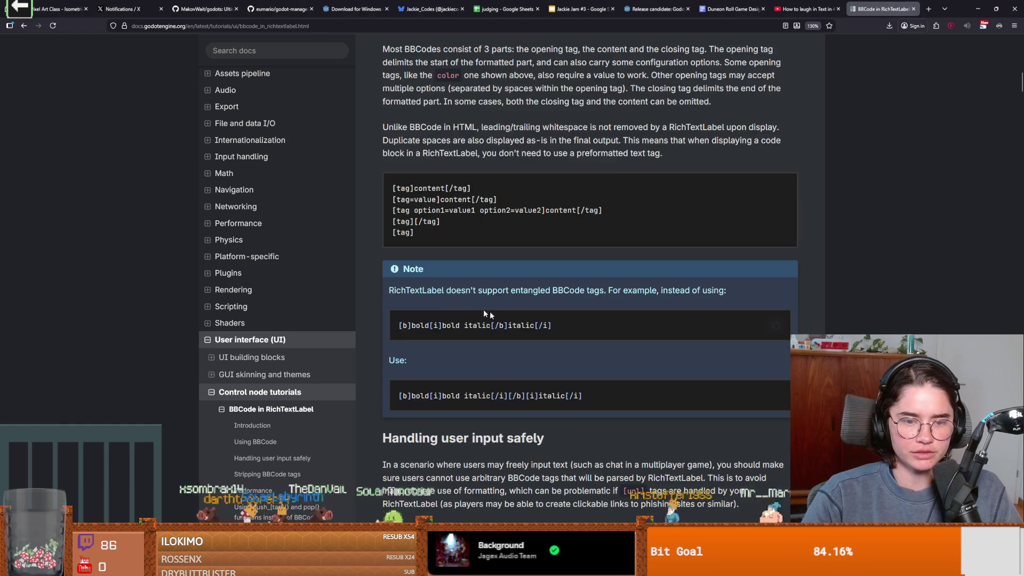
scroll(443, 249, "down", 4)
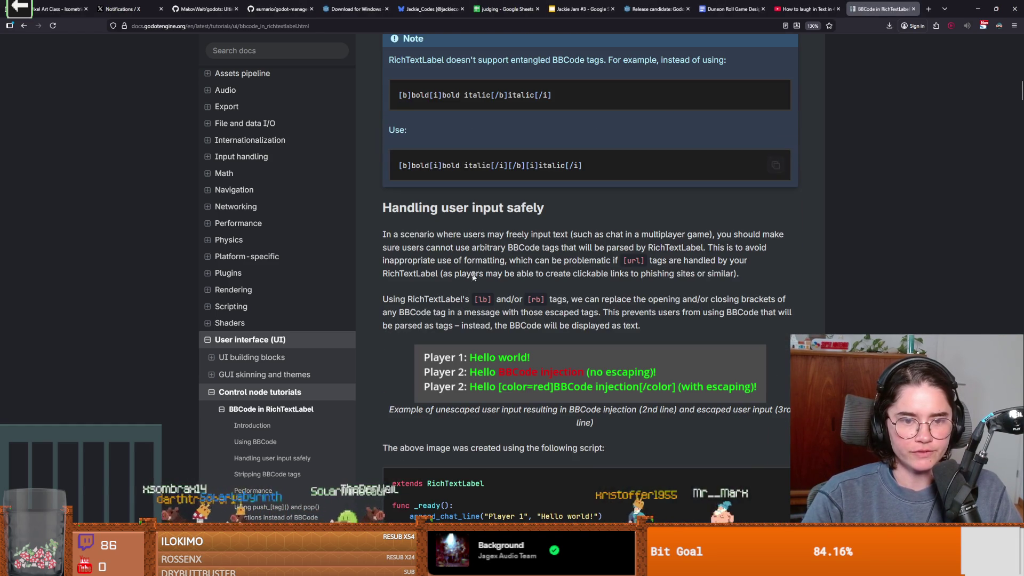
left_click_drag(421, 166, 397, 174)
left_click(441, 168)
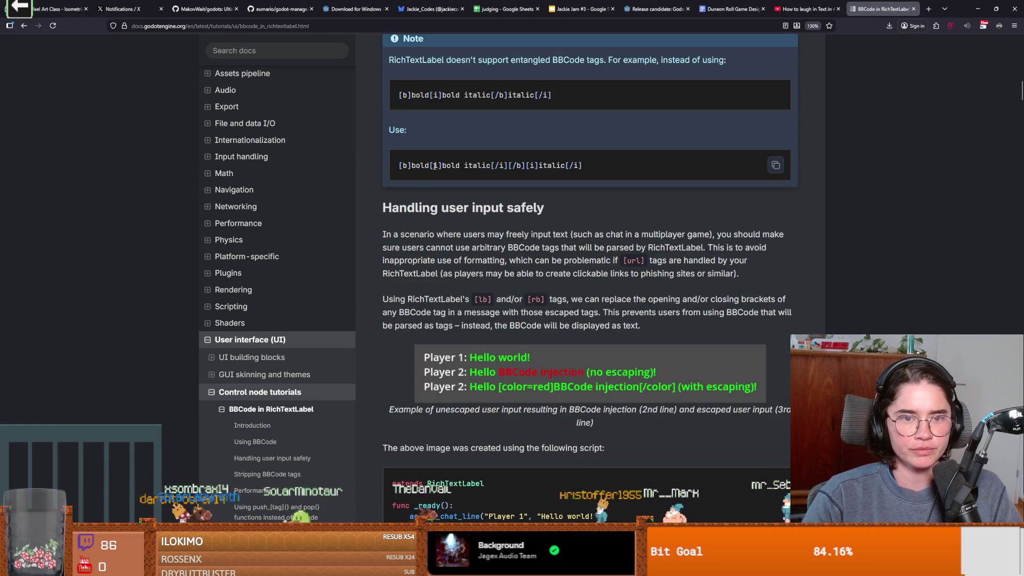
left_click(434, 166)
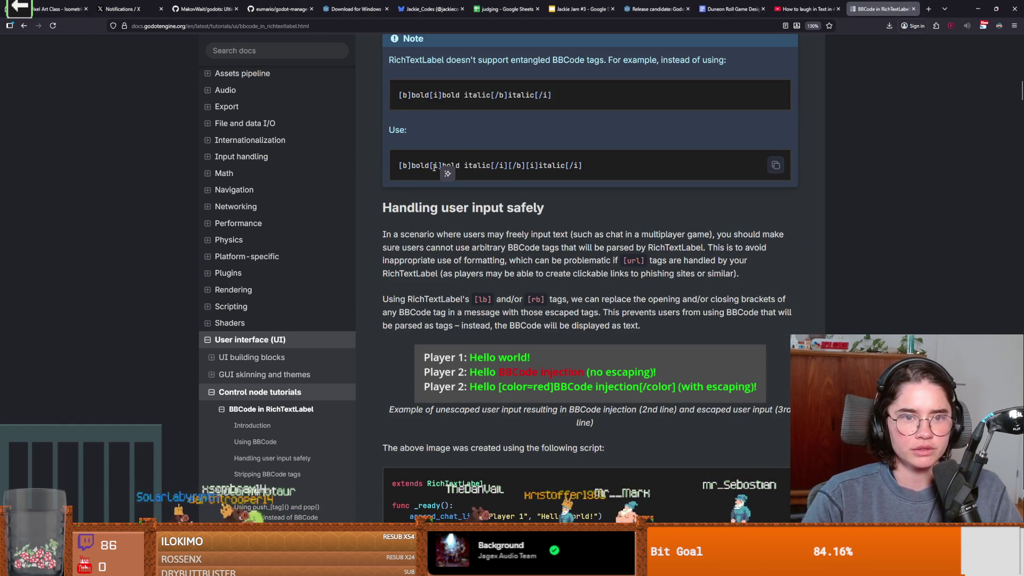
scroll(522, 132, "up", 2)
Select and copy the Note's correctly nested bold/italic 'Use:' example.
left_click_drag(507, 119, 570, 123)
left_click(577, 126)
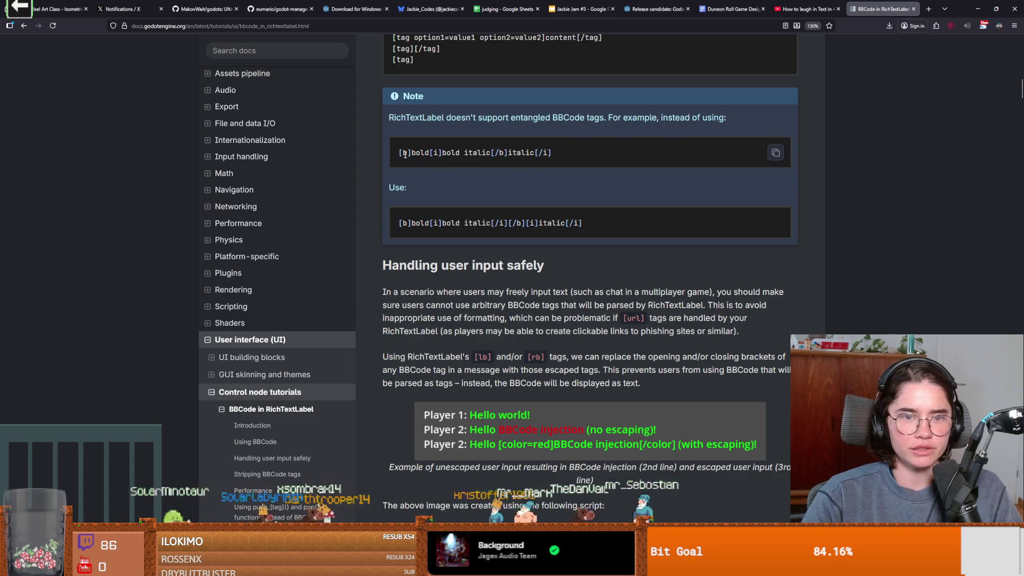
left_click(504, 155)
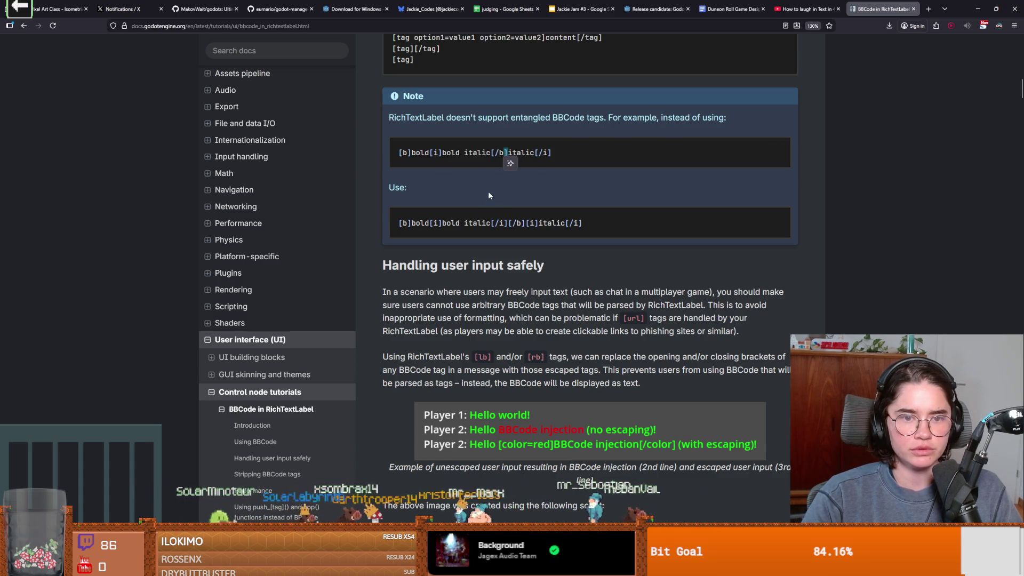
left_click_drag(405, 223, 482, 224)
left_click(430, 224)
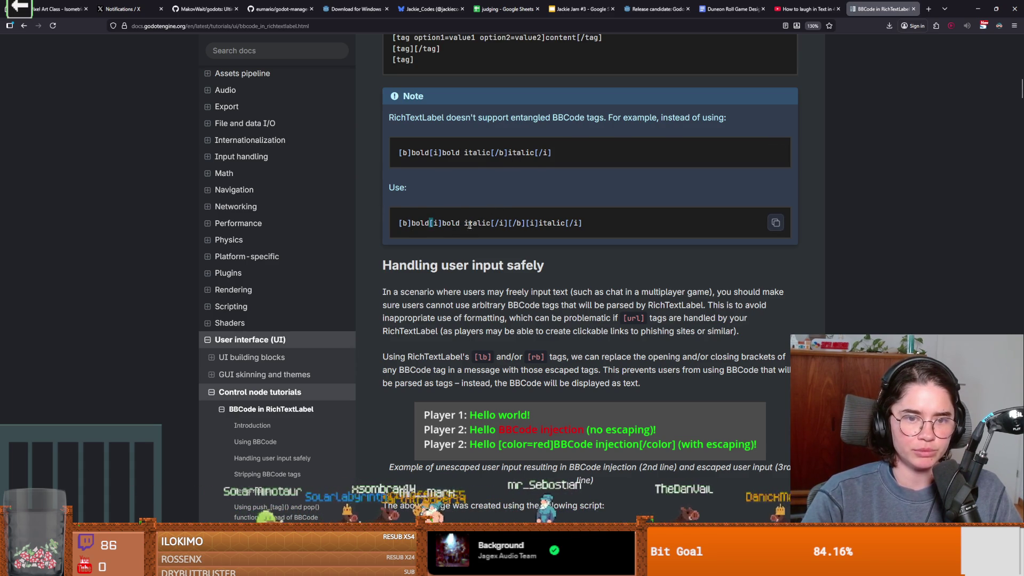
left_click_drag(582, 223, 464, 224)
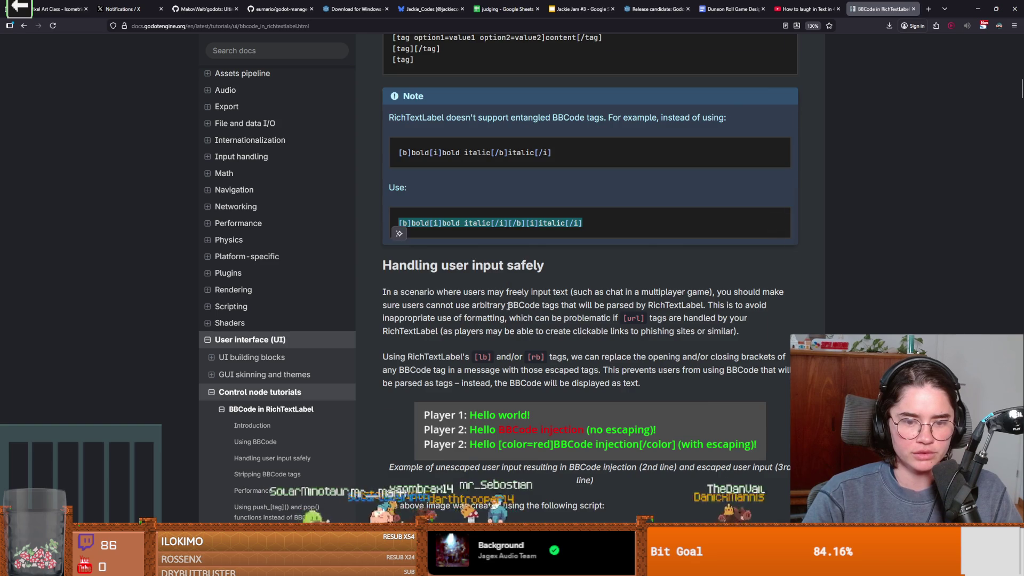
scroll(510, 321, "down", 12)
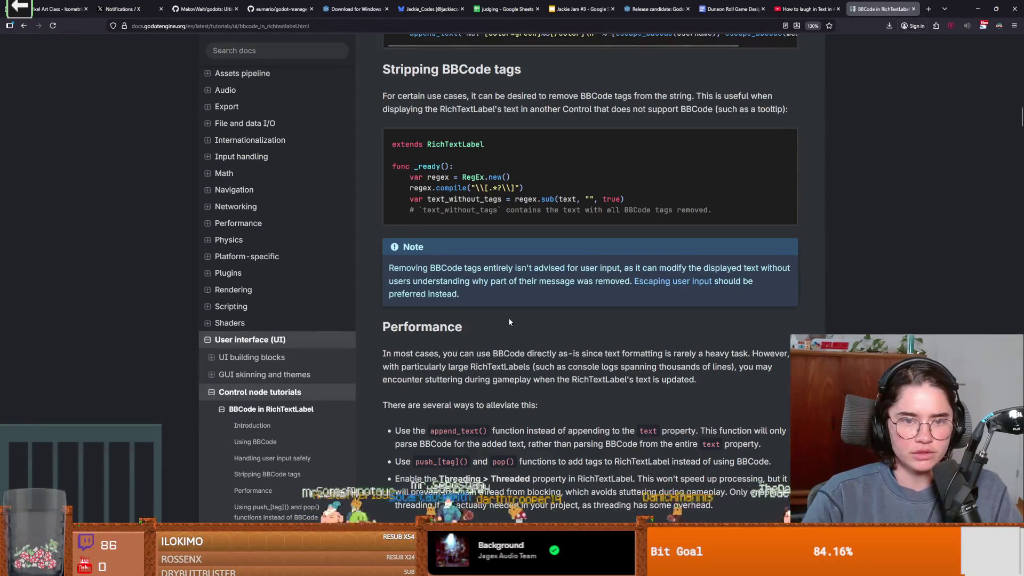
scroll(510, 322, "down", 3)
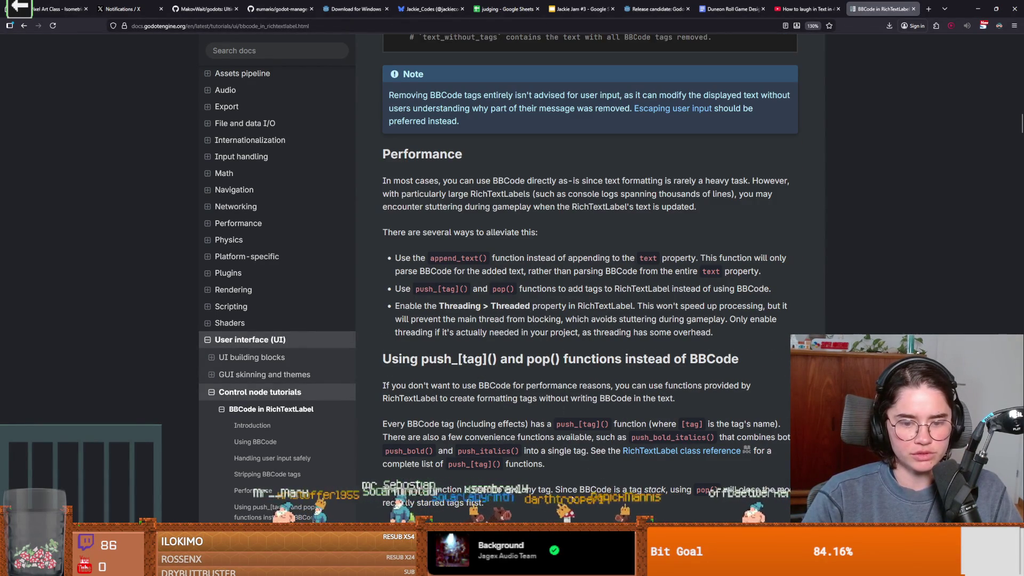
key("alt+Tab")
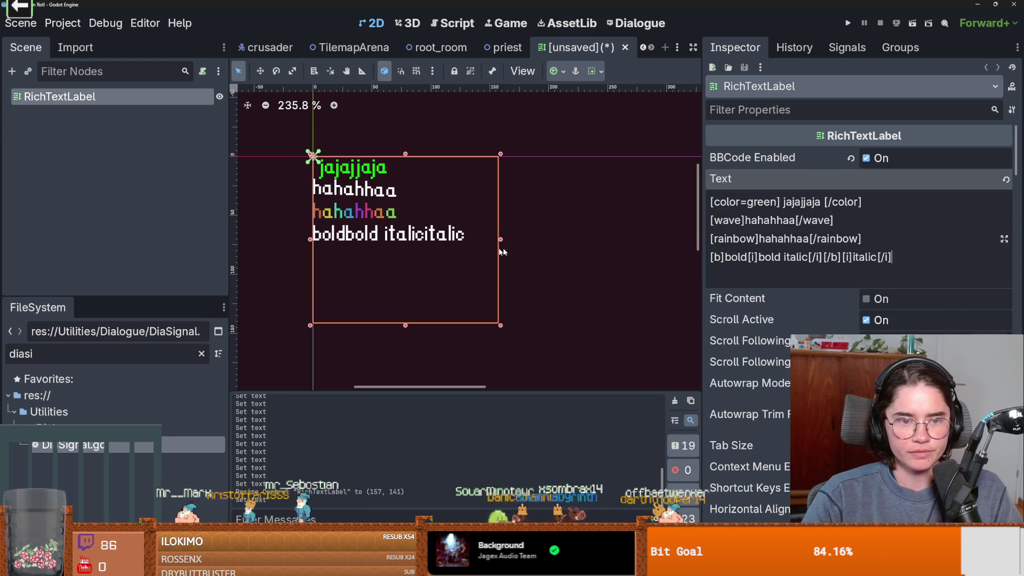
Edit the pasted bold/italic test line, deleting its [b]bold part and closing tags.
left_click(503, 247)
left_click(473, 236)
left_click(868, 256)
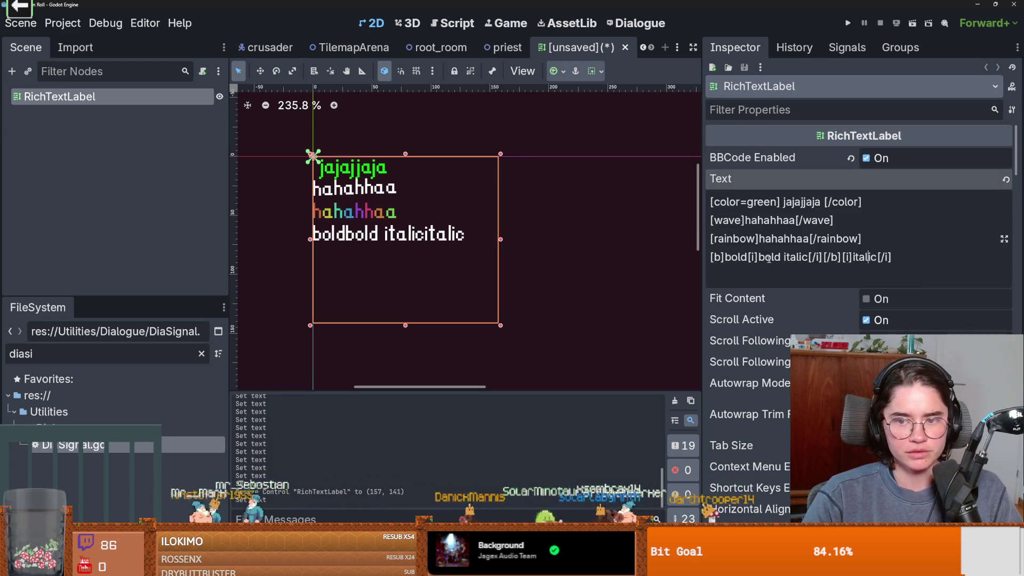
left_click_drag(821, 256, 796, 257)
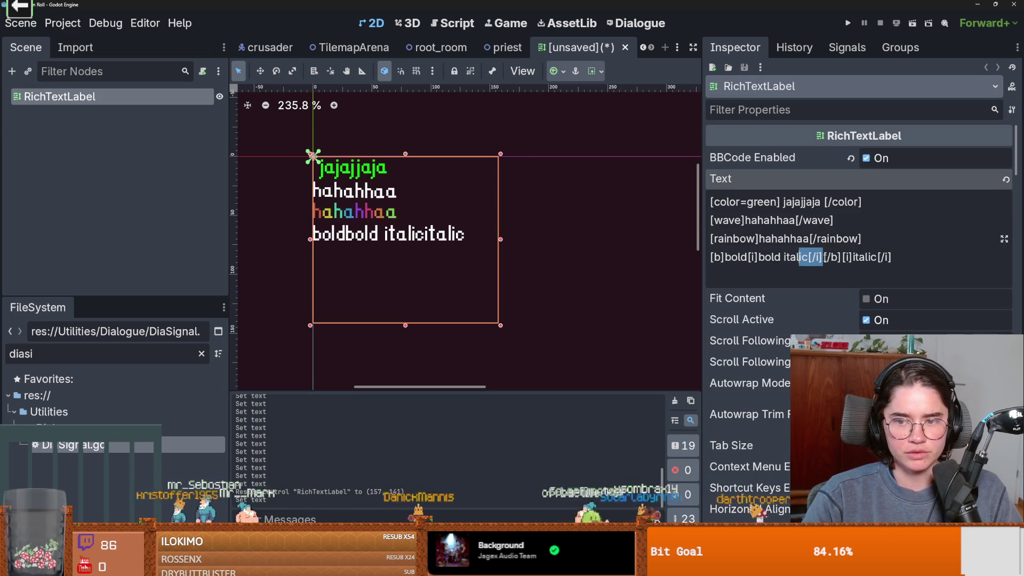
left_click(823, 256)
left_click(730, 256)
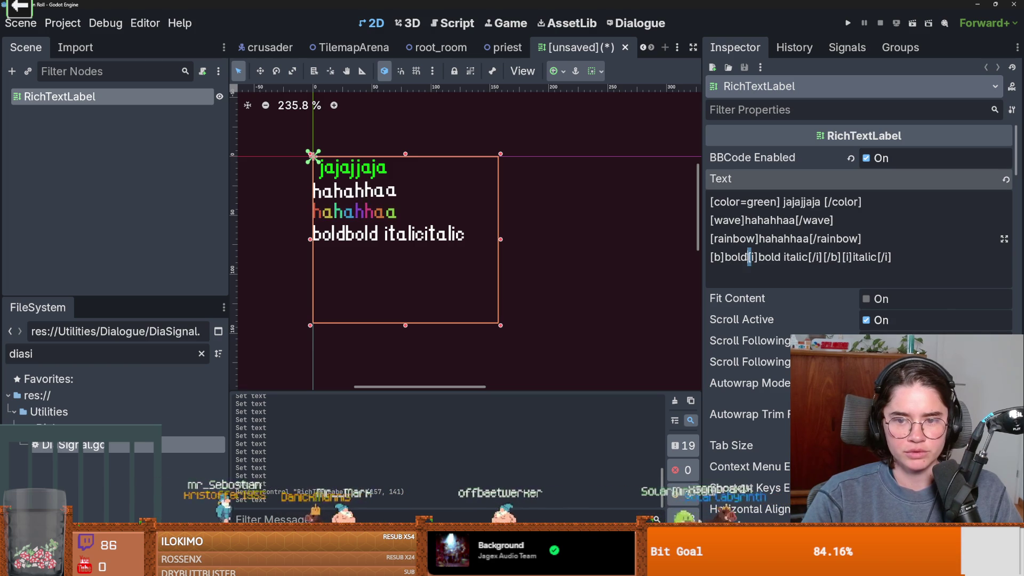
left_click_drag(749, 256, 650, 255)
key("BackSpace")
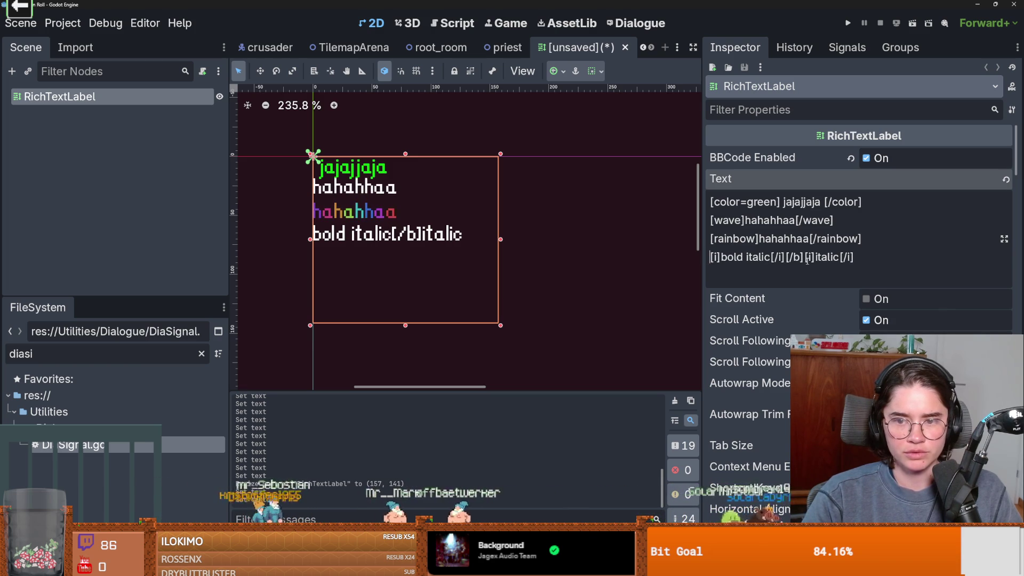
double_click(797, 256)
mouse_move(785, 256)
left_mouse_down()
mouse_move(803, 256)
mouse_move(785, 257)
left_mouse_up()
key("BackSpace")
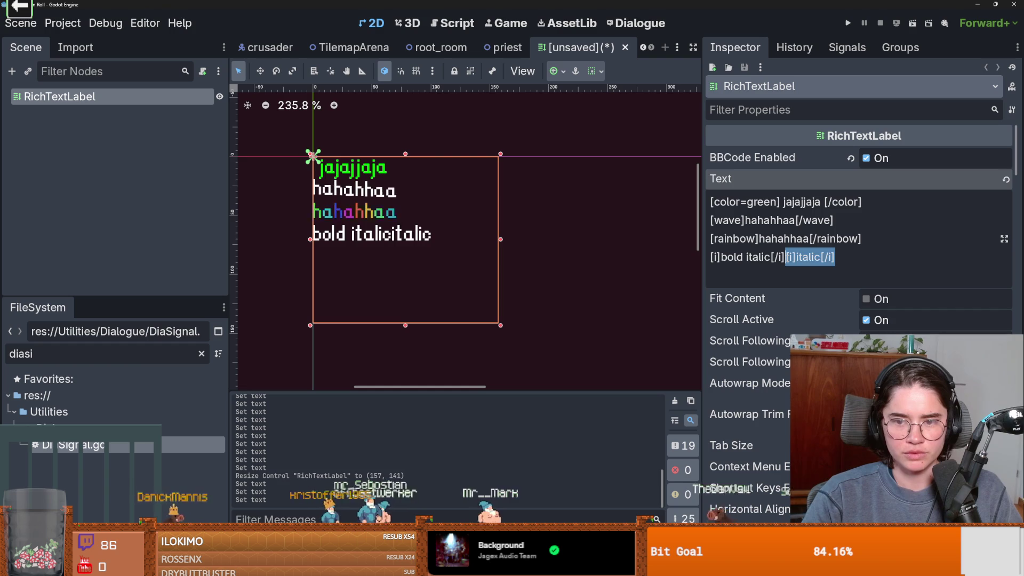
key("BackSpace")
Delete the remaining bold/italic test line and recentre the label in view.
scroll(398, 277, "up", 3)
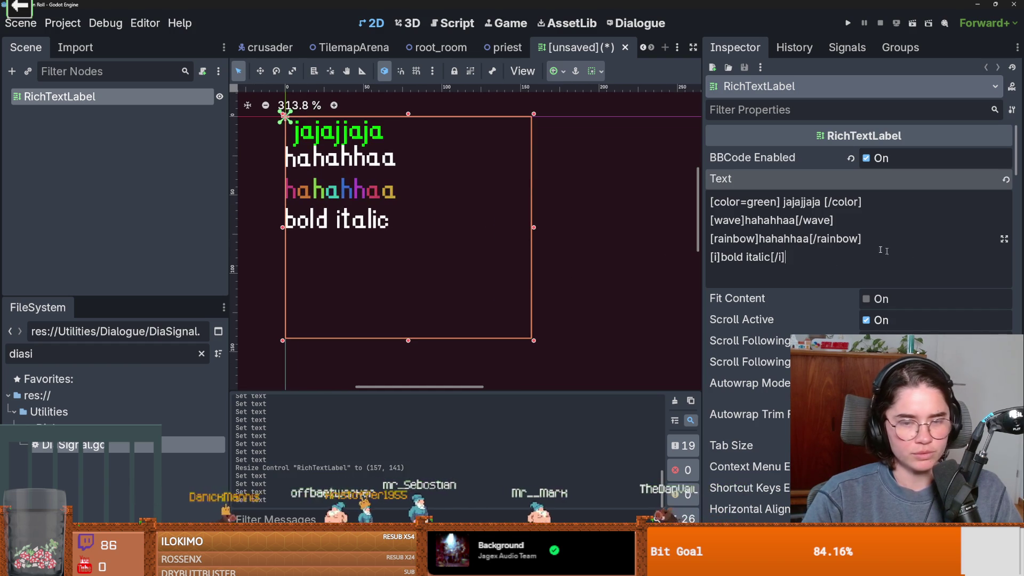
key("shift+Home")
key("BackSpace")
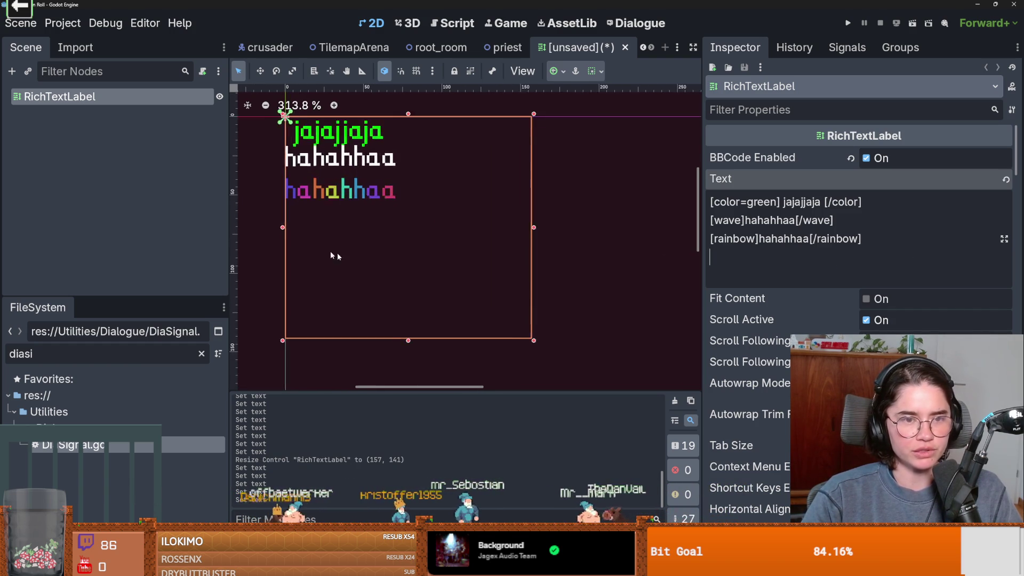
left_click_drag(330, 250, 444, 272)
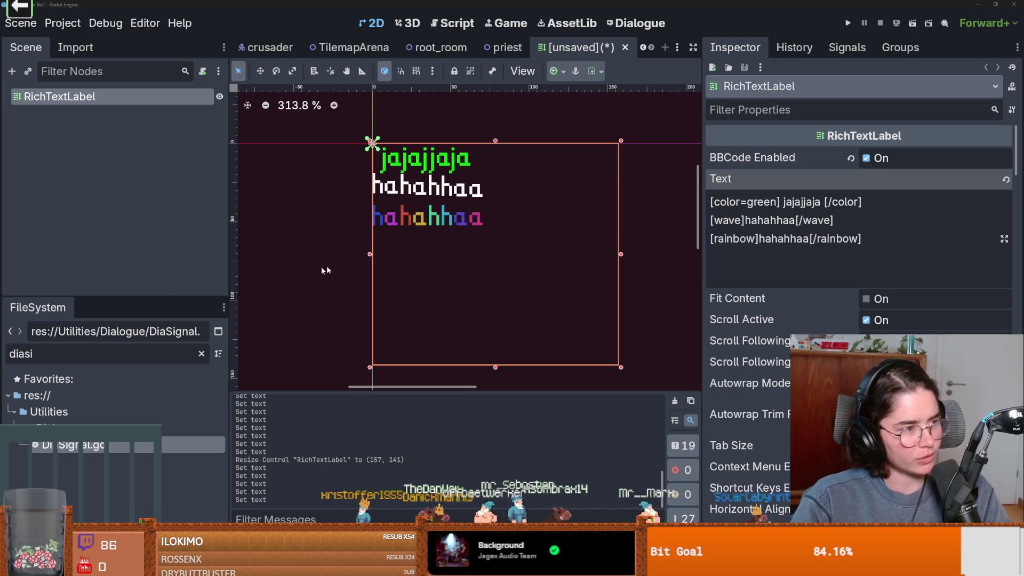
Close the RichTextLabel test scene with Don't Save, then save the priest NPC scene.
left_click(625, 47)
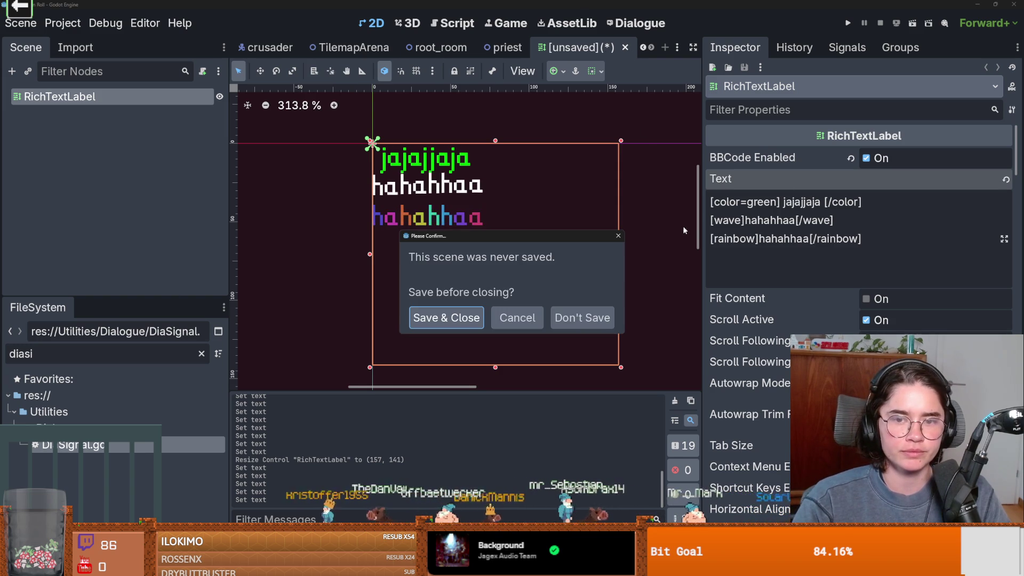
left_click(583, 317)
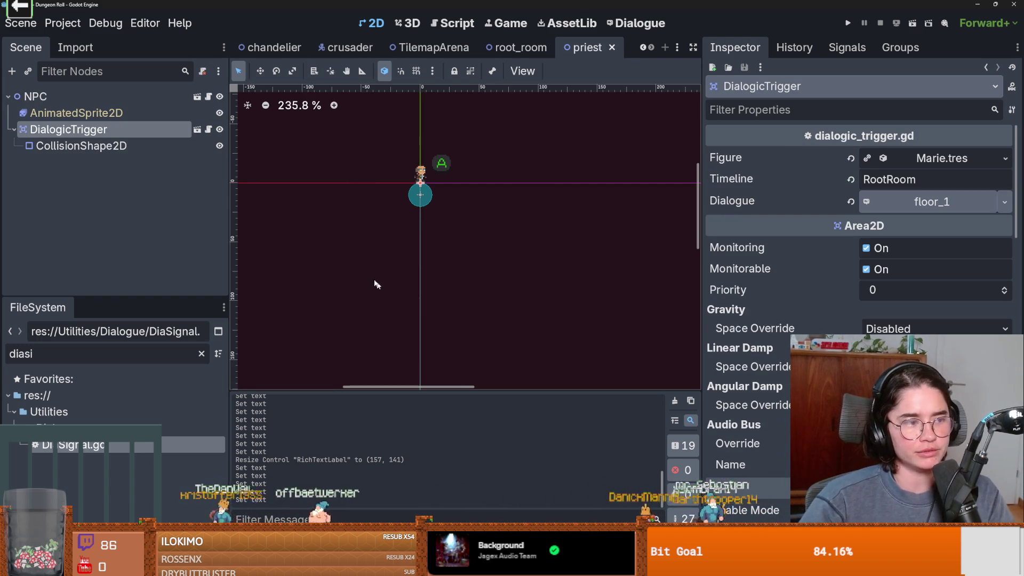
scroll(411, 228, "up", 1)
key("ctrl+s")
scroll(417, 243, "up", 9)
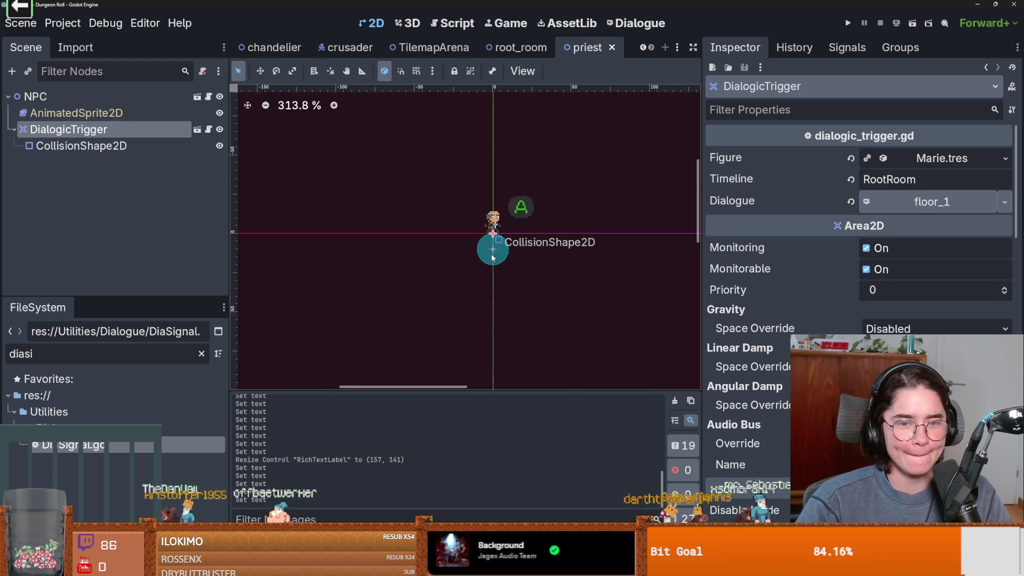
key("ctrl+s")
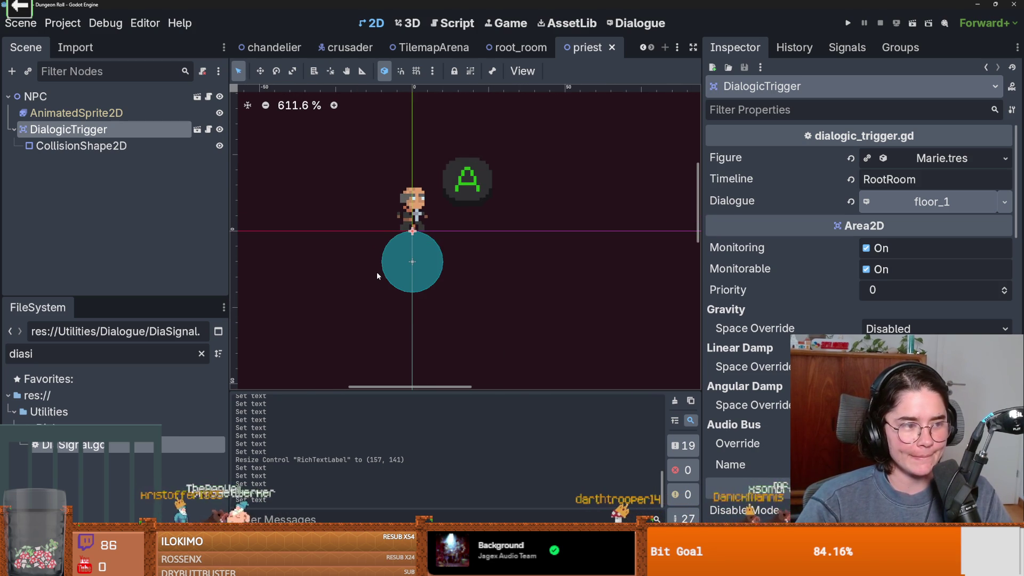
scroll(376, 272, "up", 1)
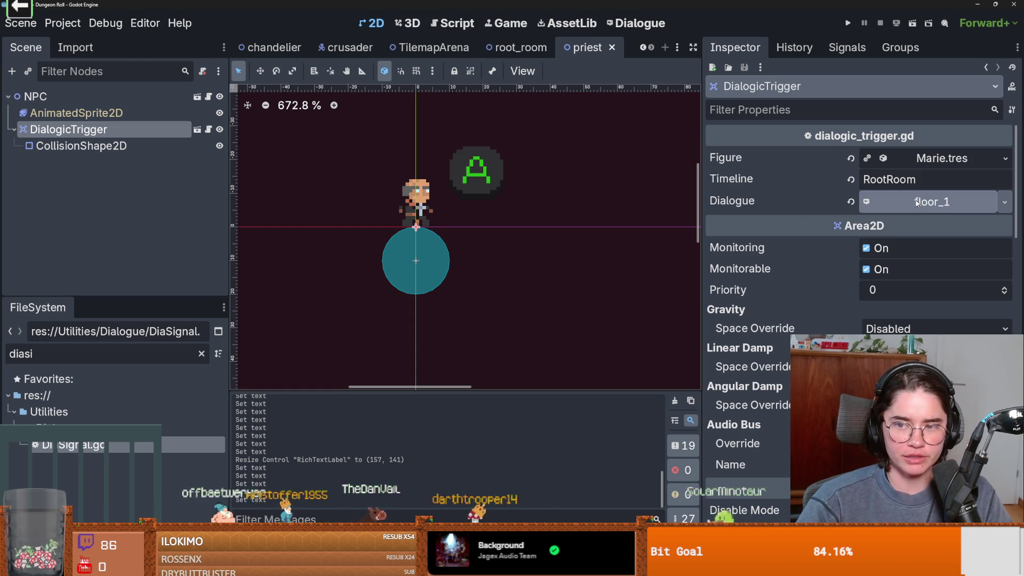
Paste a new line at the top of the floor_1 dialogue and save it.
left_click(660, 26)
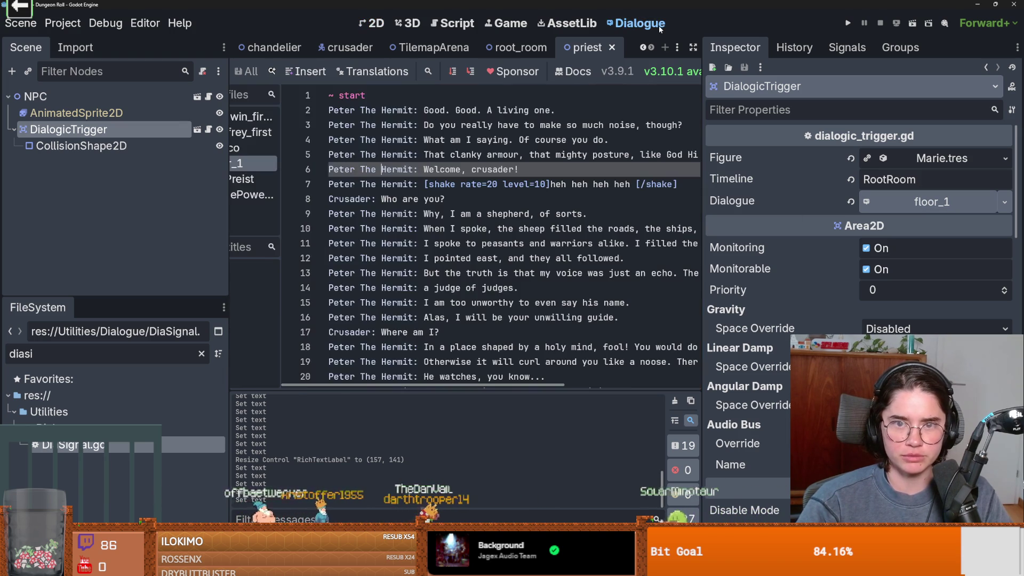
scroll(482, 218, "down", 5)
scroll(482, 218, "down", 3)
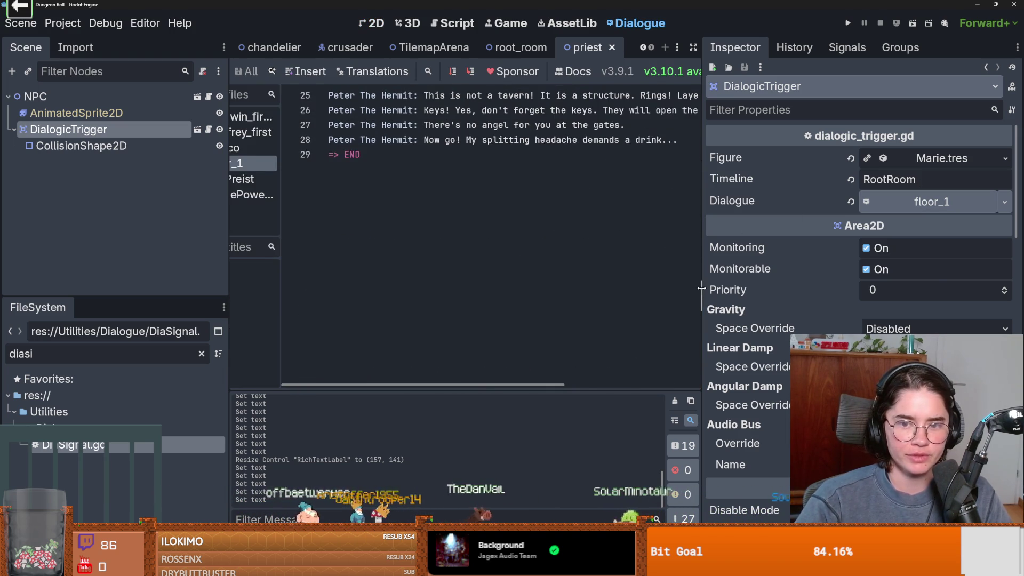
left_click(269, 157)
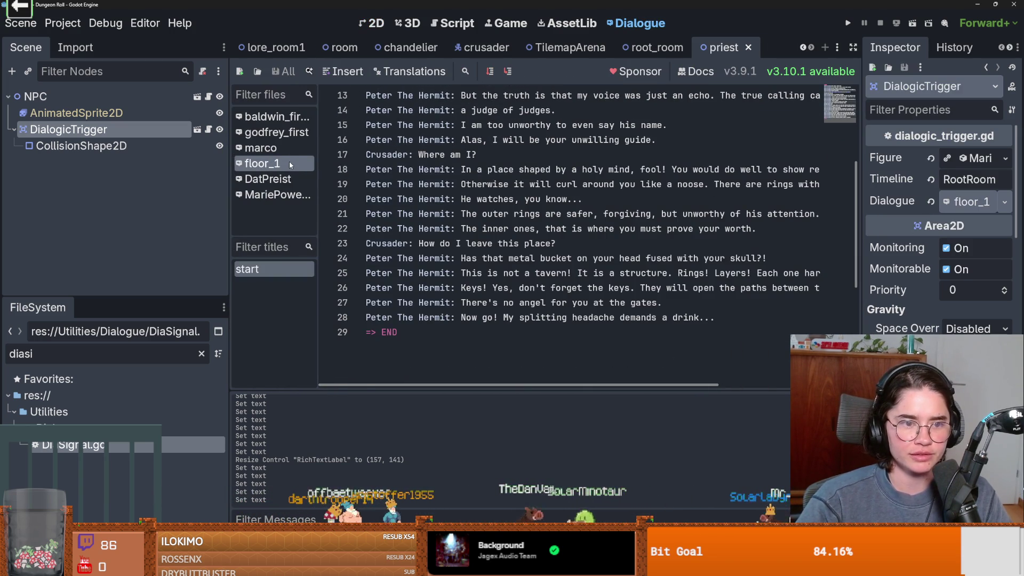
key("ctrl+v")
left_click(291, 169)
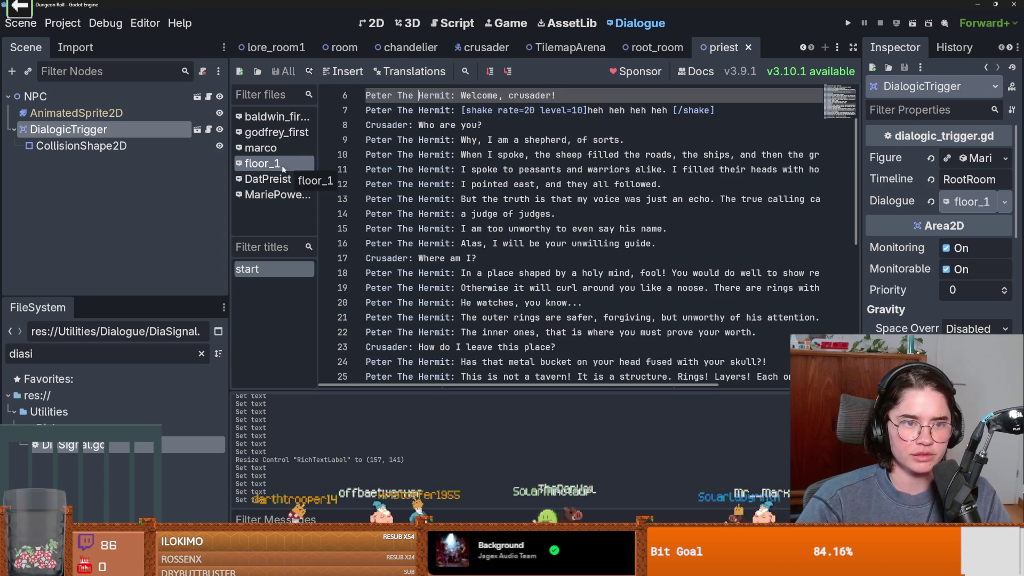
Create a dialogue file named floor_2 in Core/Actors/NPC/Normal/PeterTheHermit.
left_click(240, 71)
double_click(578, 279)
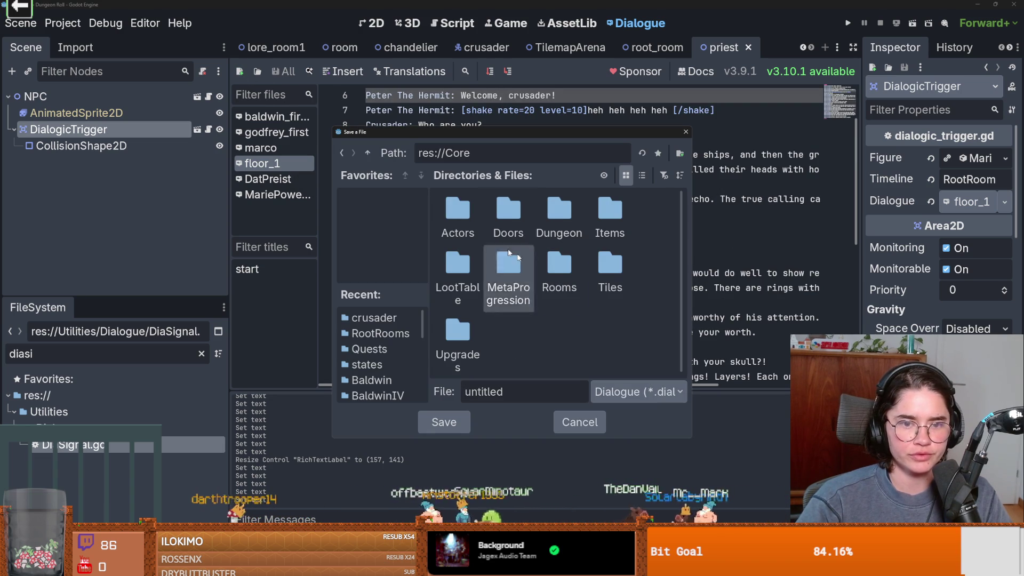
double_click(469, 216)
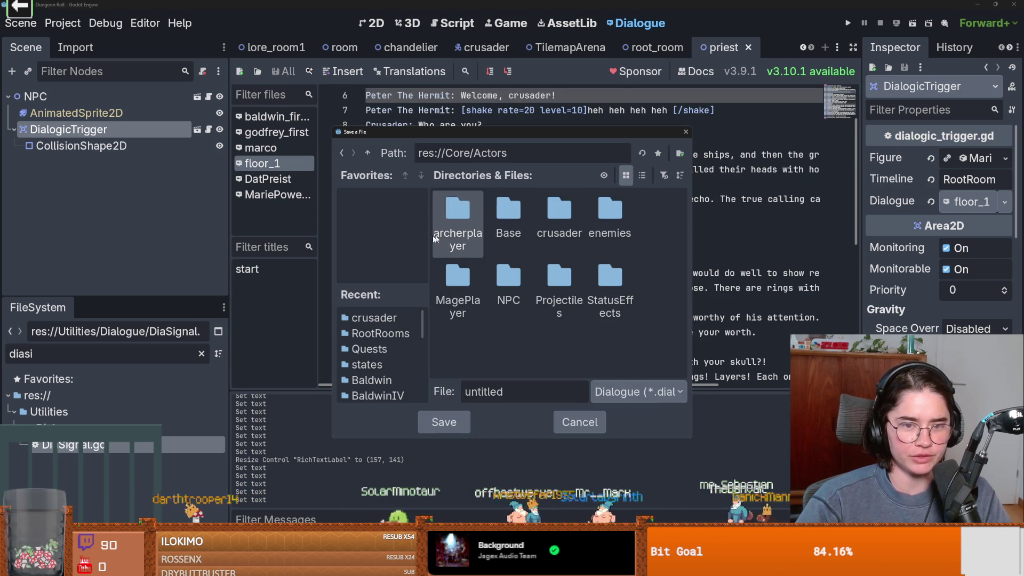
double_click(508, 277)
double_click(605, 214)
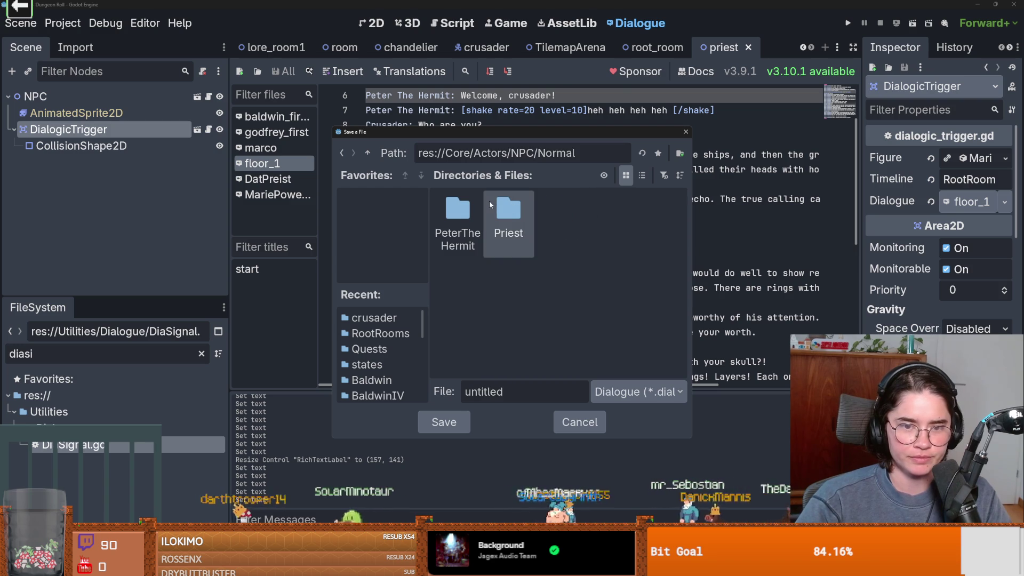
double_click(472, 213)
double_click(483, 393)
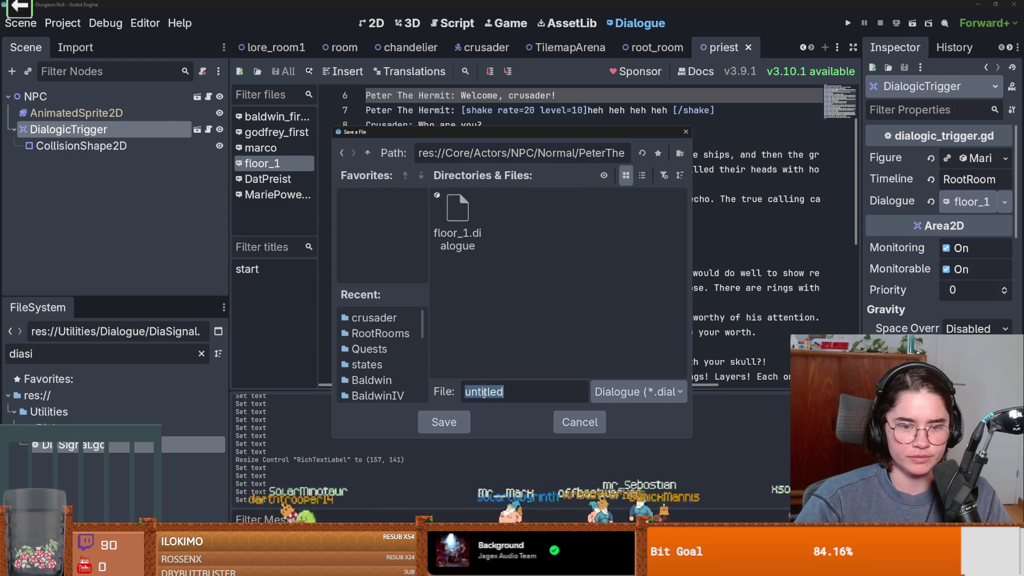
type("floor_2")
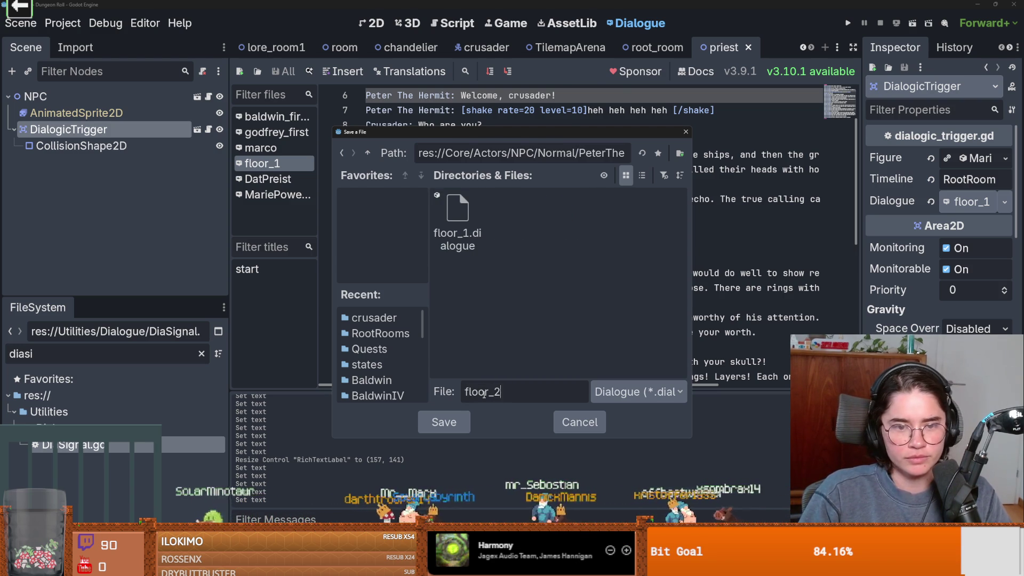
key("Return")
Reopen floor_1 and select its lines 7 and 8.
left_click(269, 168)
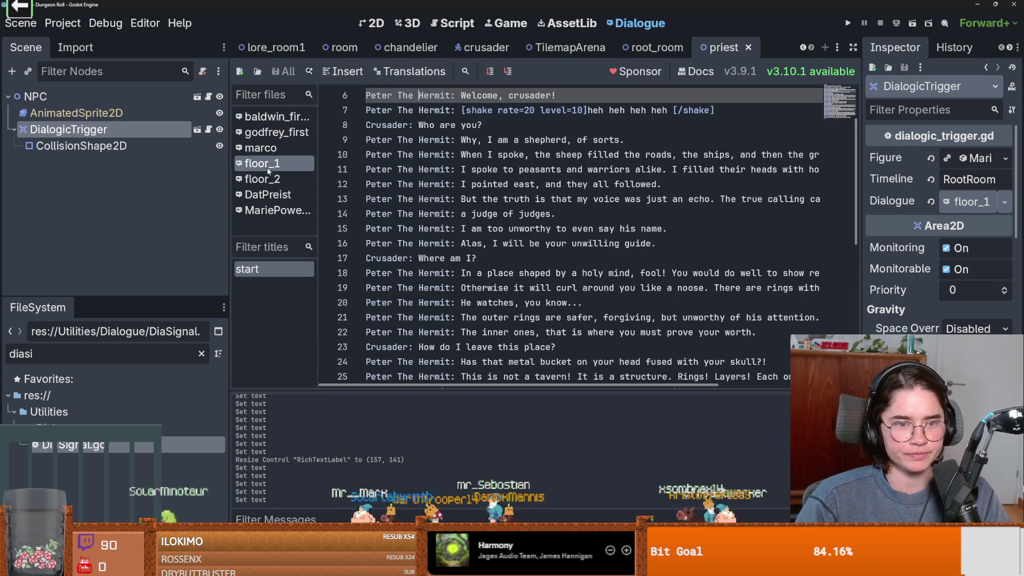
scroll(480, 213, "down", 1)
scroll(480, 213, "up", 3)
left_click_drag(483, 198, 403, 187)
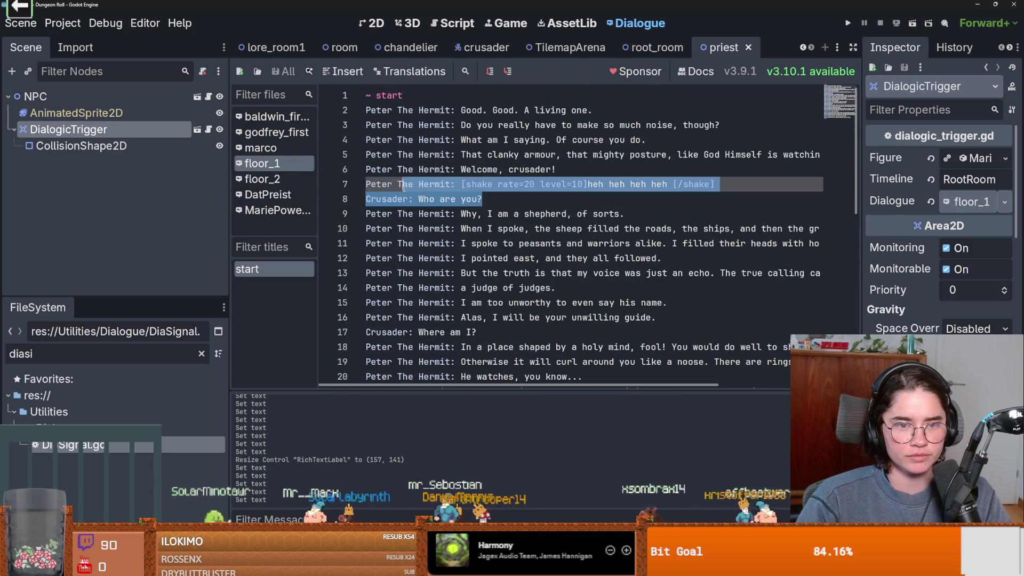
Replace floor_2's template lines with the Hermit's opening lines, starting 'Would you look at that!'.
left_click(277, 180)
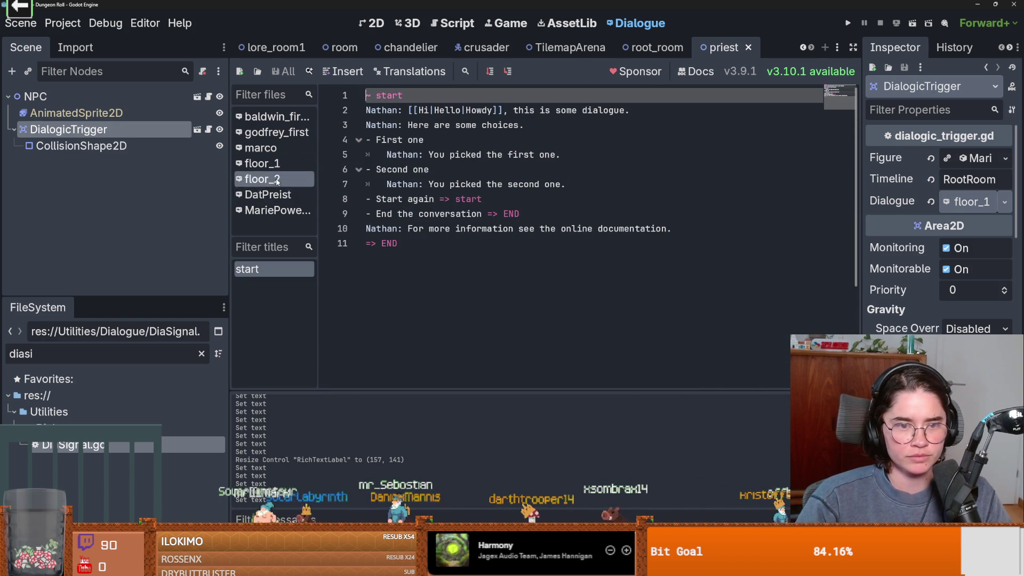
mouse_move(673, 229)
left_mouse_down()
mouse_move(366, 214)
mouse_move(337, 110)
left_mouse_up()
type("Peter The Hermit: Alas, I will be your unwilling guide. Crusader: Where am I?")
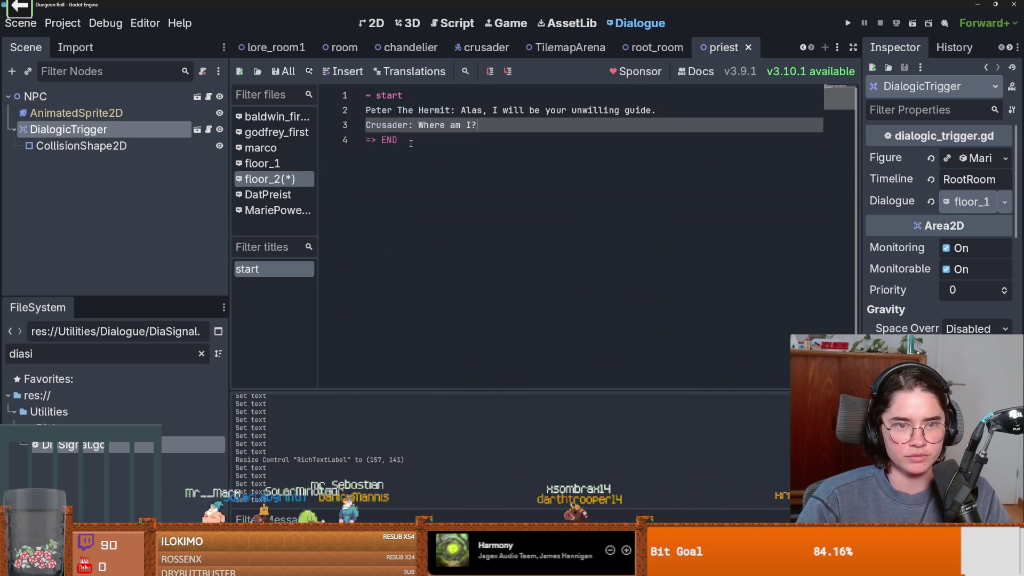
left_click(411, 141)
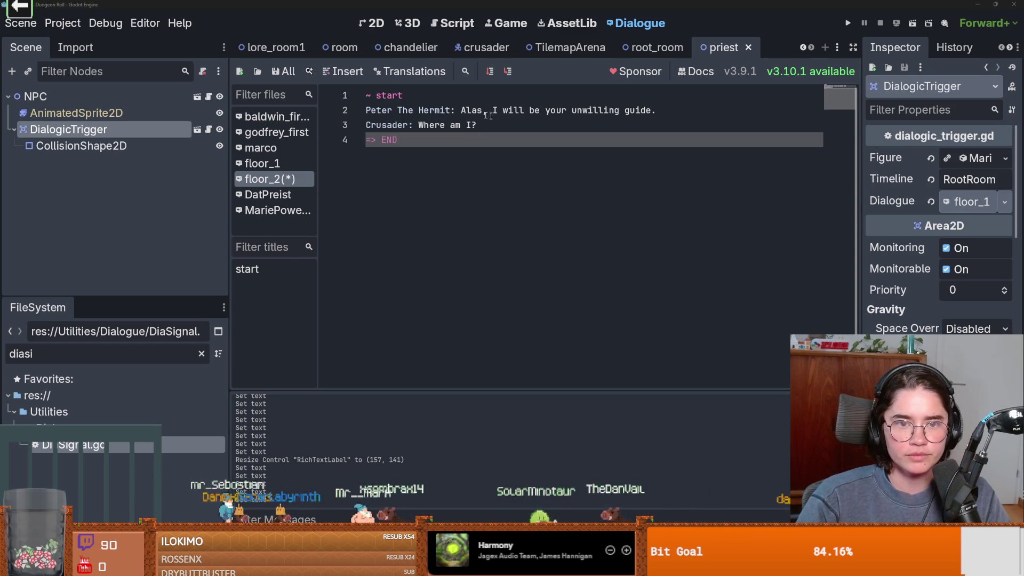
key("ctrl+z")
key("ctrl+z")
key("ctrl+z")
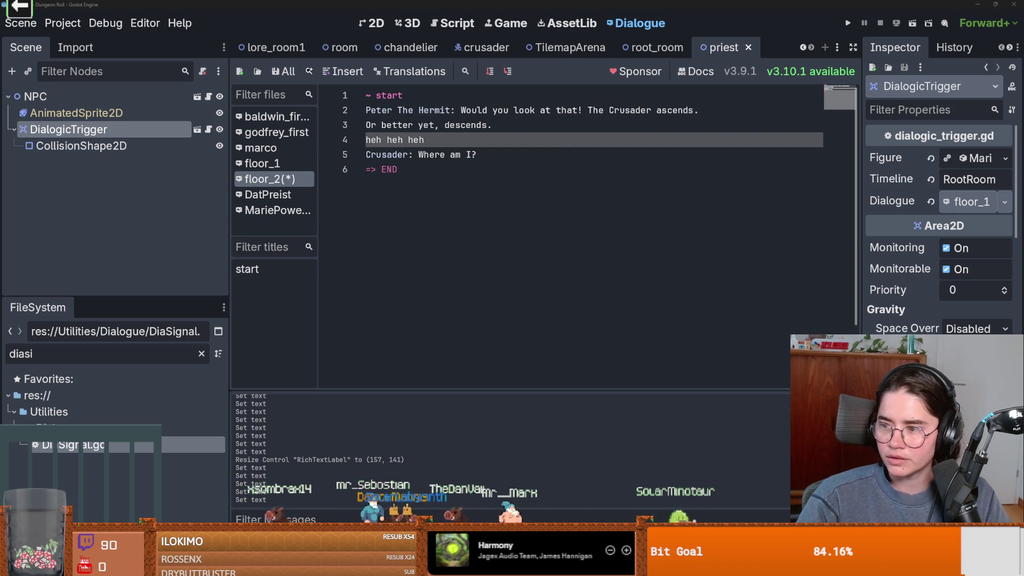
Replace the 'Crusader: Where am I?' line with more Hermit lines, ending 'Let us see how much his patience lasts.'.
triple_click(442, 154)
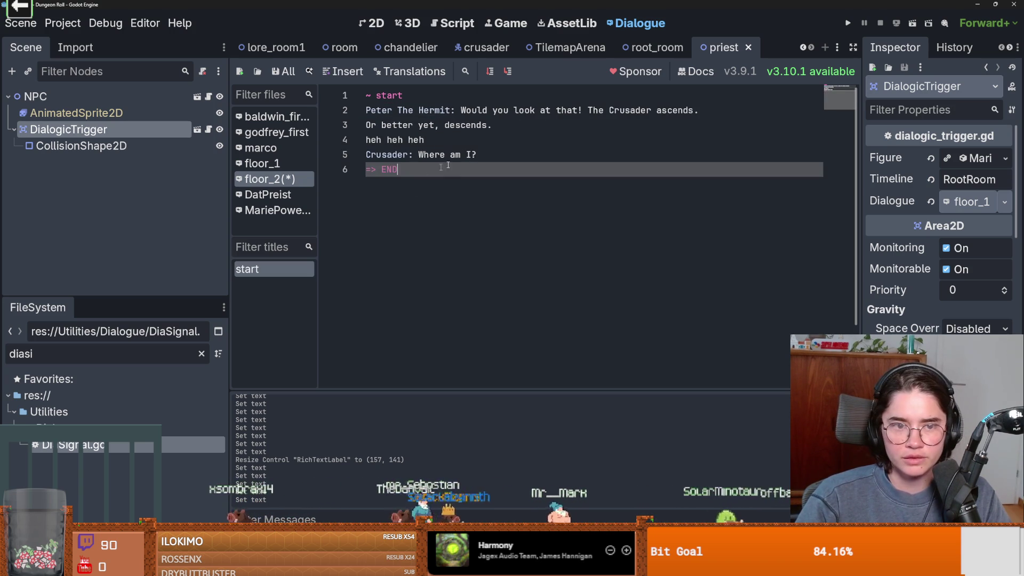
type("Did I not warn you about this place? Outward good, inward bad. Ah, nevermind. You tin-heads never learn.")
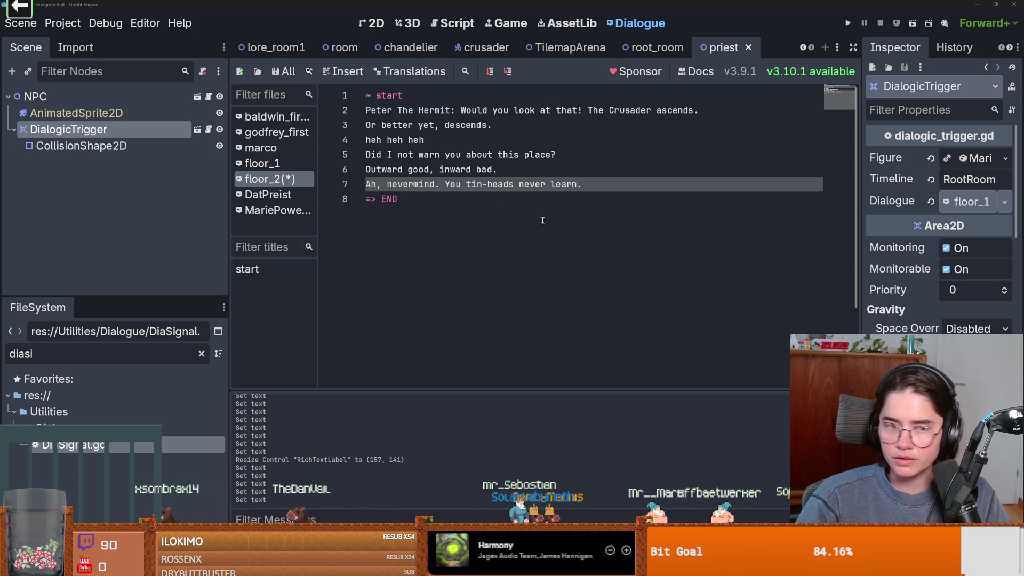
key("ctrl+v")
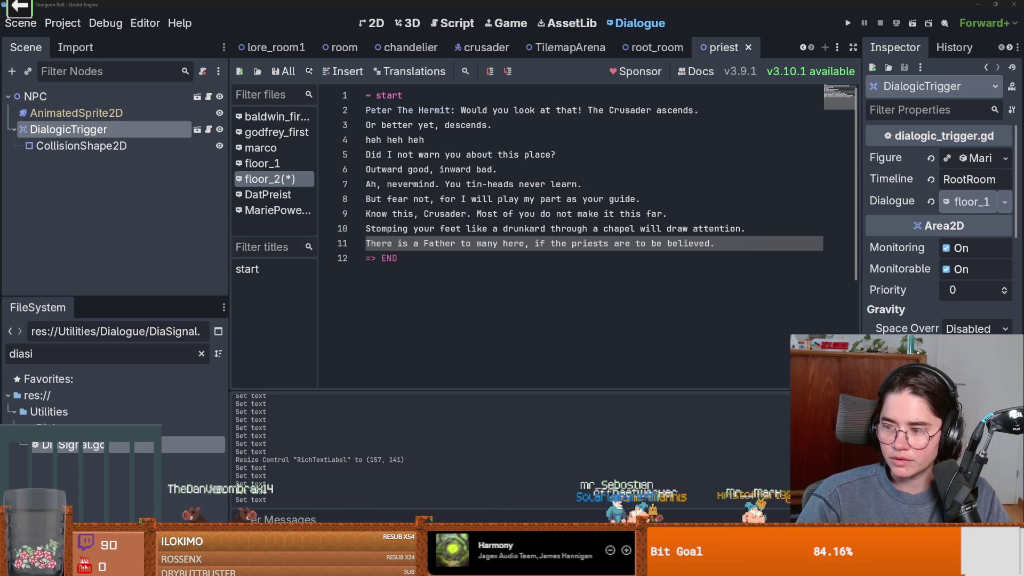
key("Return")
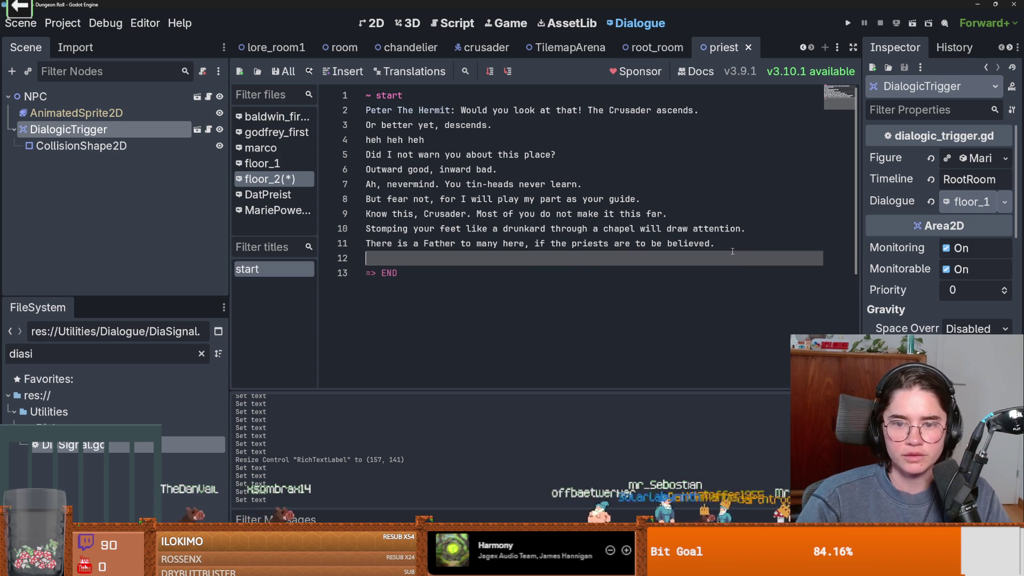
type("But I know your kind all too well. You will choose the hard road. So go on then! Let us see how much his patience lasts.")
Copy the 'Peter The Hermit: ' prefix from line 2 and paste it onto lines 3–8.
left_click_drag(460, 110, 378, 111)
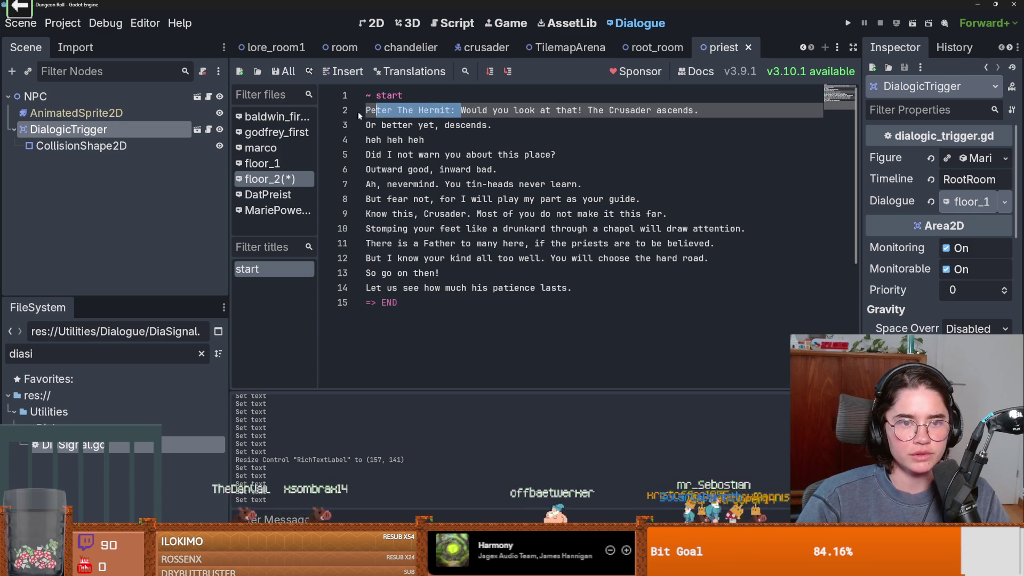
left_click(418, 110)
left_click_drag(460, 110, 292, 110)
key("ctrl+c")
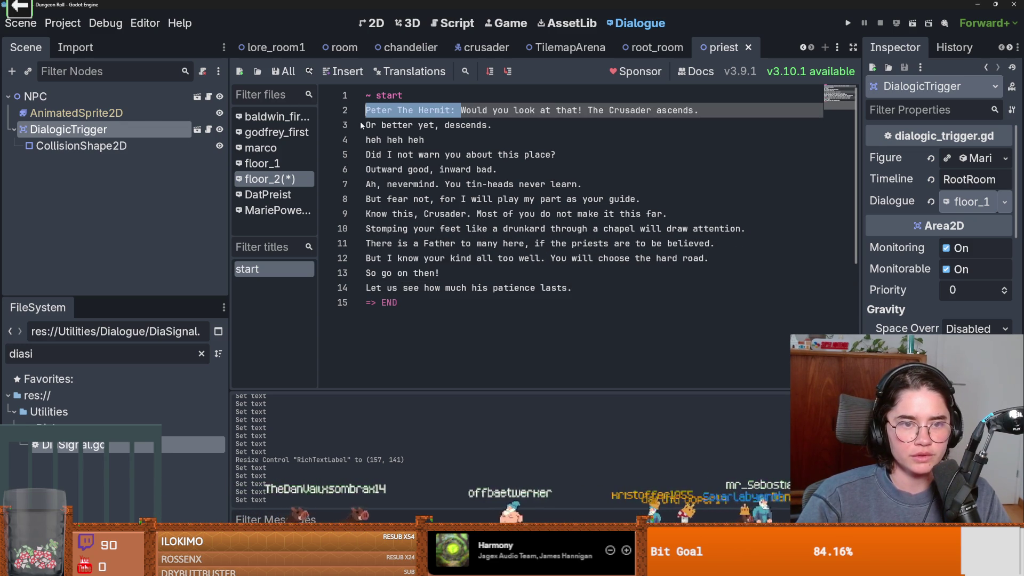
left_click(366, 125)
key("ctrl+v")
left_click(366, 139)
key("ctrl+v")
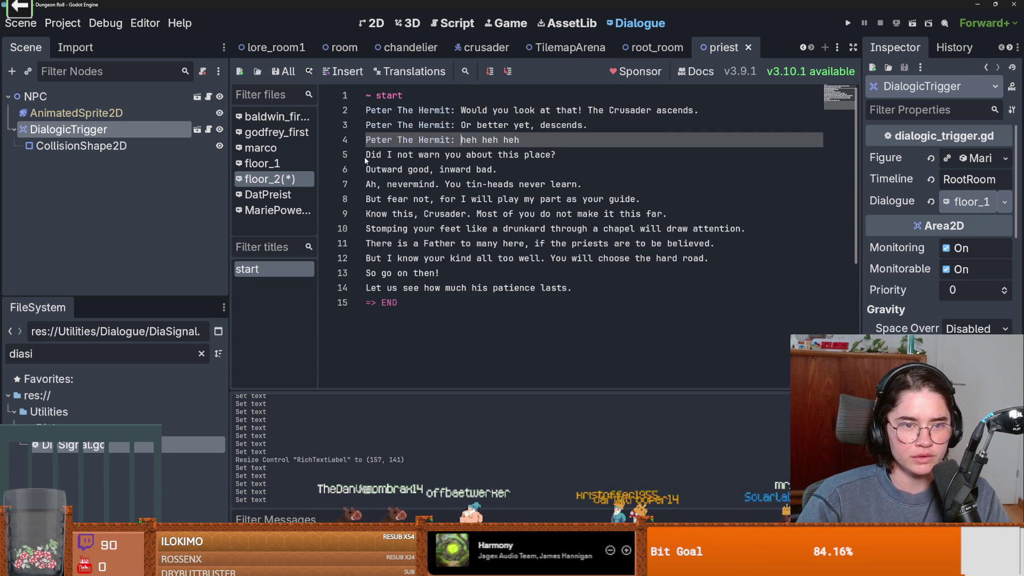
left_click(366, 155)
key("ctrl+v")
left_click(367, 170)
key("ctrl+v")
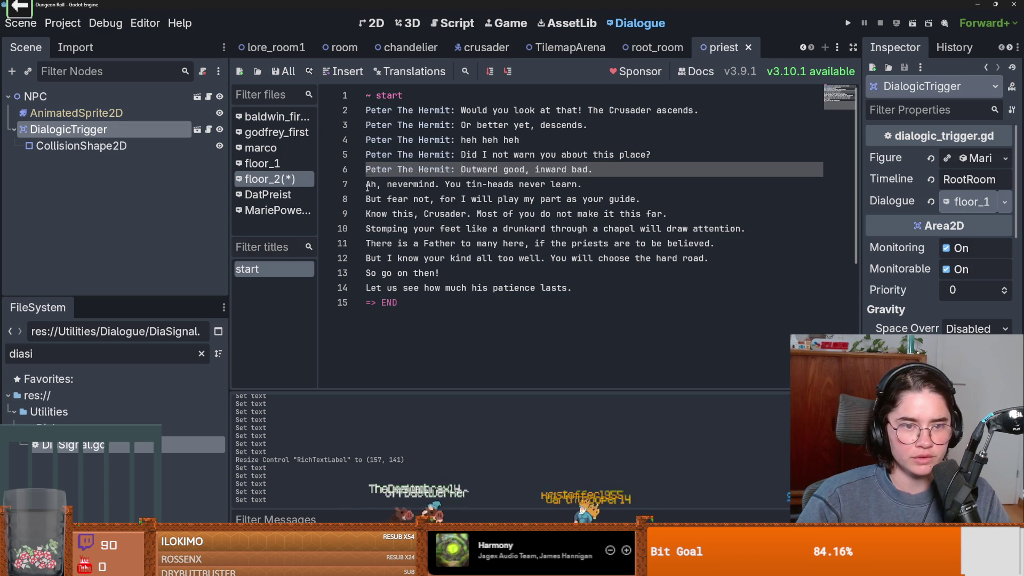
left_click(367, 183)
key("ctrl+v")
left_click(366, 199)
key("ctrl+v")
Paste the 'Peter The Hermit: ' prefix onto lines 9–14 and save the floor_2 dialogue.
left_click(366, 214)
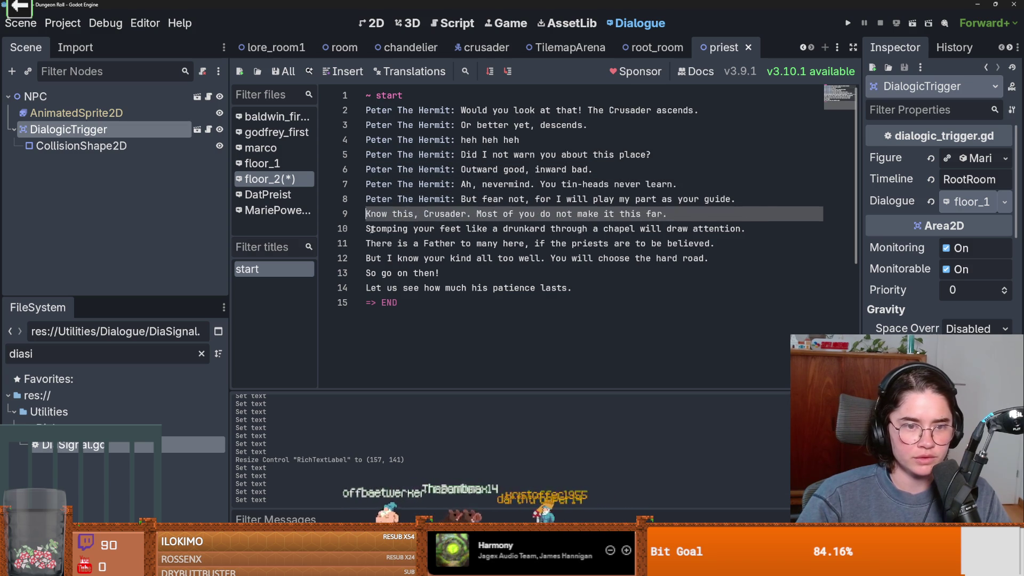
key("ctrl+v")
left_click(367, 228)
key("ctrl+v")
left_click(366, 244)
key("ctrl+v")
left_click(366, 258)
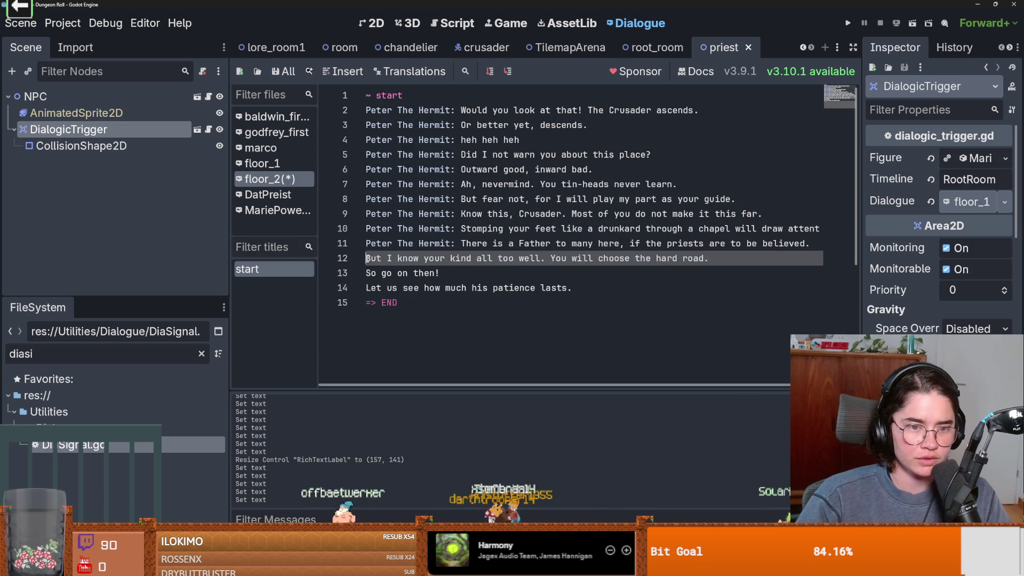
key("ctrl+v")
left_click(366, 272)
key("ctrl+v")
left_click(366, 287)
key("ctrl+v")
key("ctrl+s")
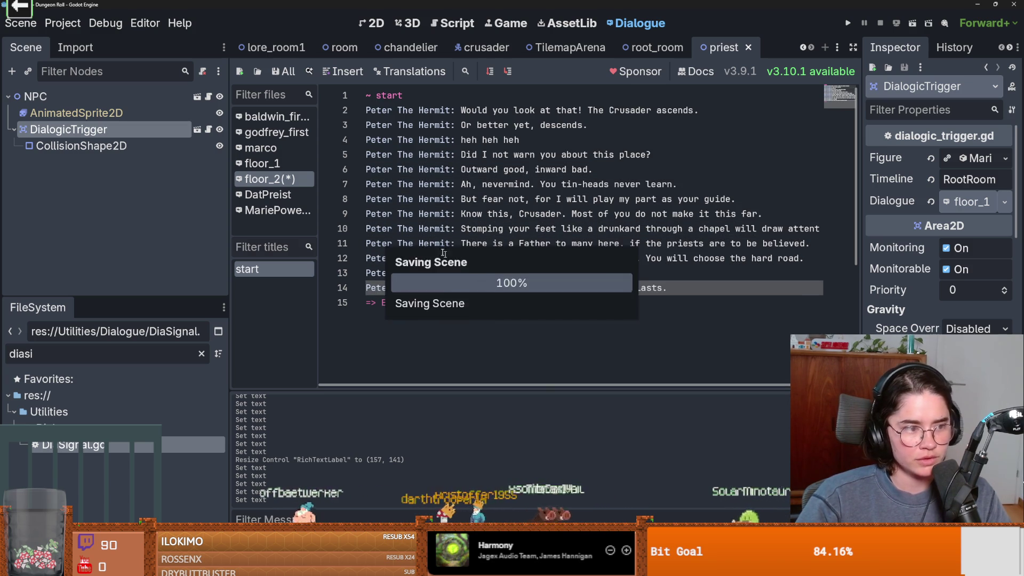
left_click(461, 228)
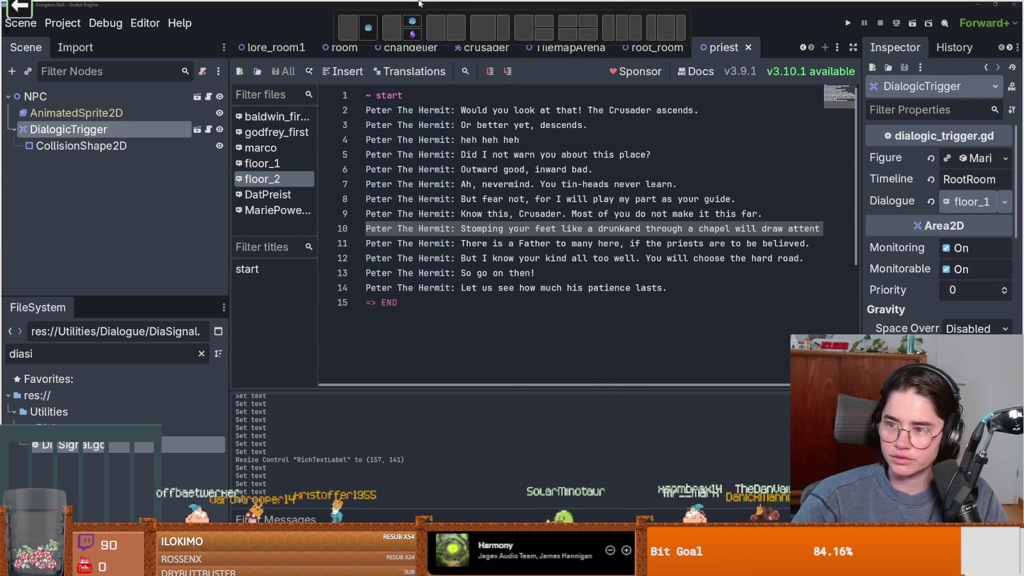
key("alt+Tab")
View the pencil-sketch photo full-size, zoom in and out, then select the emotes pack message.
left_click(277, 397)
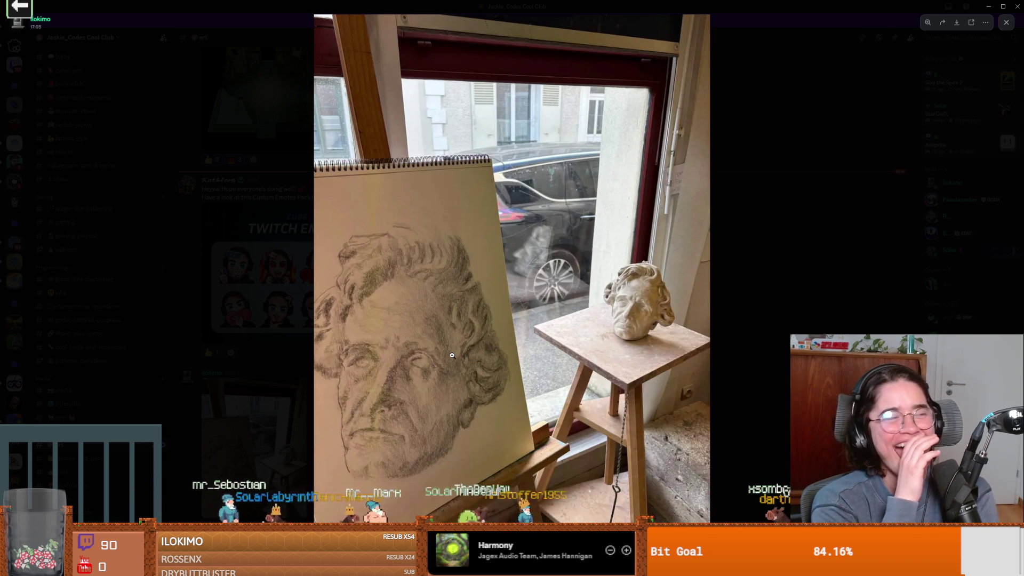
left_click(562, 261)
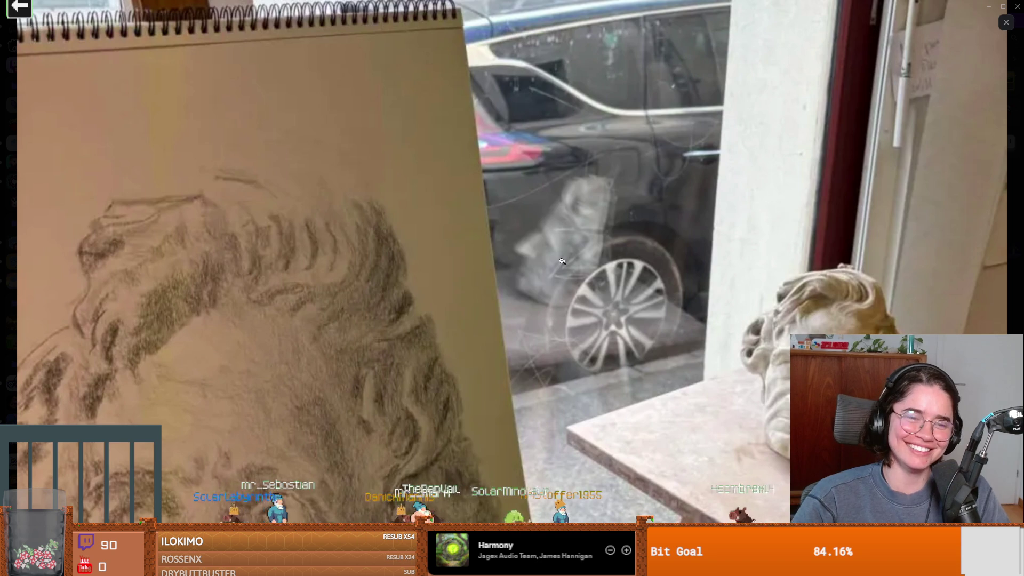
left_click(561, 250)
key("Escape")
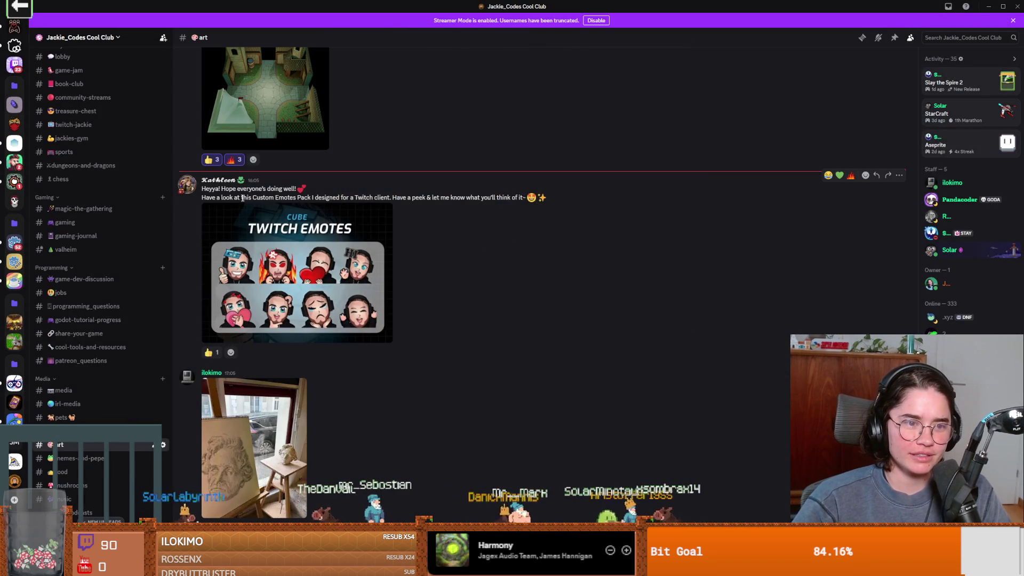
left_click_drag(207, 200, 274, 199)
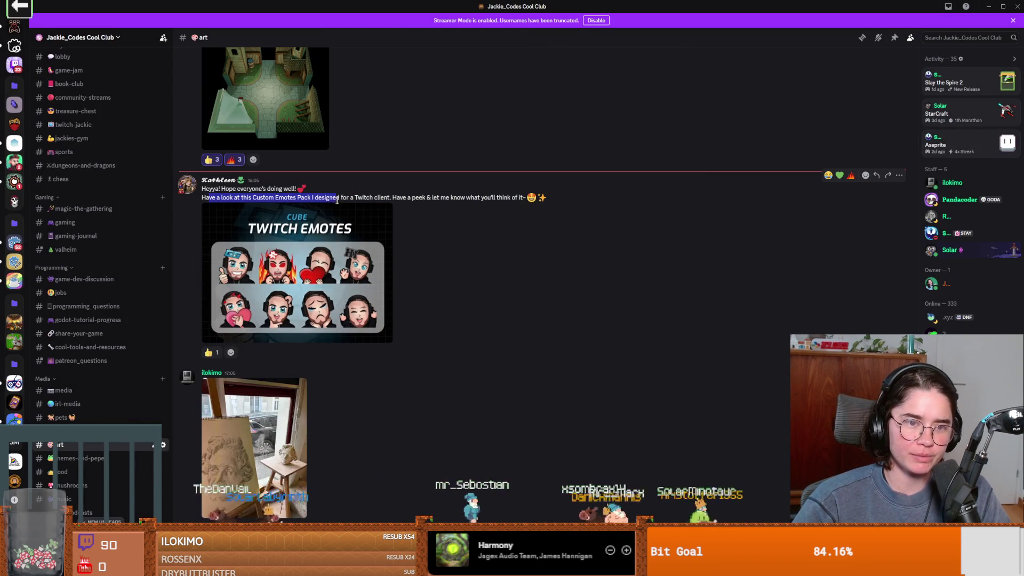
mouse_move(336, 200)
left_mouse_down()
mouse_move(399, 200)
mouse_move(379, 206)
left_mouse_up()
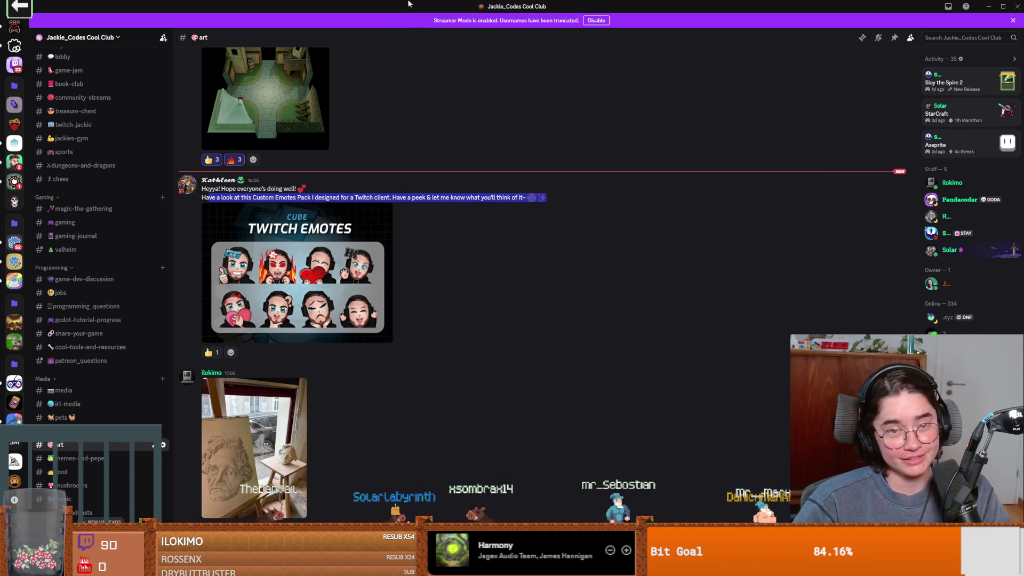
Back in Godot, review floor_2's Peter The Hermit lines 9–14 and save the scene.
key("alt+Tab")
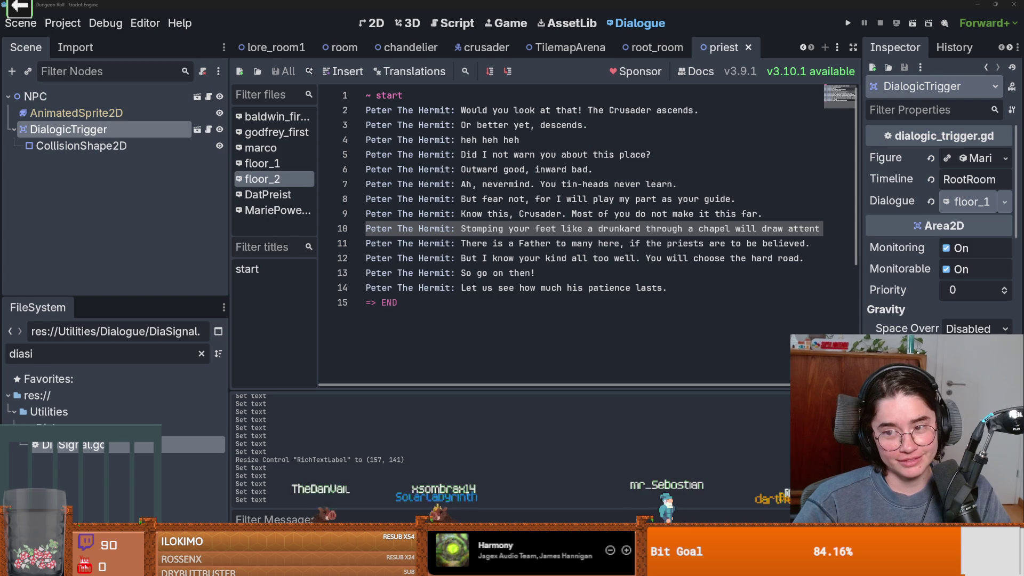
left_click(599, 214)
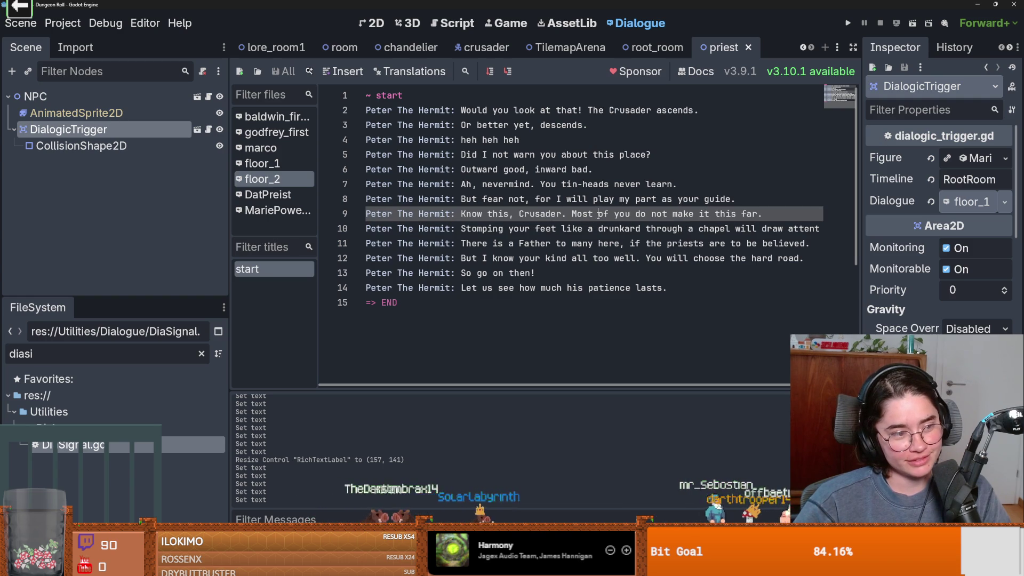
left_click(589, 287)
key("ctrl+s")
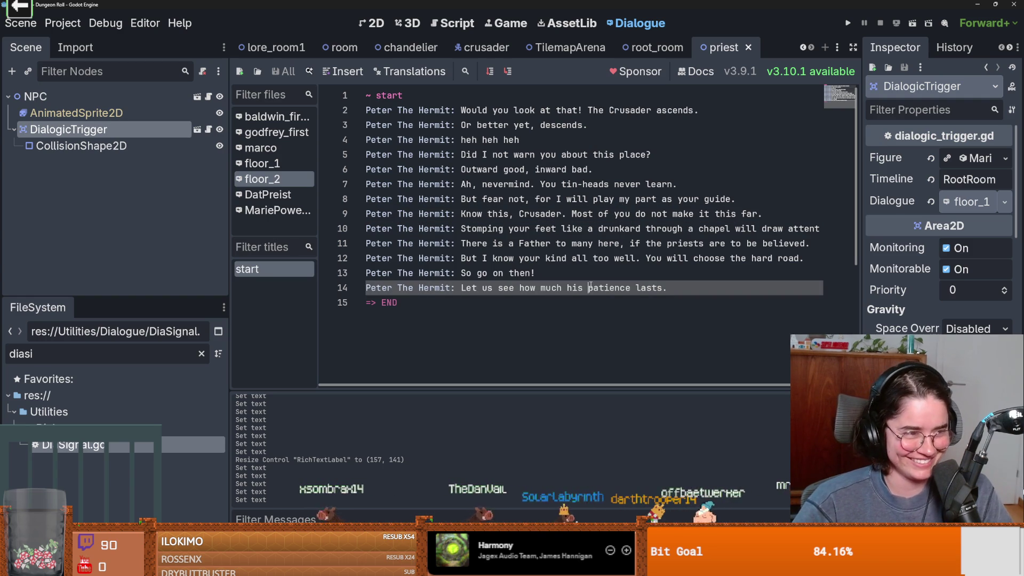
scroll(582, 297, "down", 3)
scroll(582, 297, "up", 3)
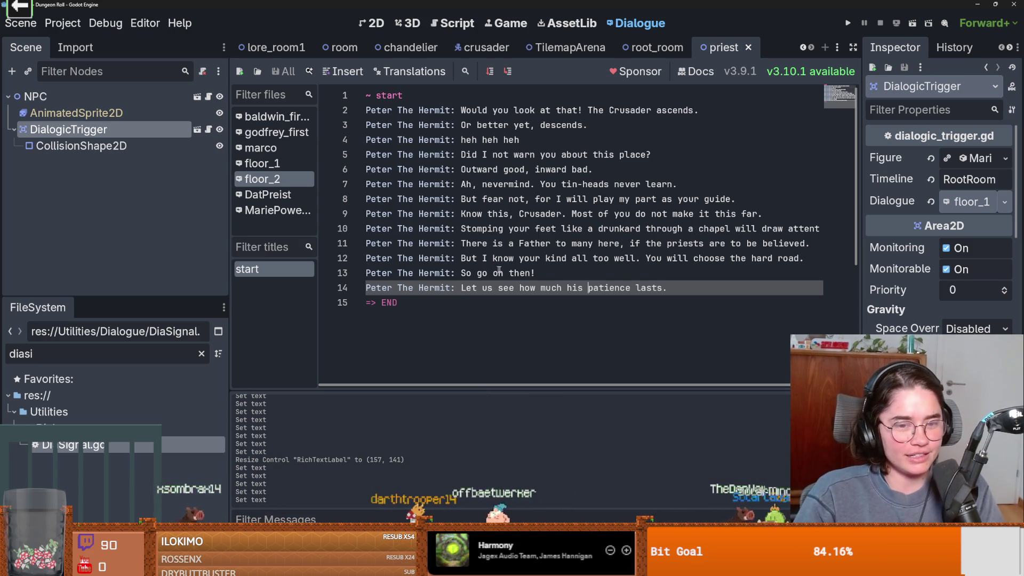
left_click(641, 273)
key("ctrl+s")
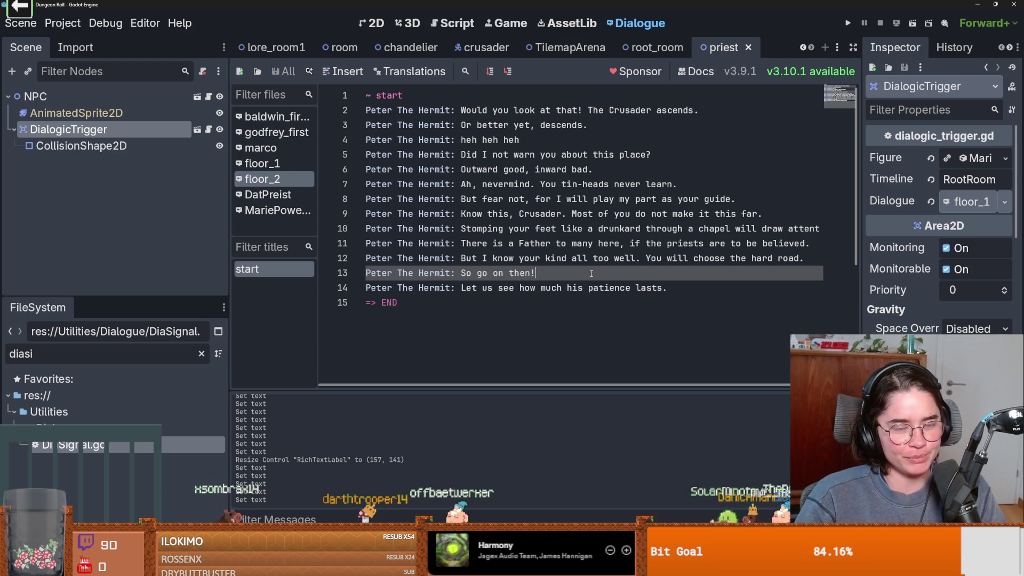
key("ctrl+s")
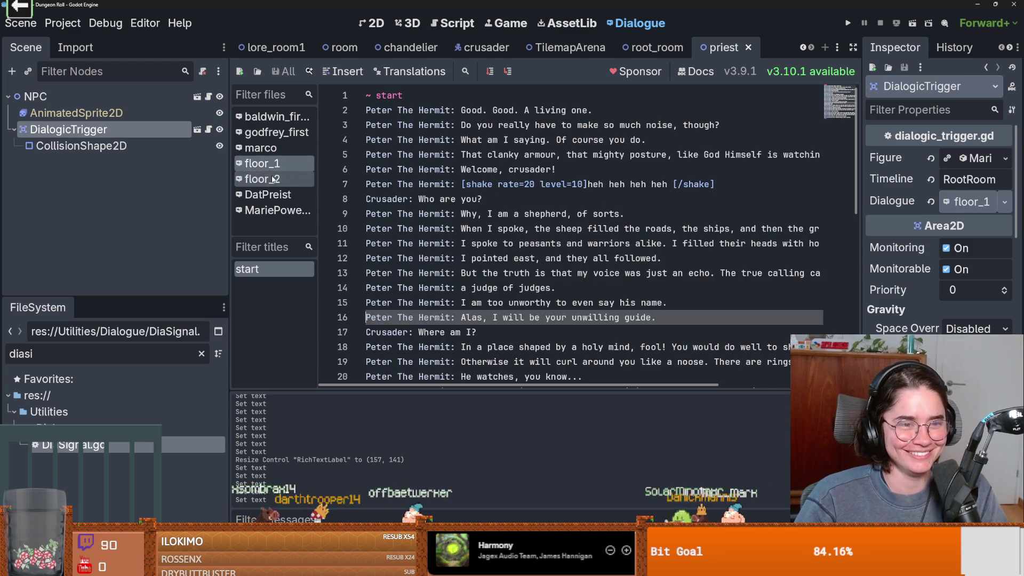
Load the floor_1 dialogue, reveal the earlier scene tabs, then switch to GitHub Desktop.
left_click(288, 163)
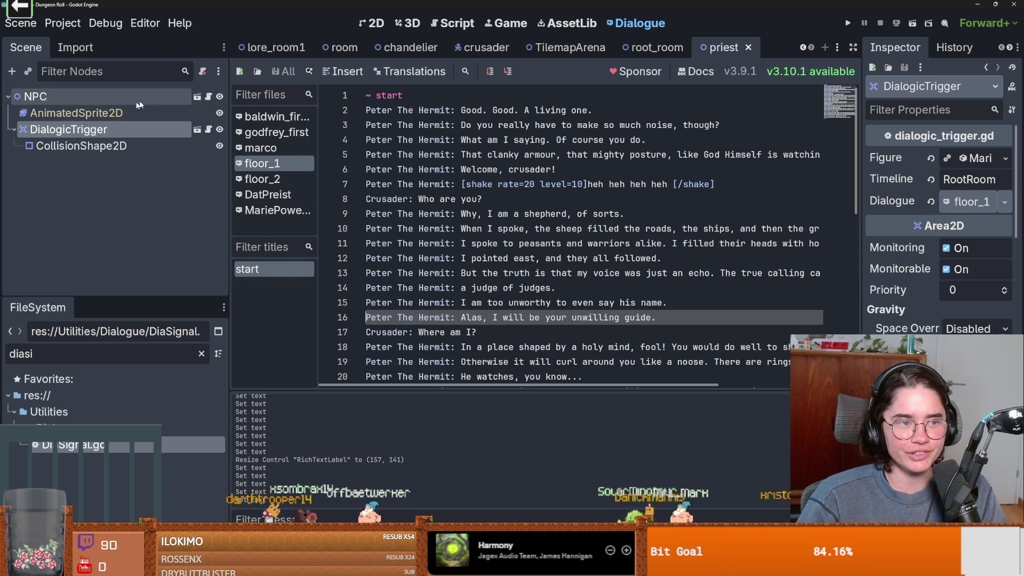
left_click(801, 48)
left_click(802, 47)
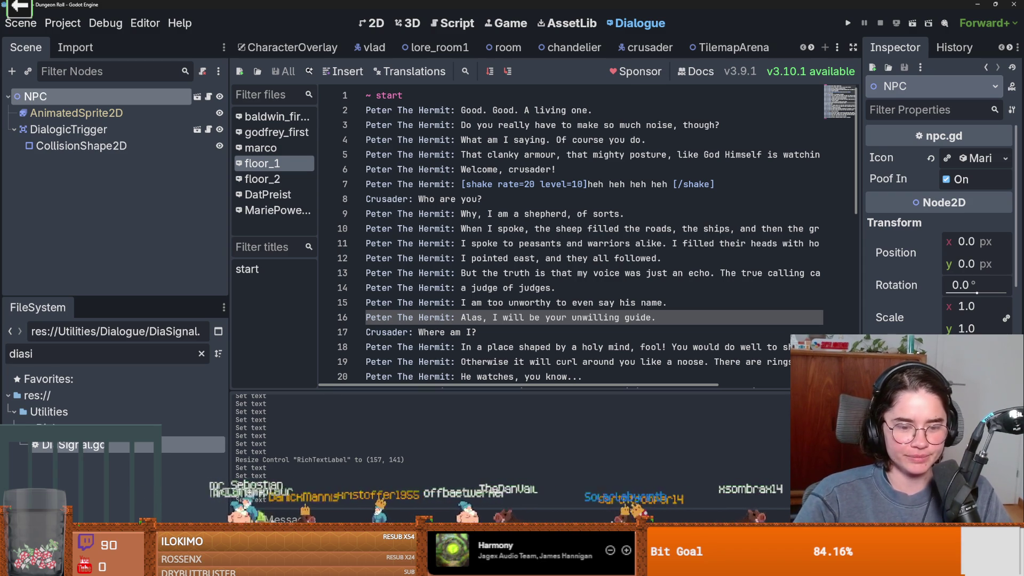
key("alt+Tab")
key("alt+Tab")
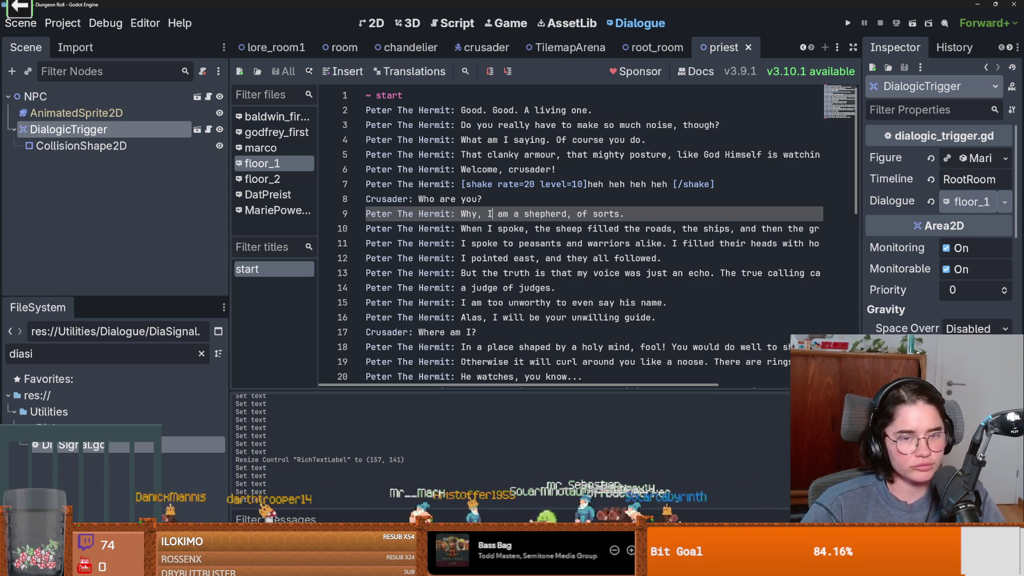
Run the project maximized, start a new game as the Crusader, and enter the first default room.
left_click(847, 24)
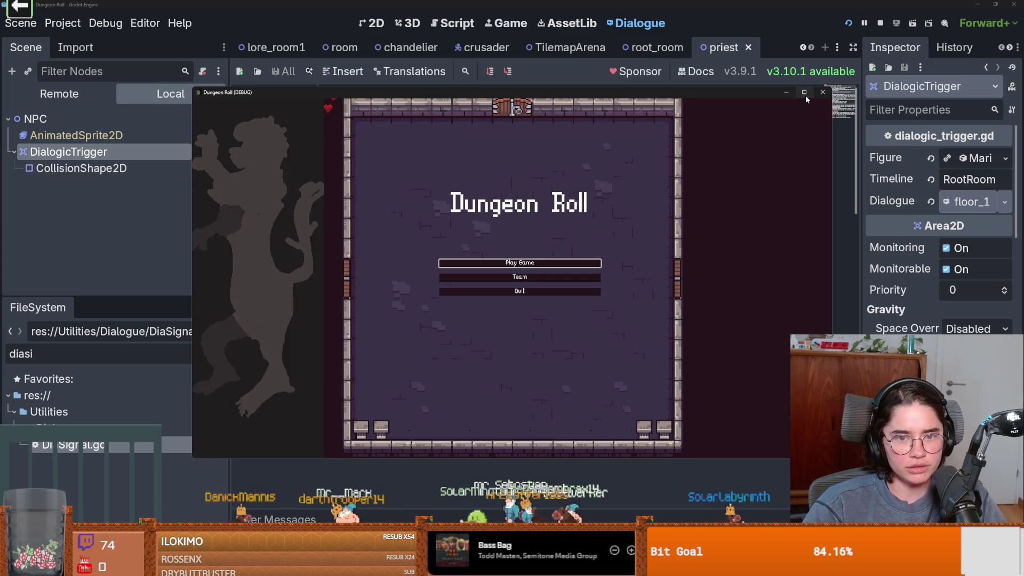
left_click(805, 95)
left_click(508, 258)
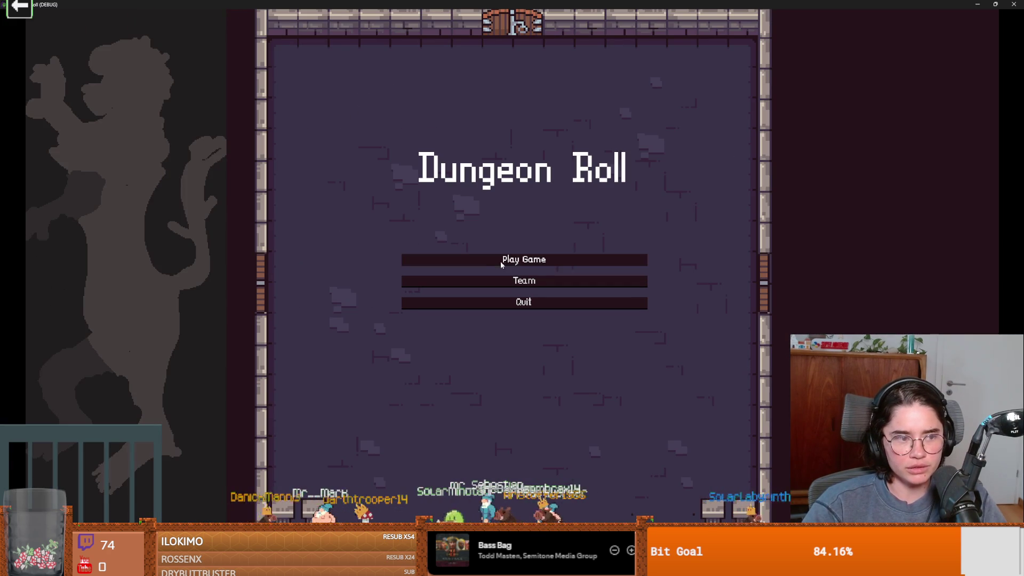
left_click(402, 196)
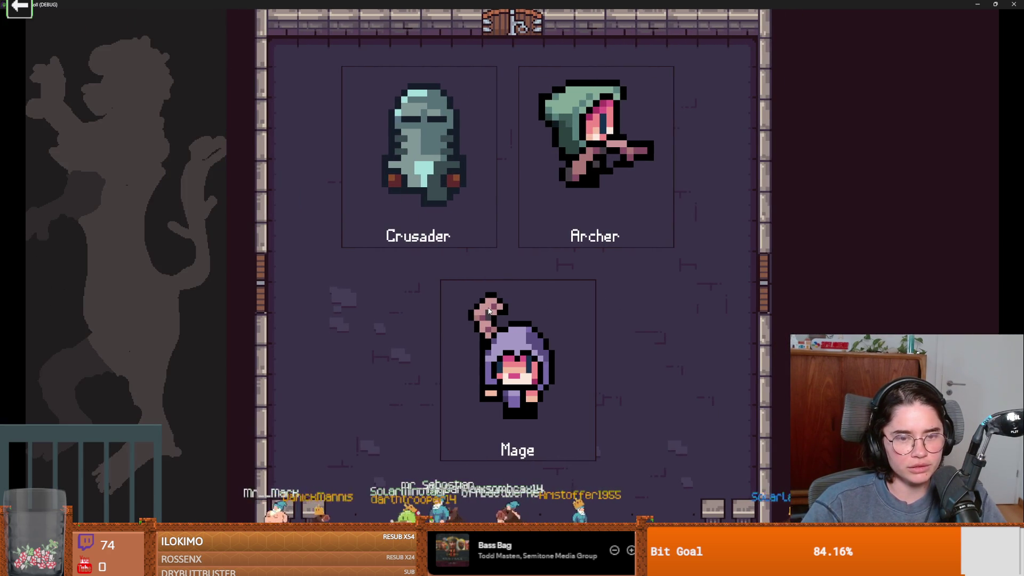
key("e")
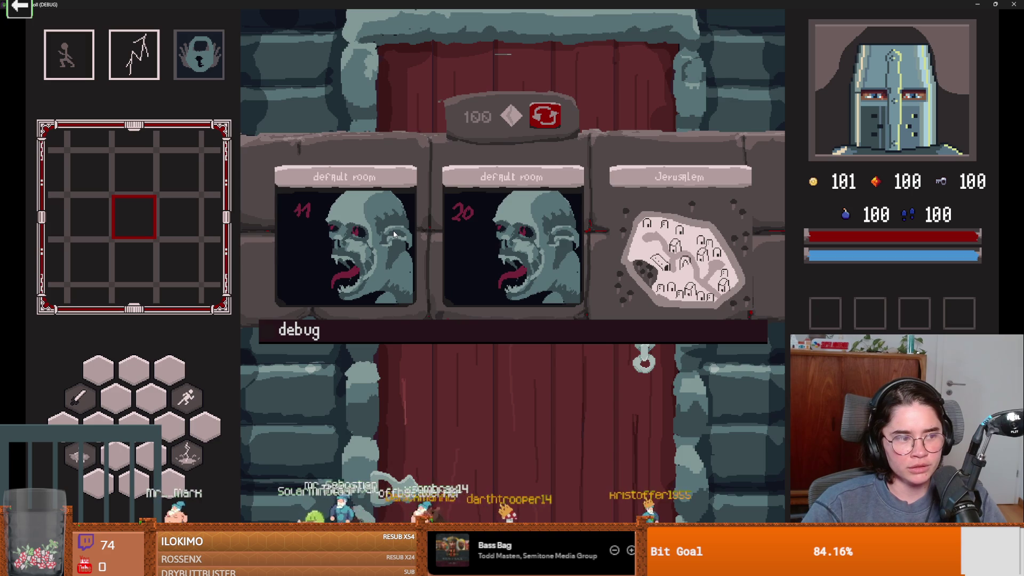
left_click(393, 231)
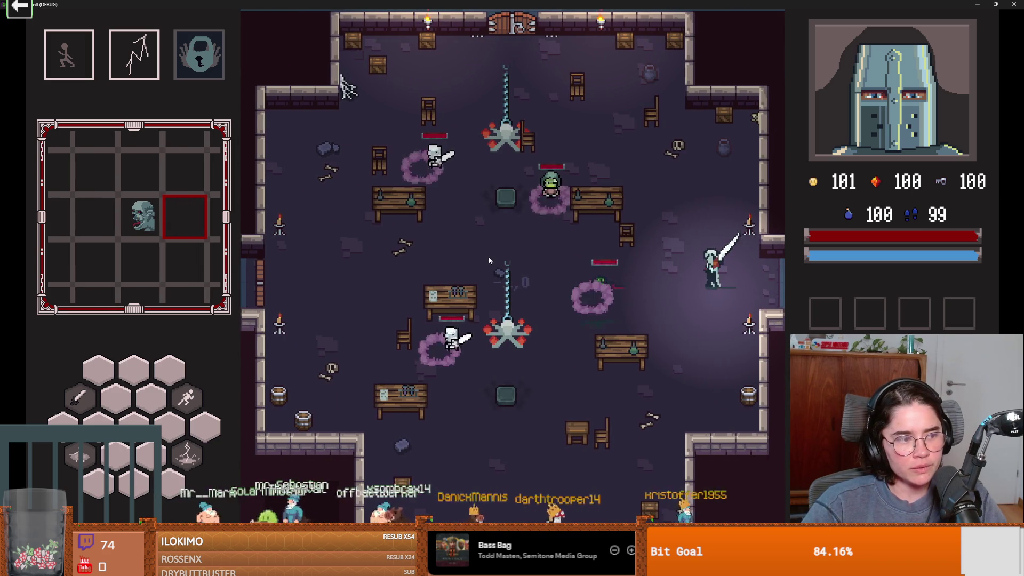
Fight the skeletons with sword swings and dashes along the room's left side.
key("s")
left_click(657, 259)
key("space")
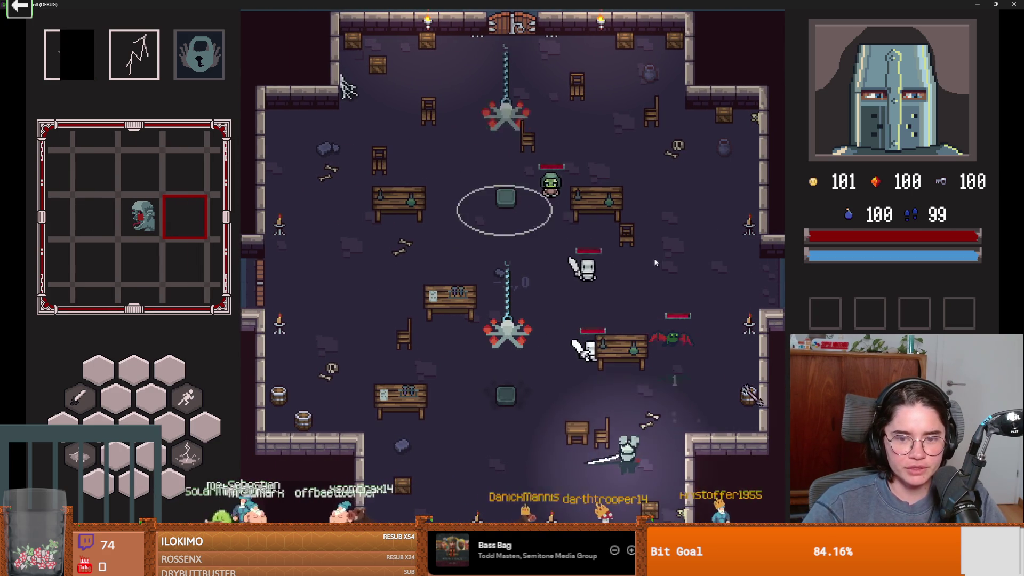
key("a")
left_click(575, 370)
key("w")
key("space")
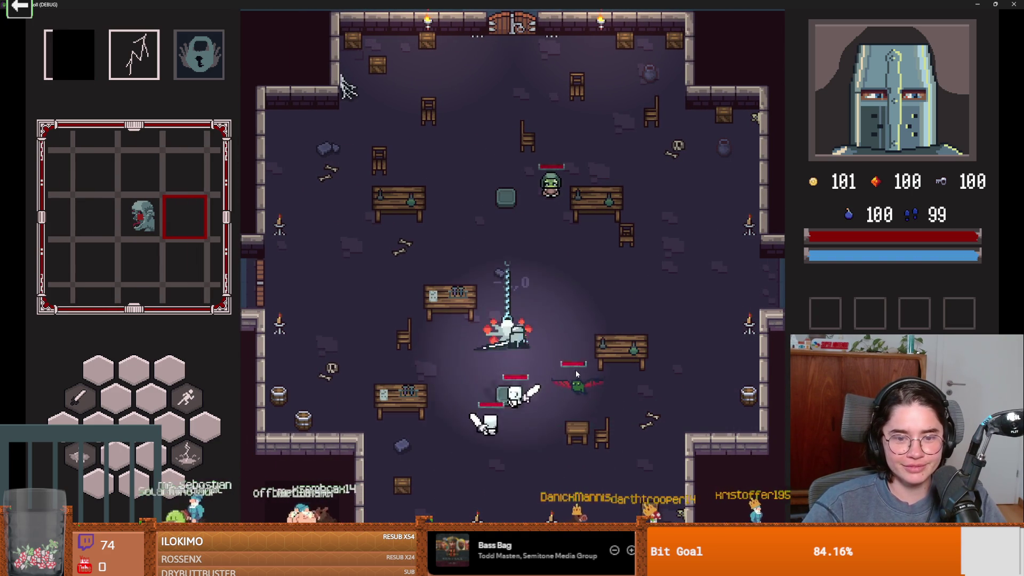
key("w")
key("a")
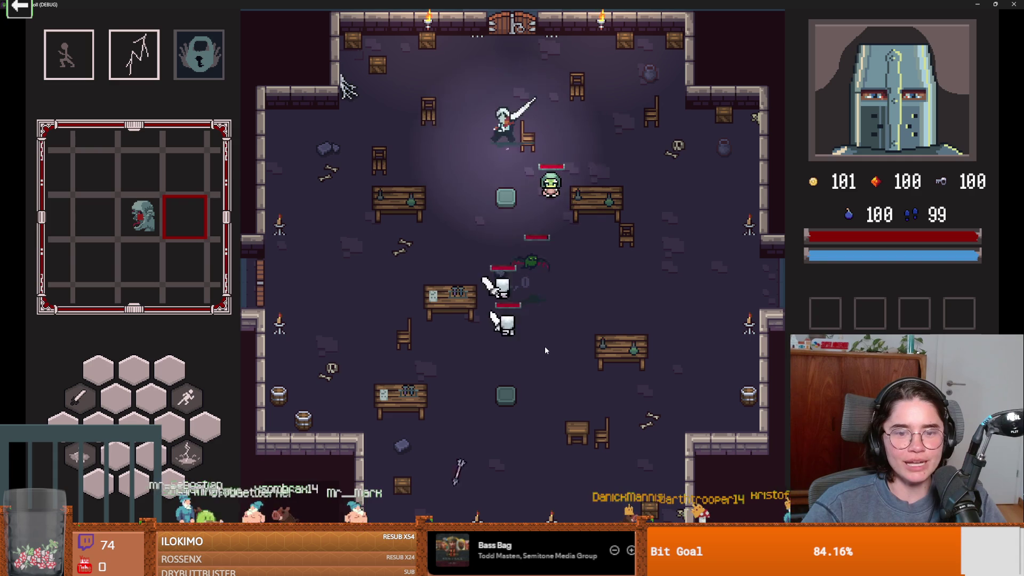
key("s")
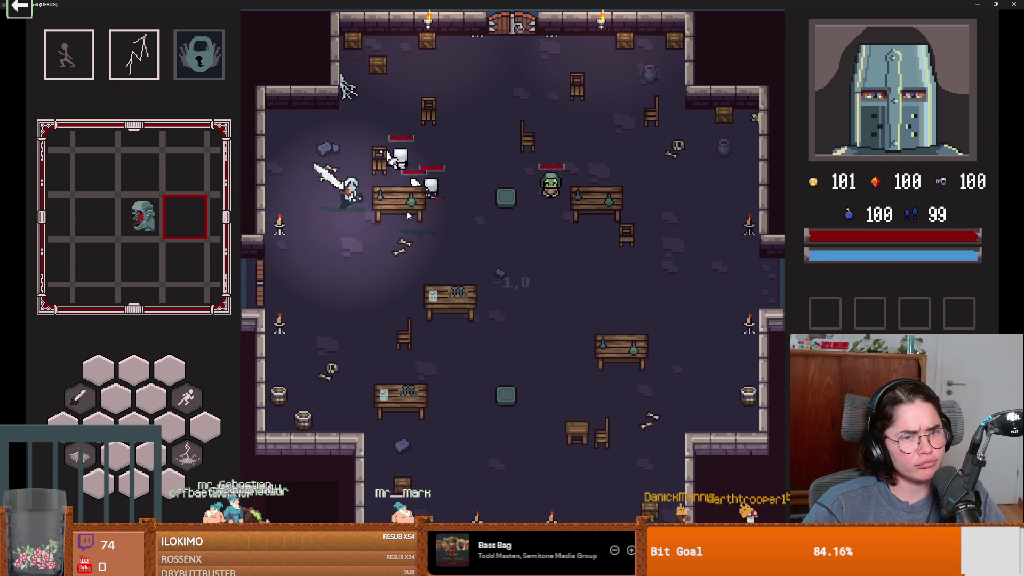
key("s")
left_click(337, 190)
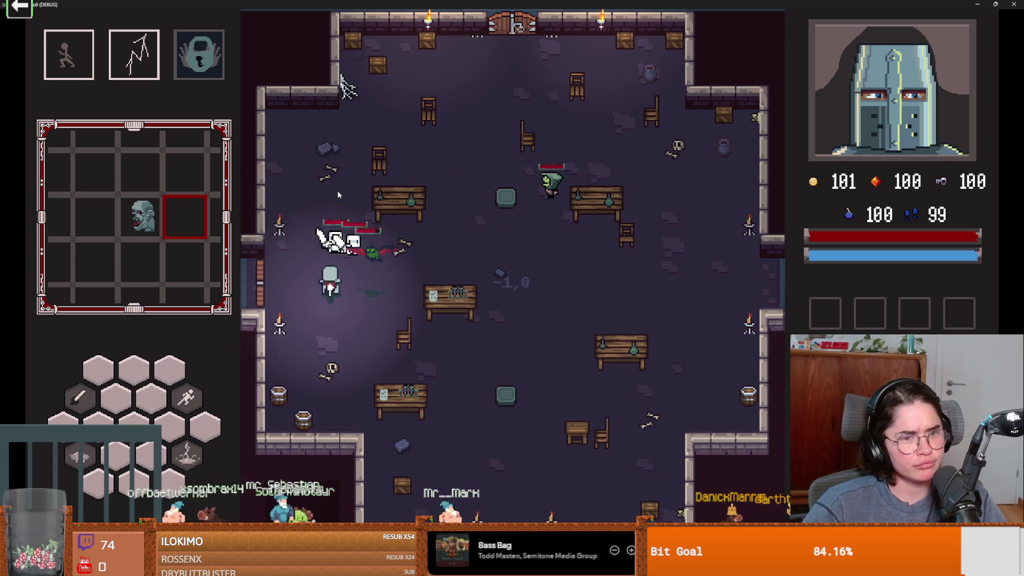
key("s")
key("s")
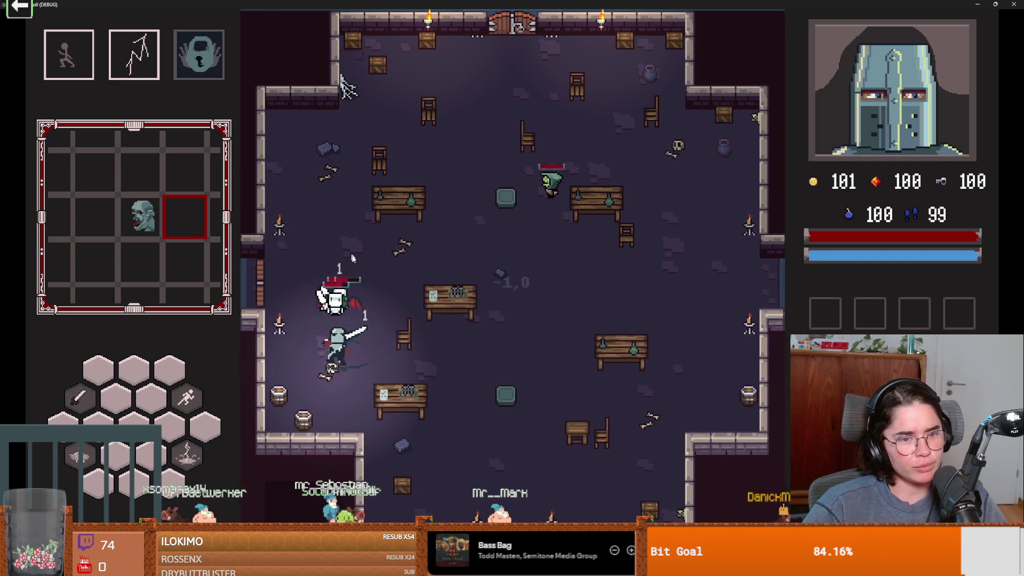
key("d")
key("d")
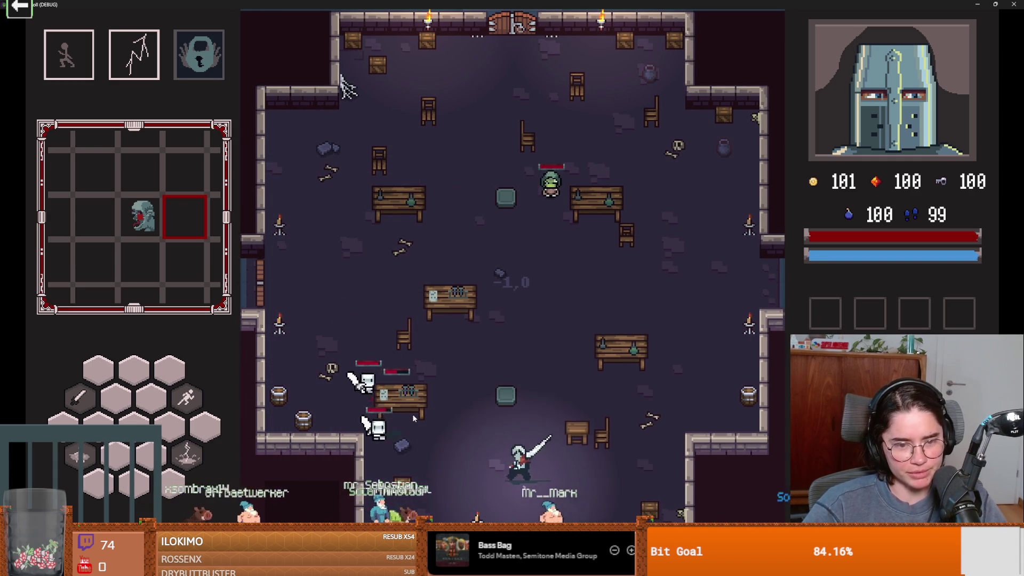
key("a")
key("space")
key("d")
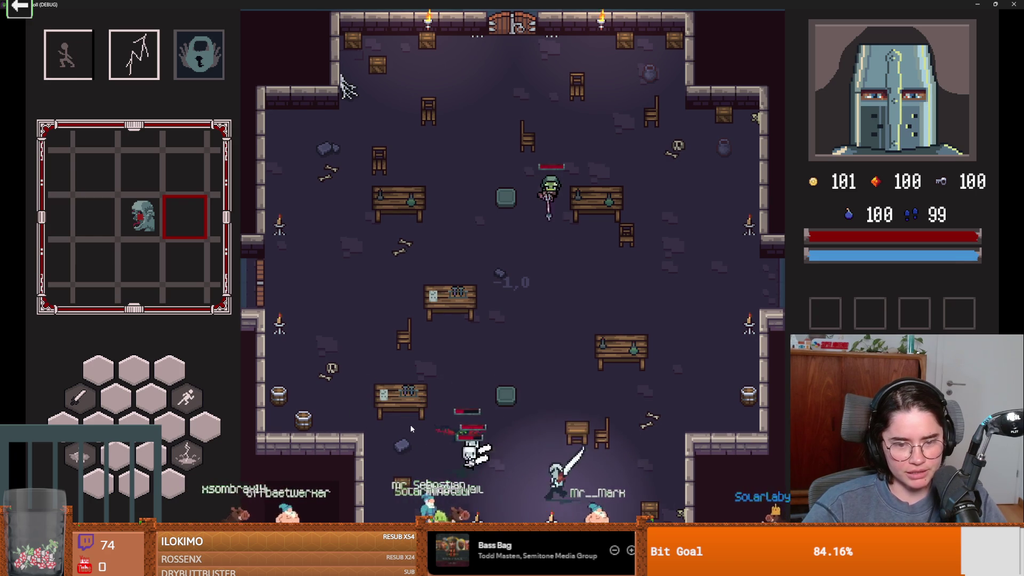
key("space")
key("d")
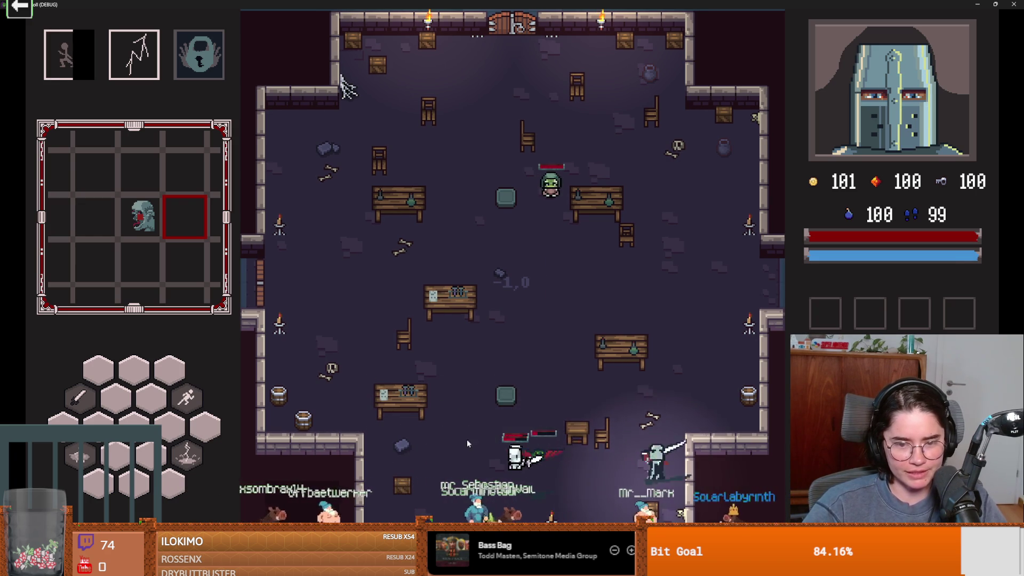
key("w")
key("d")
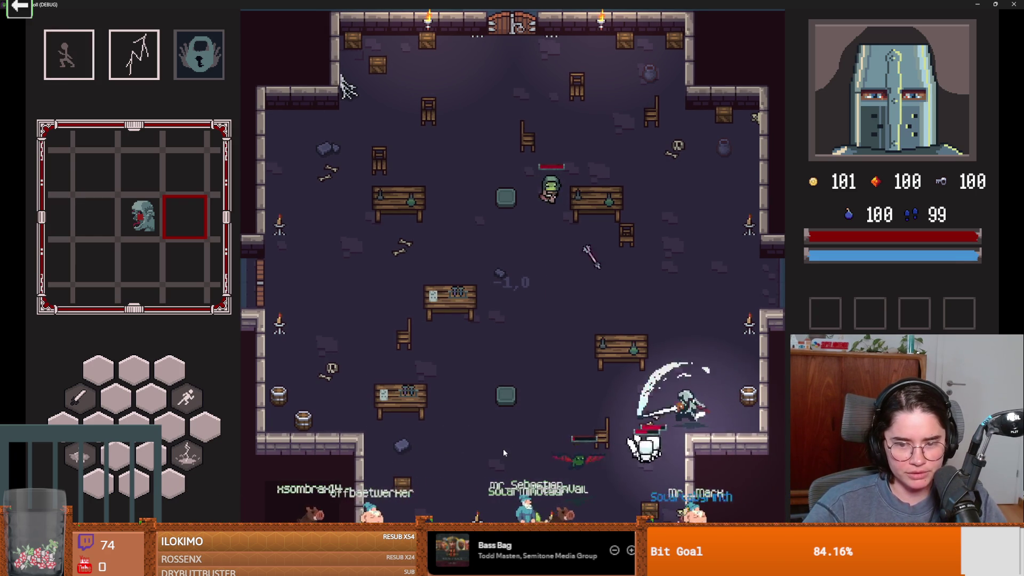
key("space")
Evade the skeletons and strike the goblin near the top tables.
key("a")
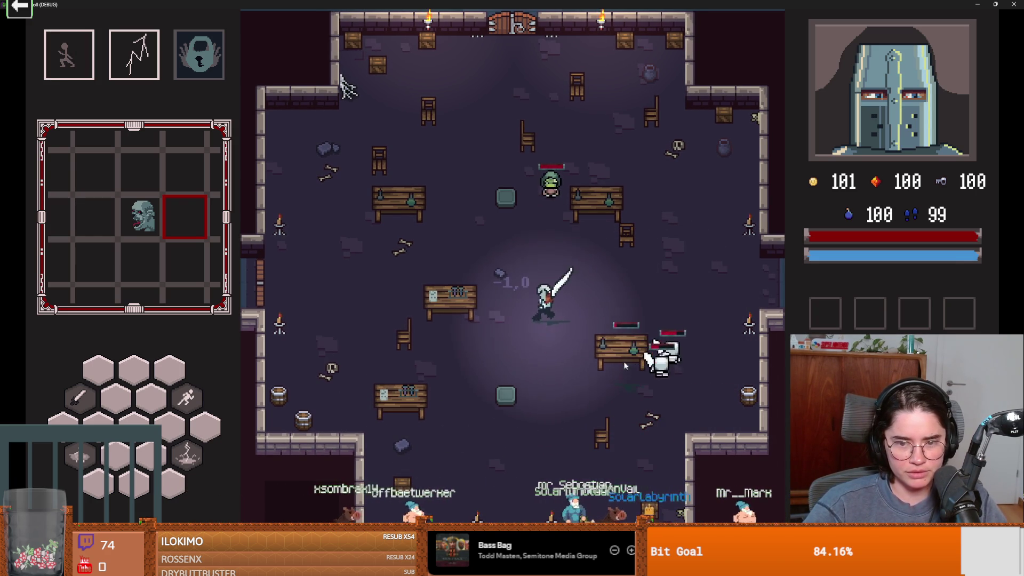
key("s")
key("a")
key("a")
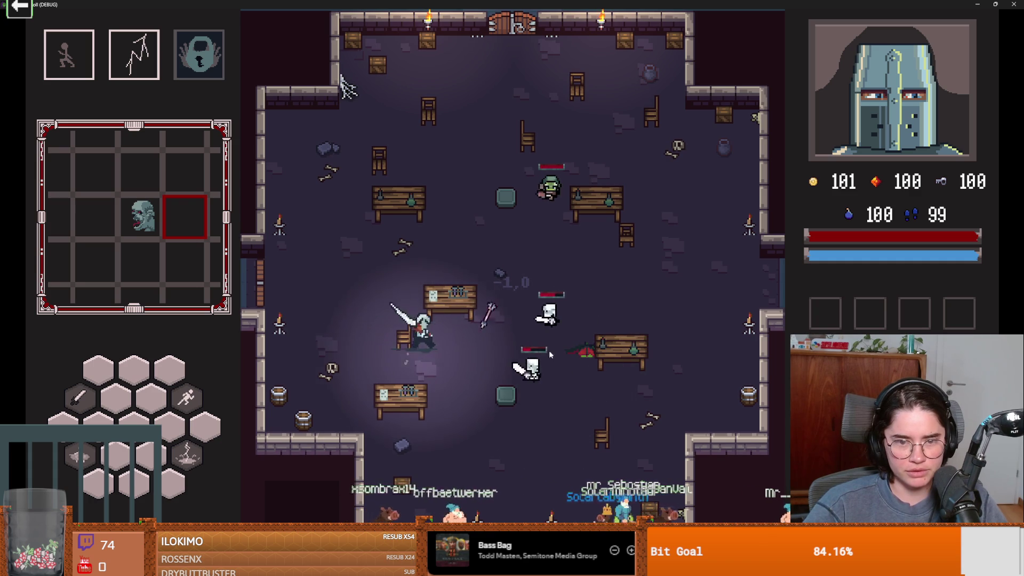
key("s")
key("a")
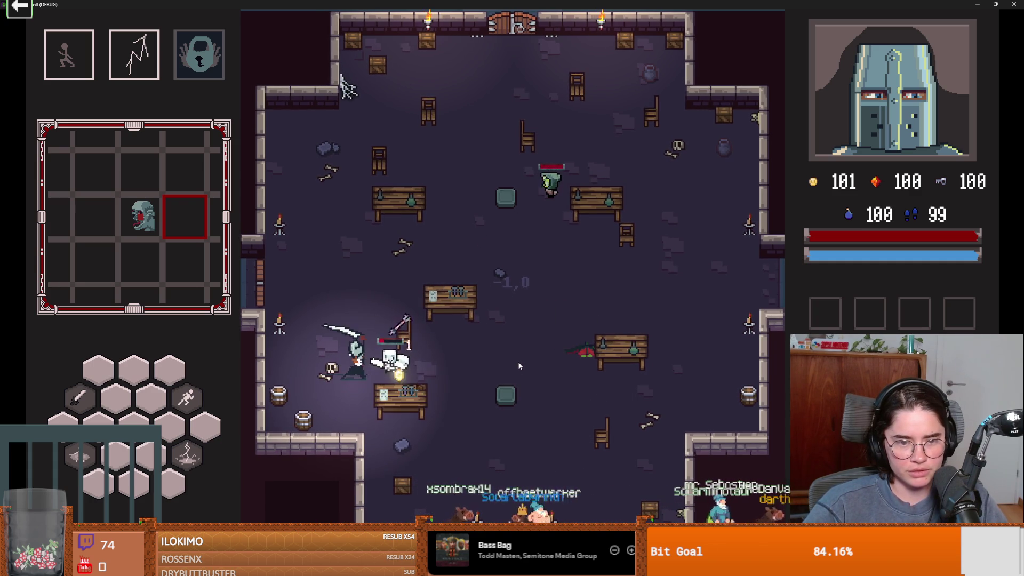
key("w")
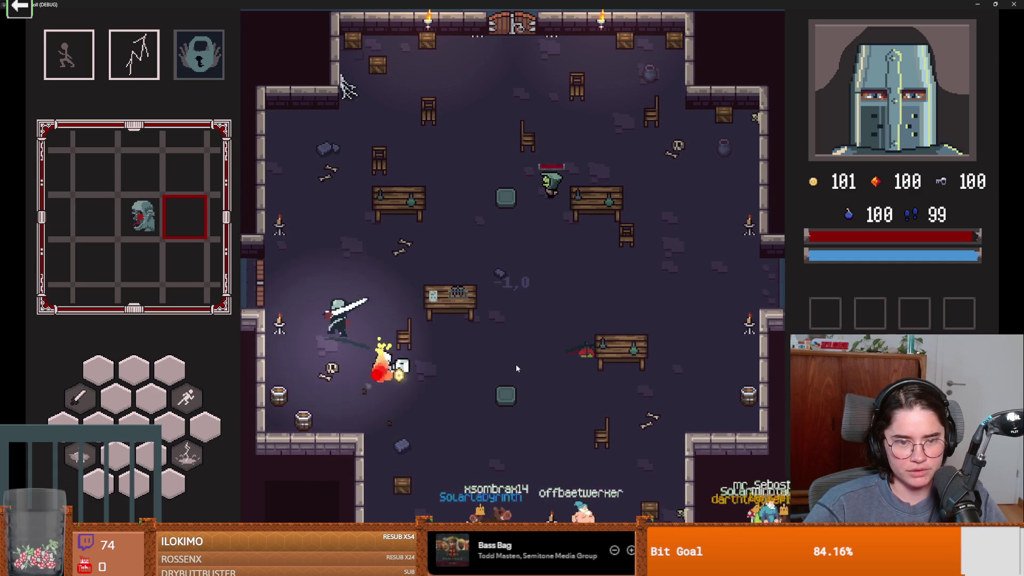
key("d")
key("w")
key("d")
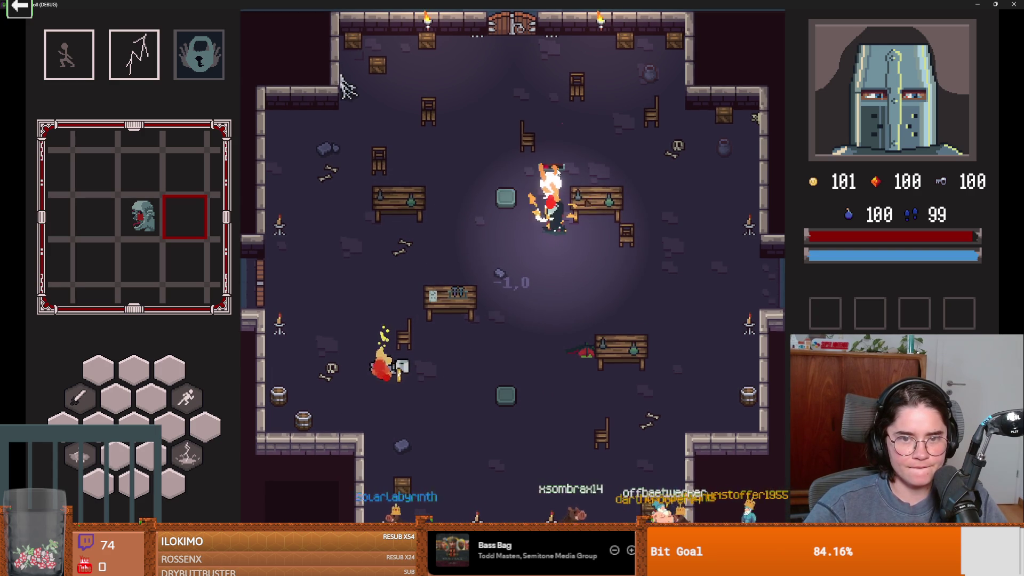
key("a")
key("space")
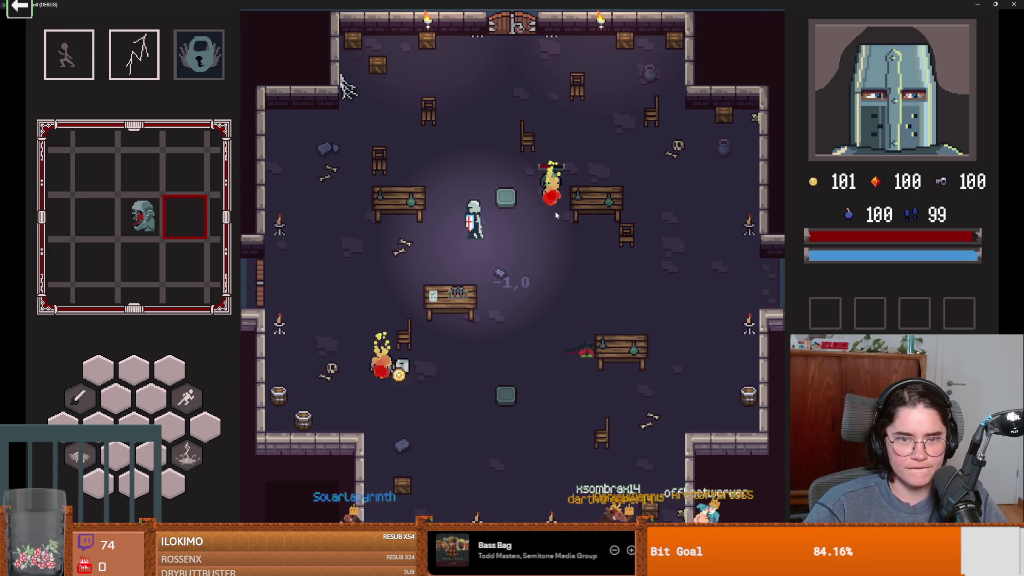
left_click(554, 210)
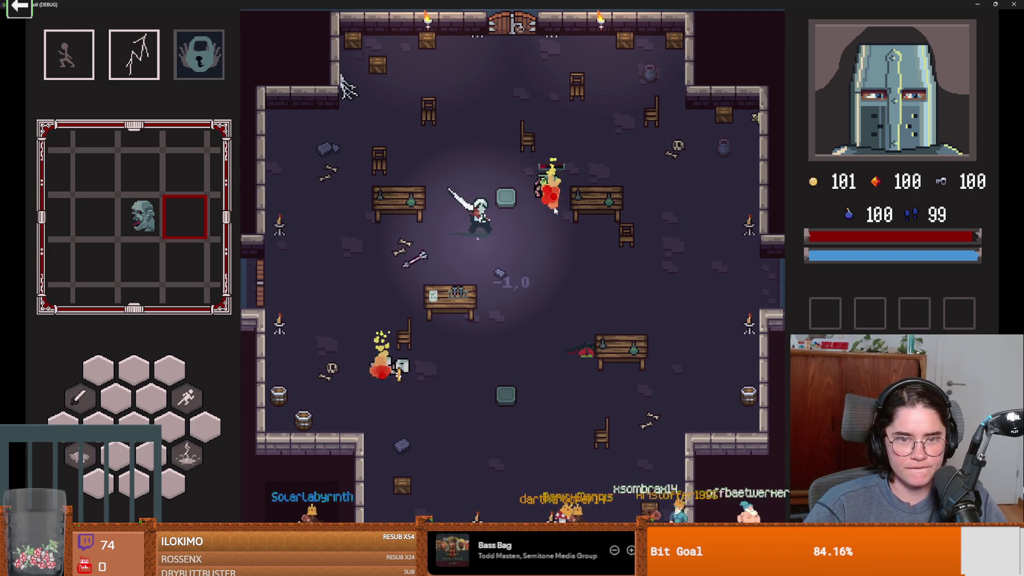
key("d")
left_click(555, 178)
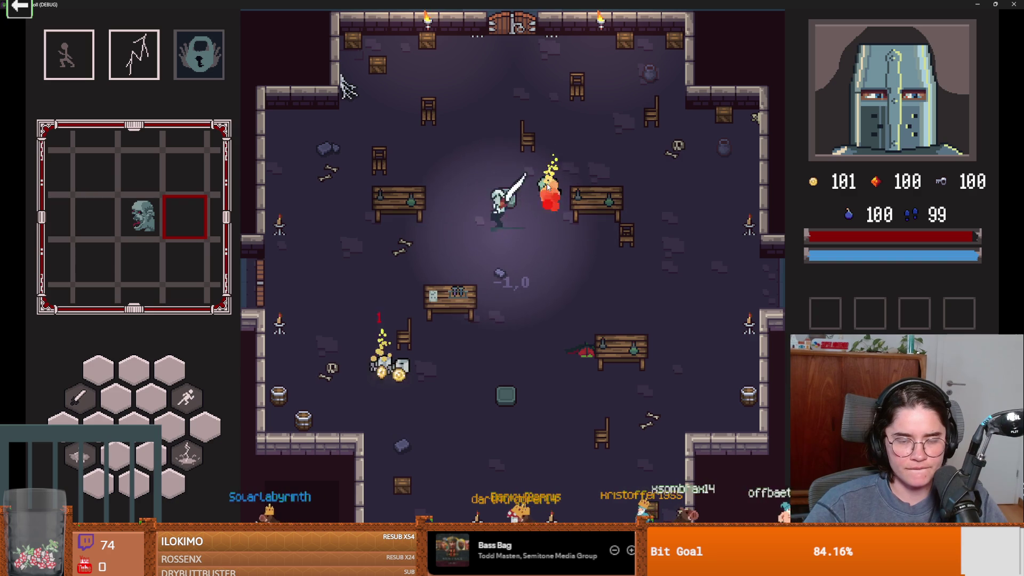
key("s")
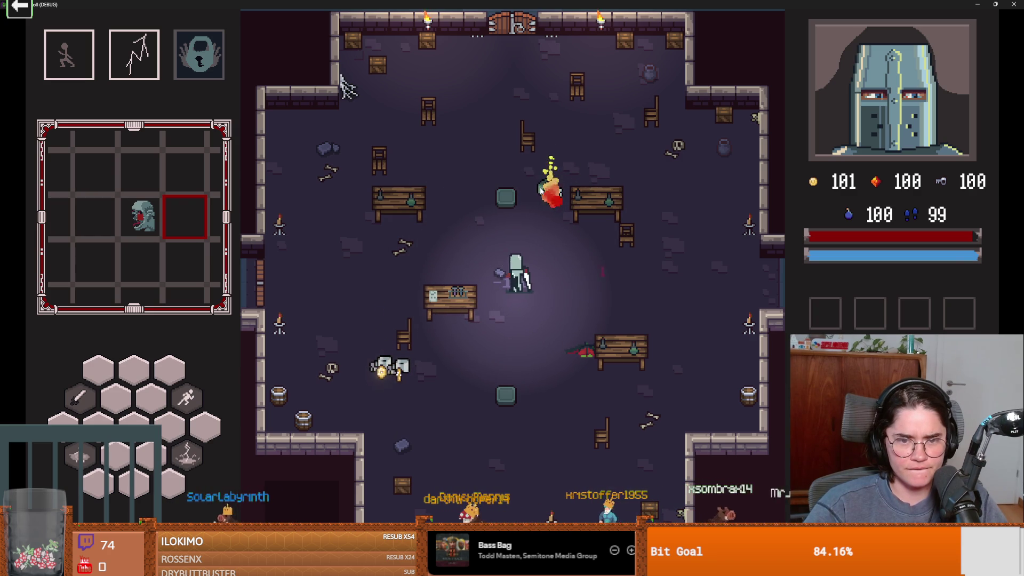
left_click(573, 272)
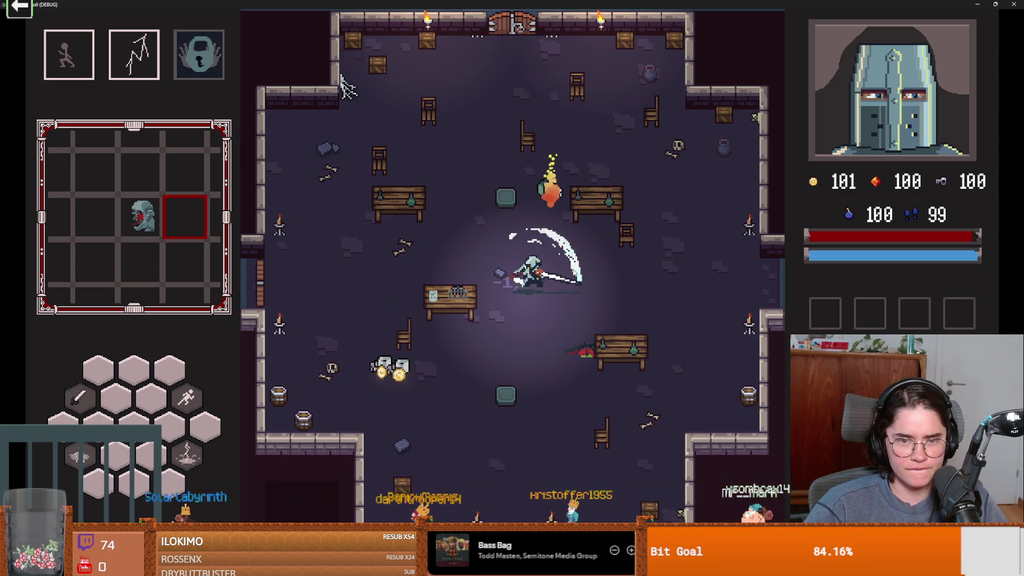
left_click(536, 331)
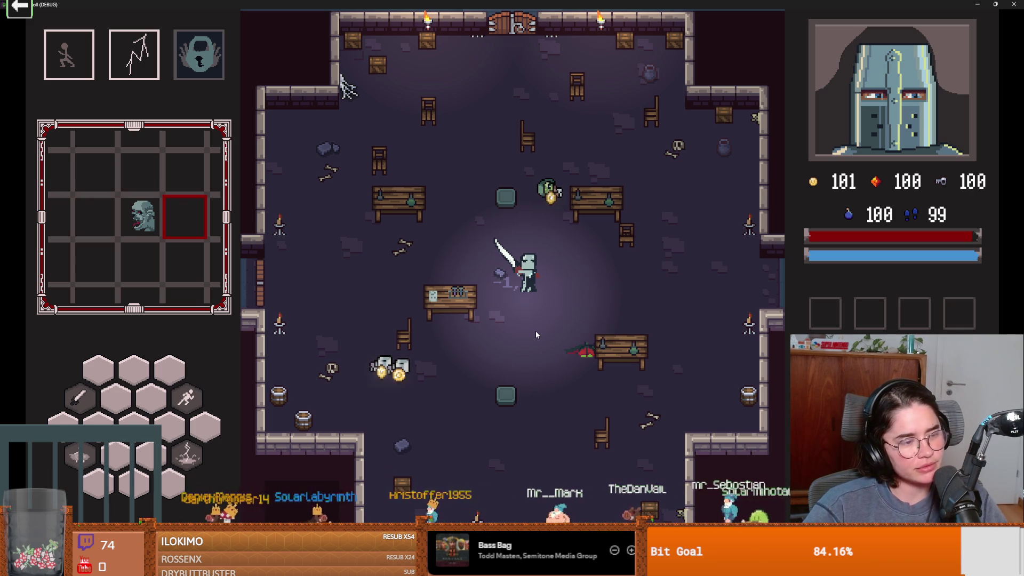
key("w")
key("d")
key("d")
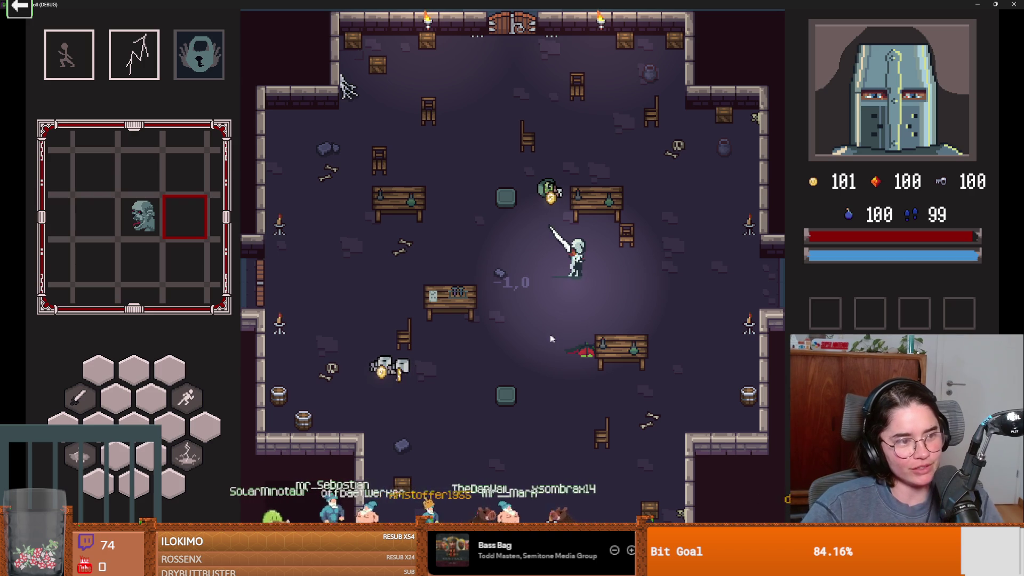
Gather the scattered coins, raising gold to 104, and strike the creature by the bench.
key("s")
key("w")
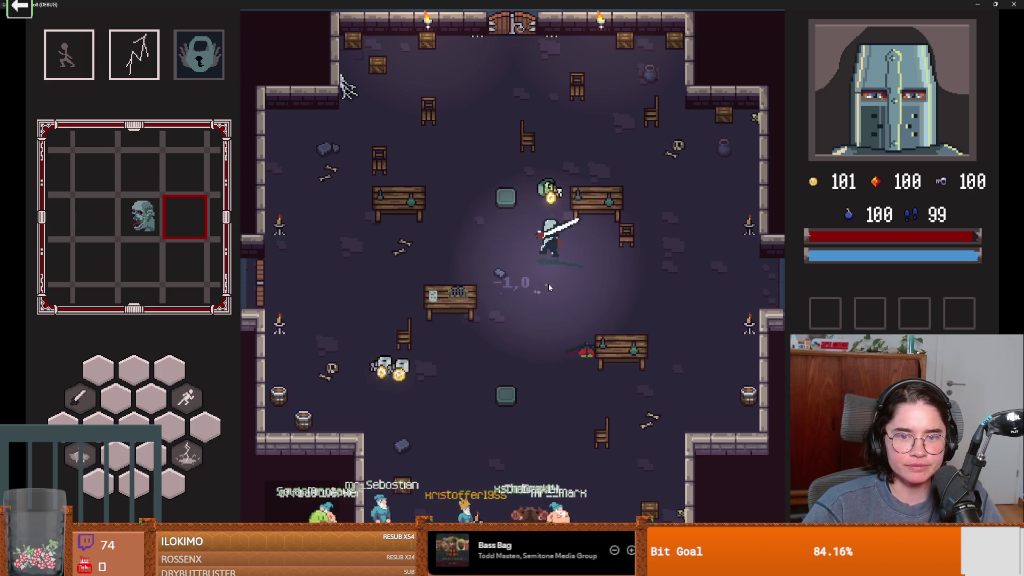
key("s")
key("space")
key("a")
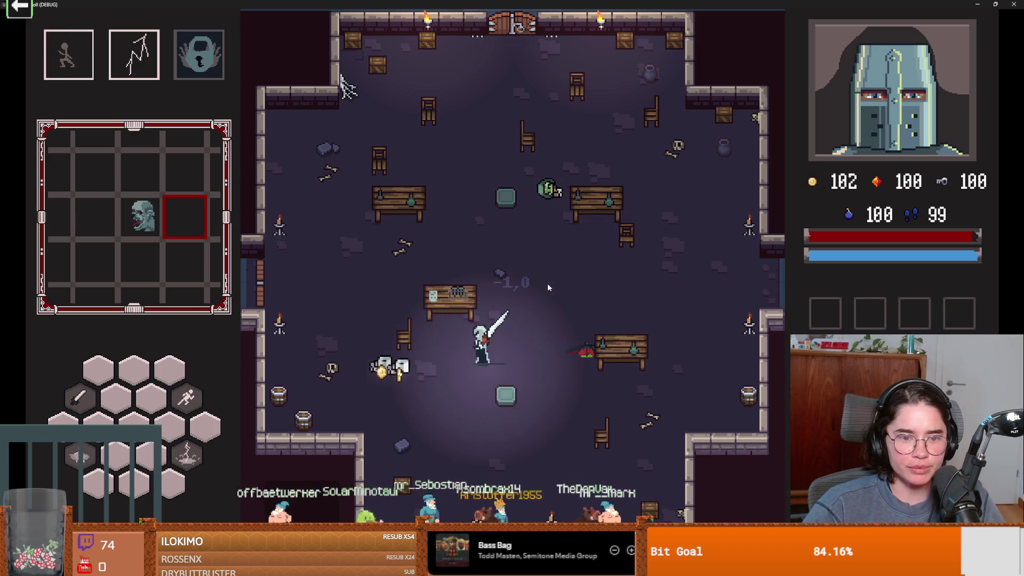
key("s")
key("d")
key("d")
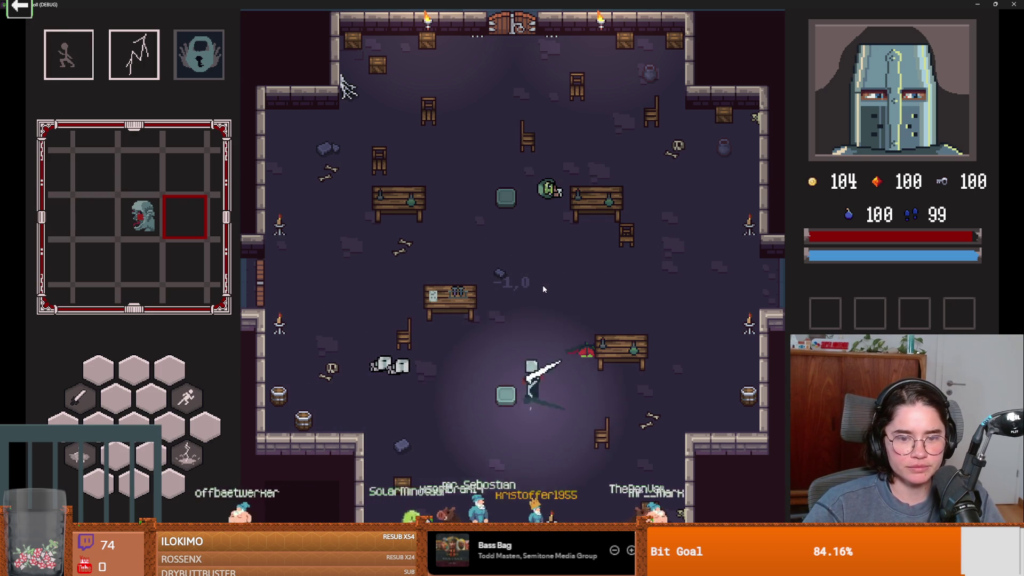
key("w")
left_click(540, 285)
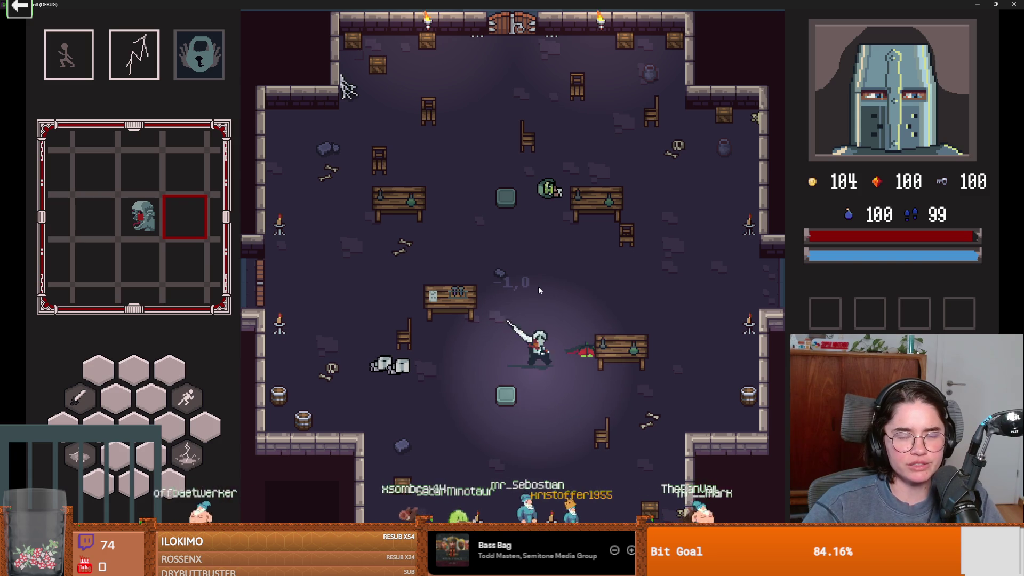
Exit through the right door, pick the left default room card, and check the dungeon map.
key("d")
key("w")
key("d")
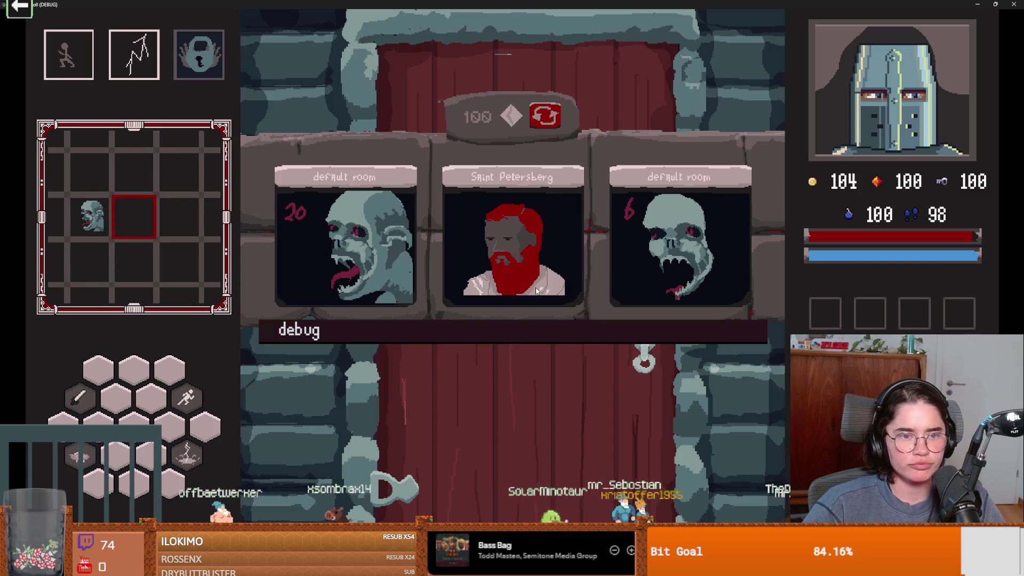
left_click(364, 271)
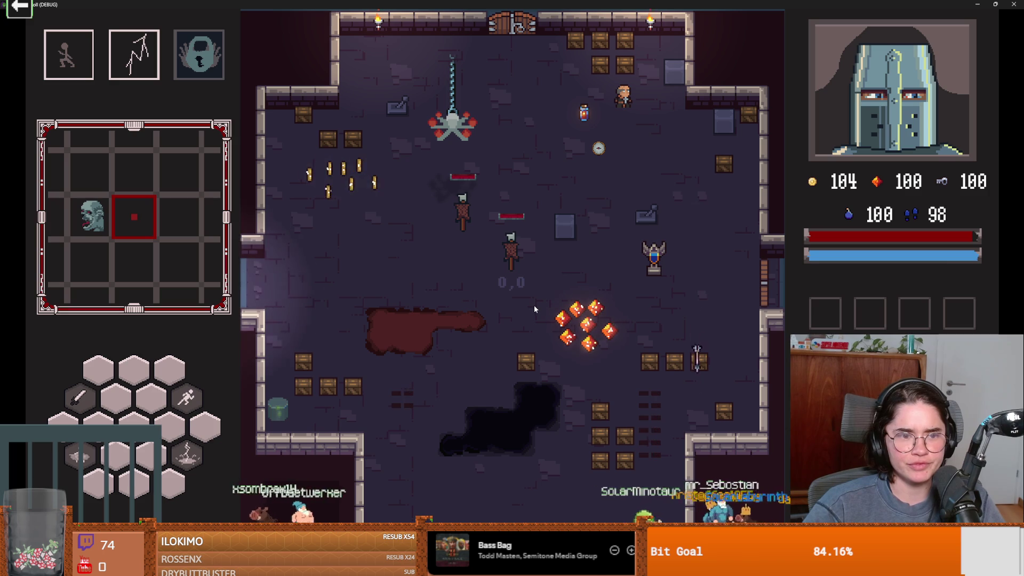
key("m")
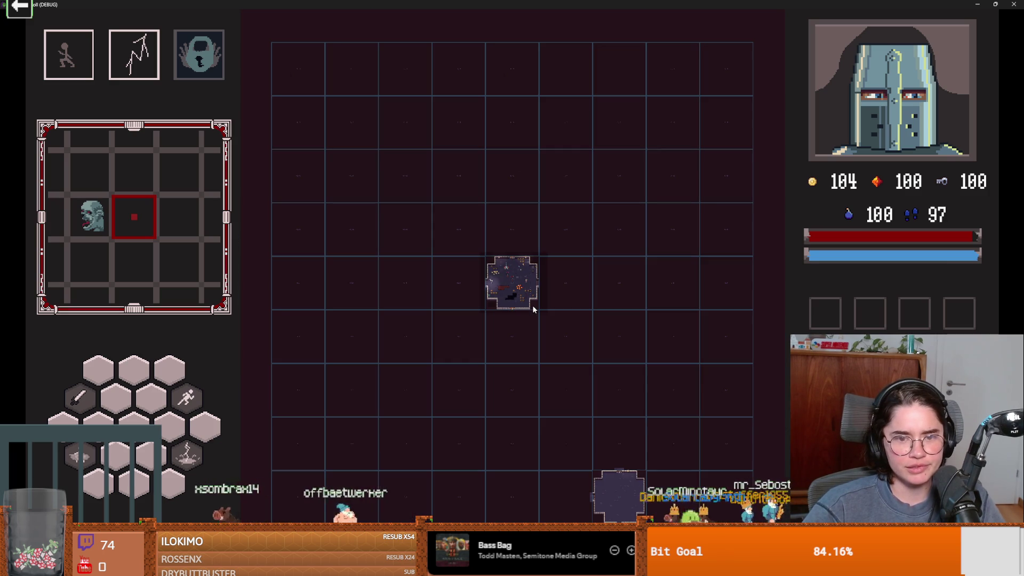
key("m")
key("m")
key("m")
key("2")
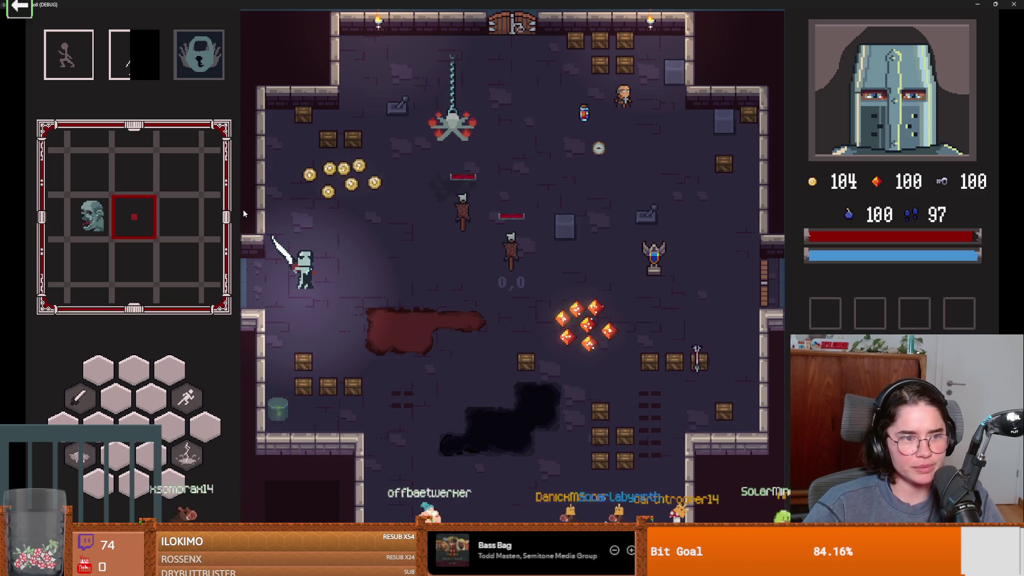
Pick two more rooms from the debug room-choice panel, then shrink the game window.
key("r")
left_click(456, 292)
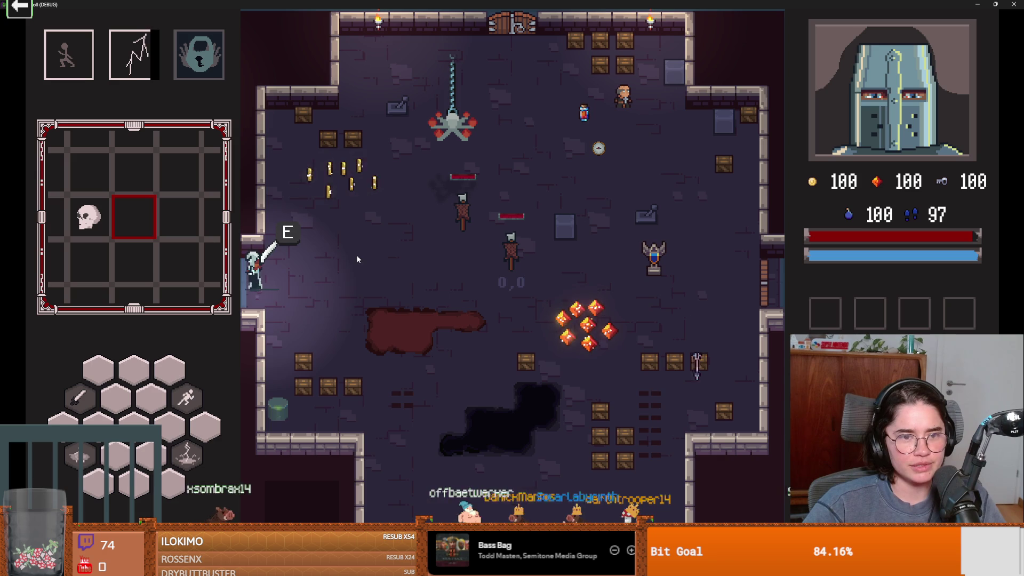
key("d")
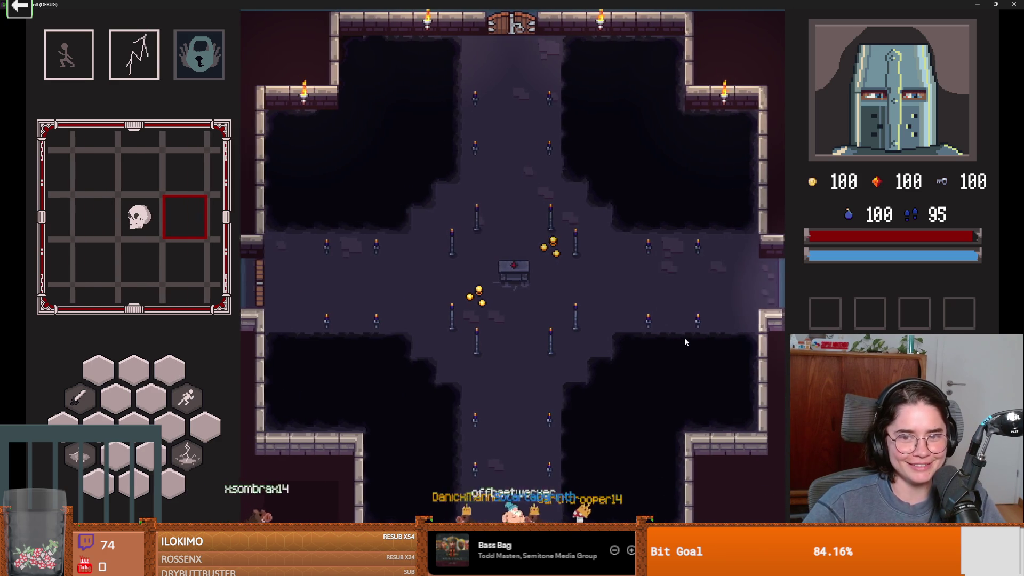
key("r")
left_click(527, 313)
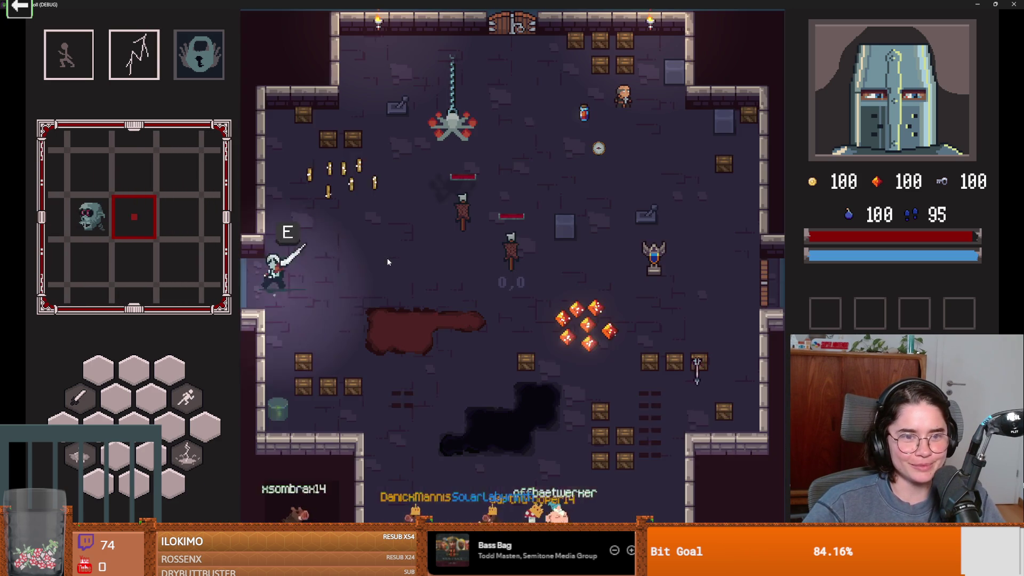
key("super+Down")
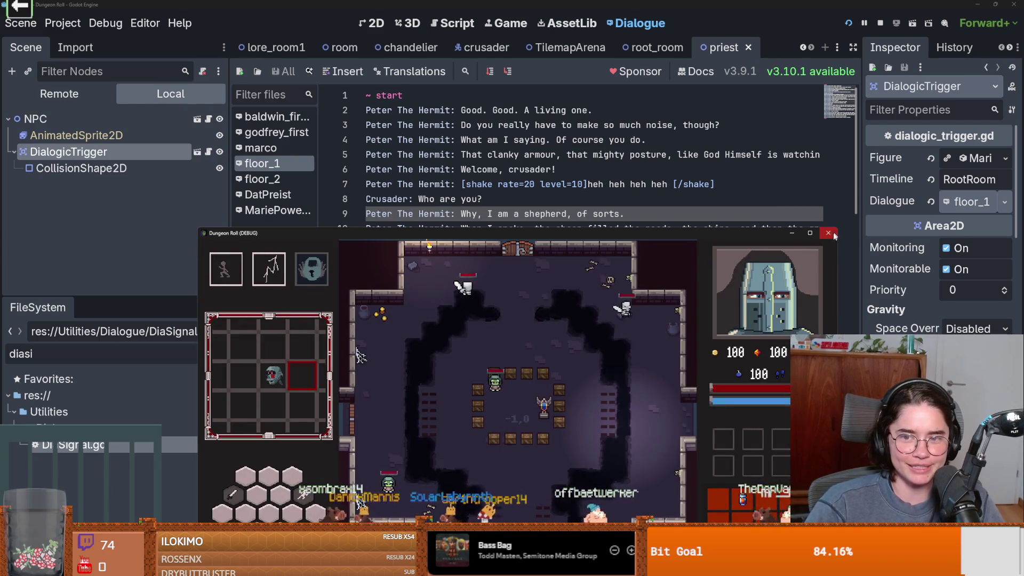
Stop the debug game with F8, save the Hermit dialogue scene, and open a new scene tab.
key("F8")
scroll(480, 253, "down", 2)
scroll(480, 254, "up", 2)
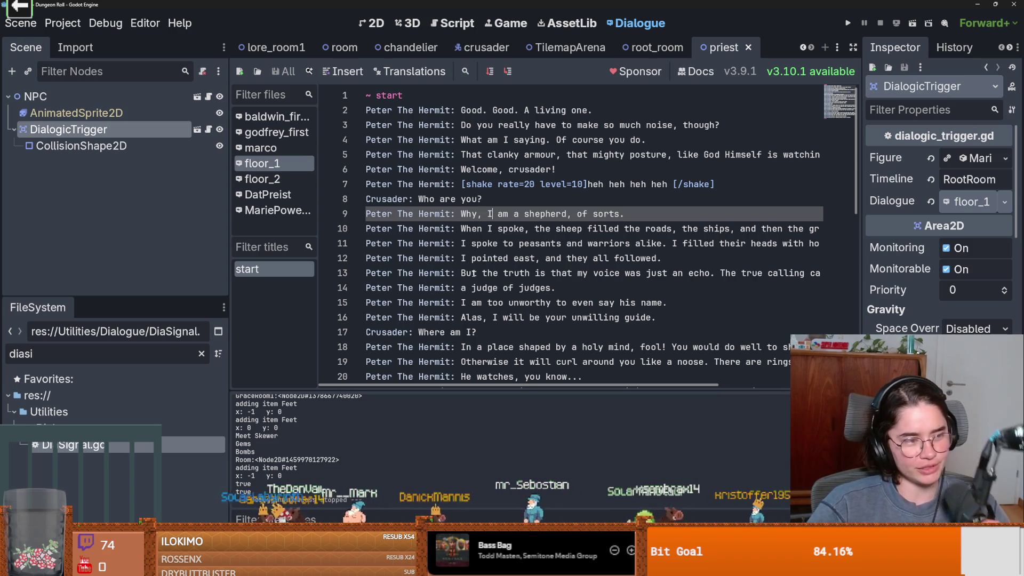
key("End")
key("ctrl+s")
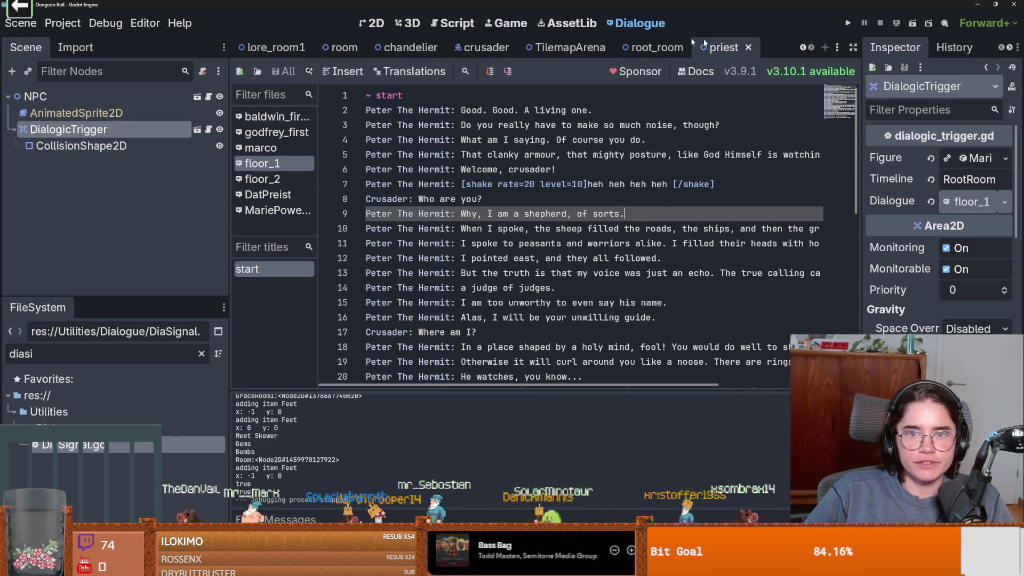
key("ctrl+n")
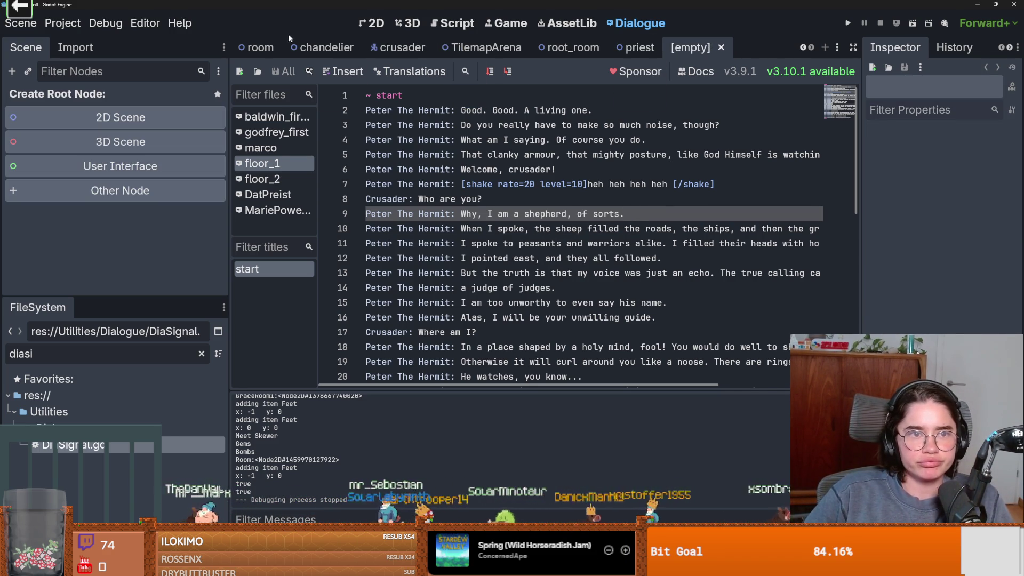
Filter the FileSystem for 'door' and open door.tscn in the 2D view.
double_click(103, 354)
type("door")
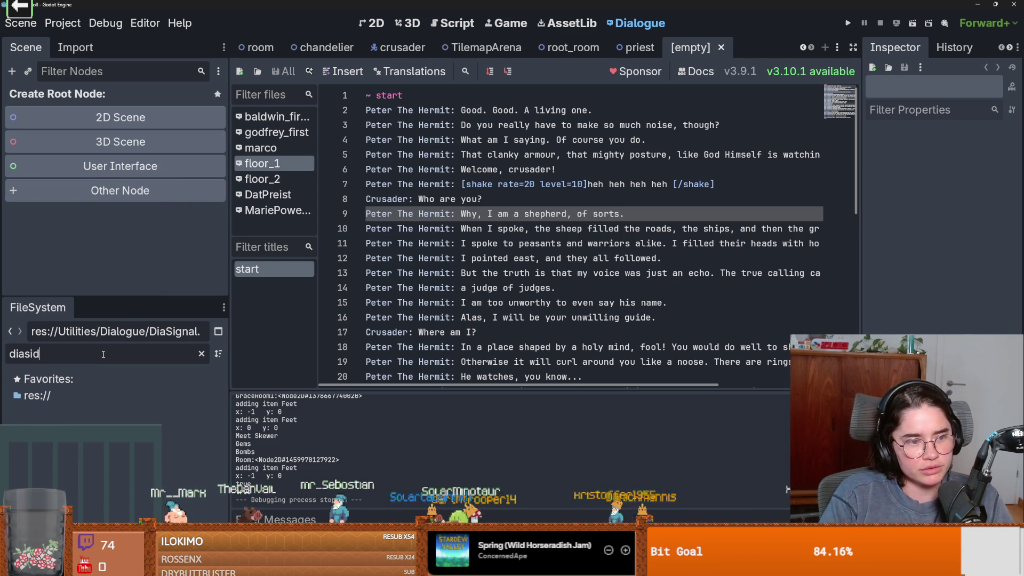
scroll(84, 426, "down", 5)
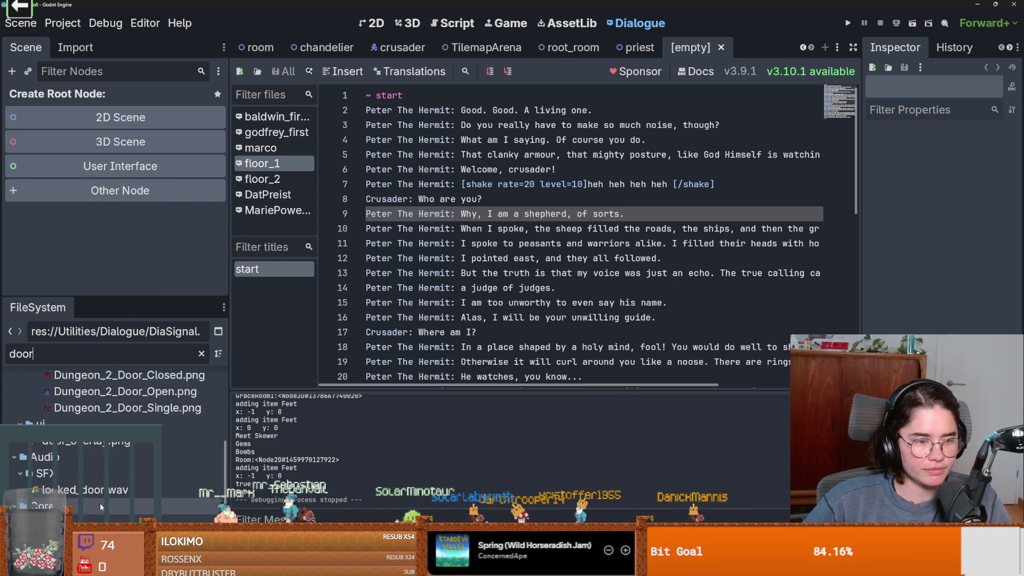
left_click(84, 451)
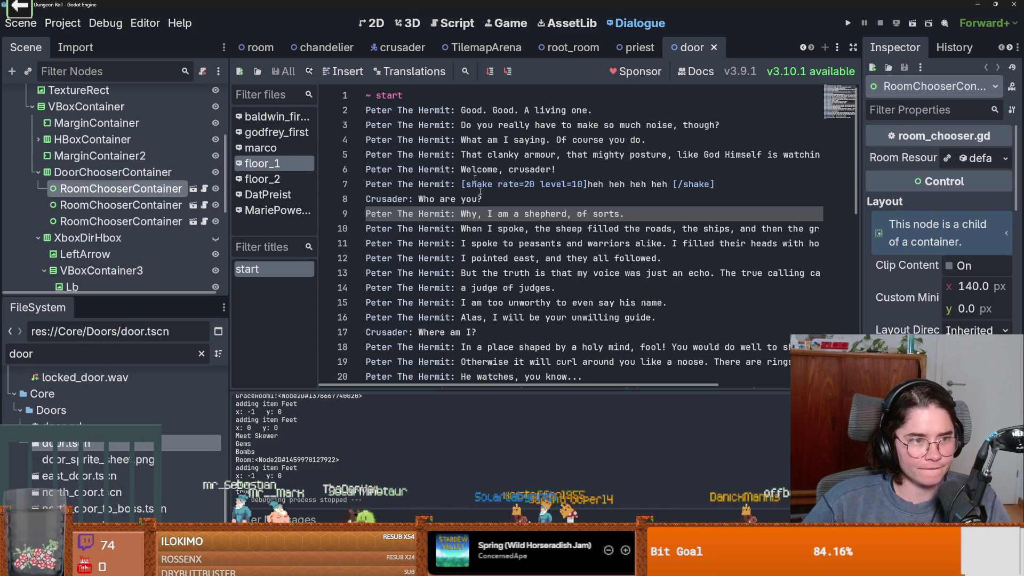
left_click(372, 24)
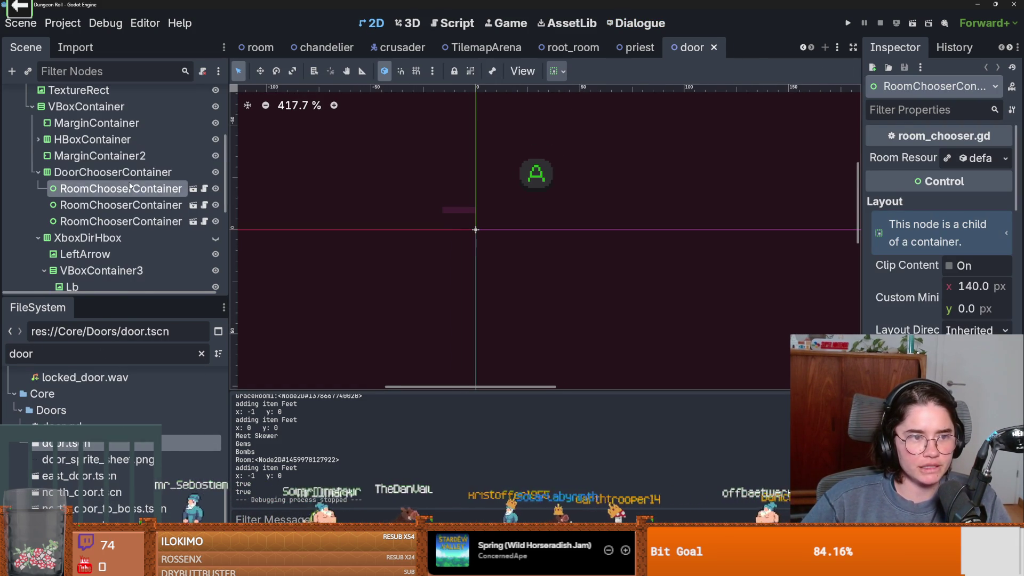
Expand RoomChooserCanvas to show RoomChooserControl and UnlockDoor, and inspect DoorArea's properties.
scroll(126, 192, "up", 5)
left_click(14, 178)
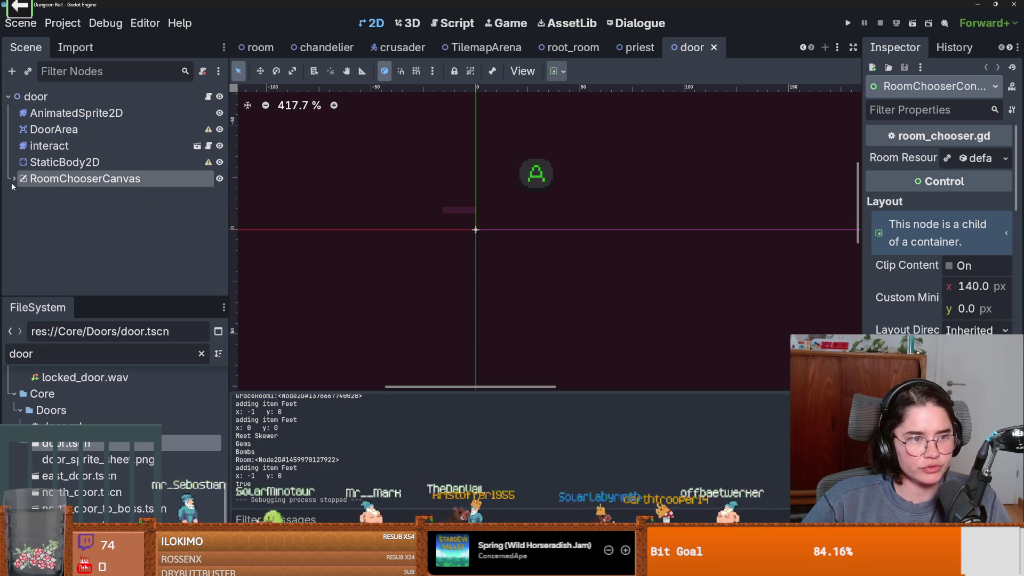
left_click(112, 180)
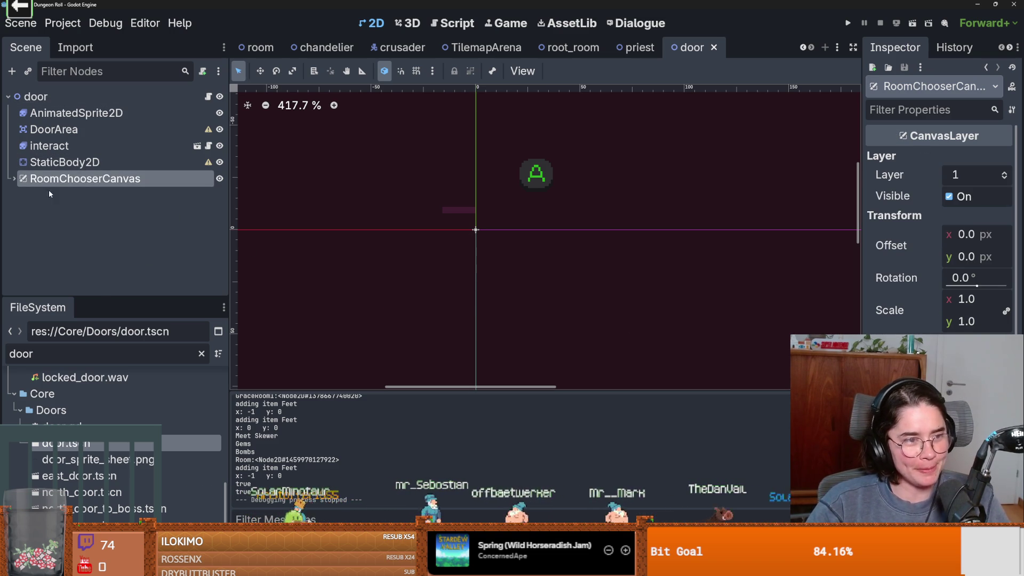
left_click(14, 179)
left_click(20, 212)
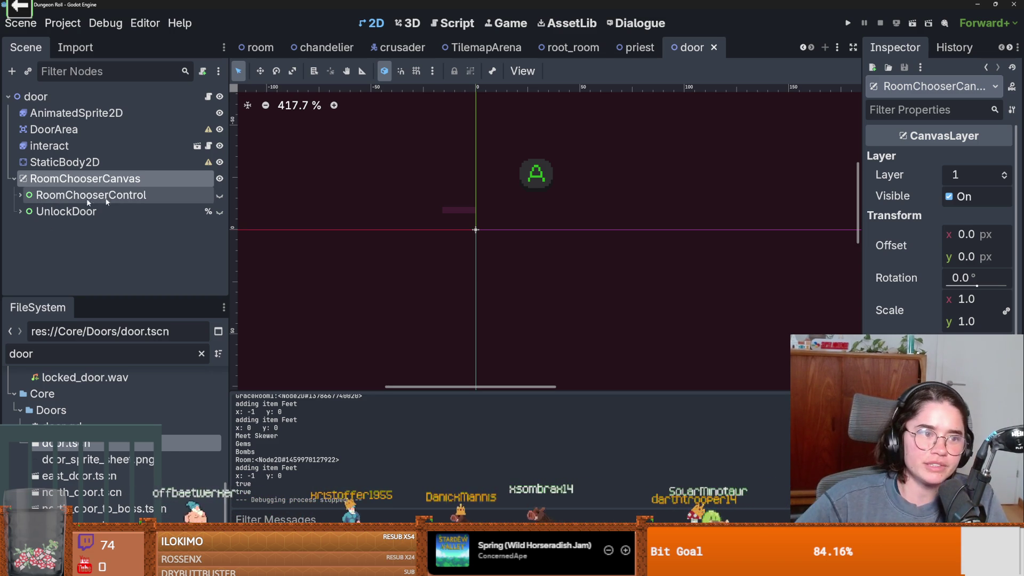
left_click(72, 132)
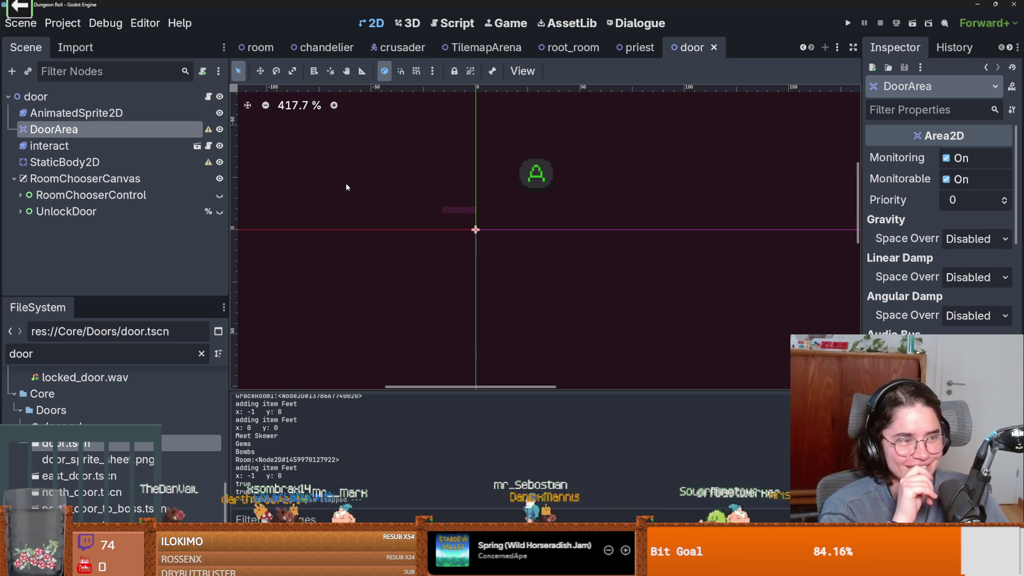
Check the BBCode in RichTextLabel docs in Firefox, then minimize Firefox back to door.tscn.
key("alt+Tab")
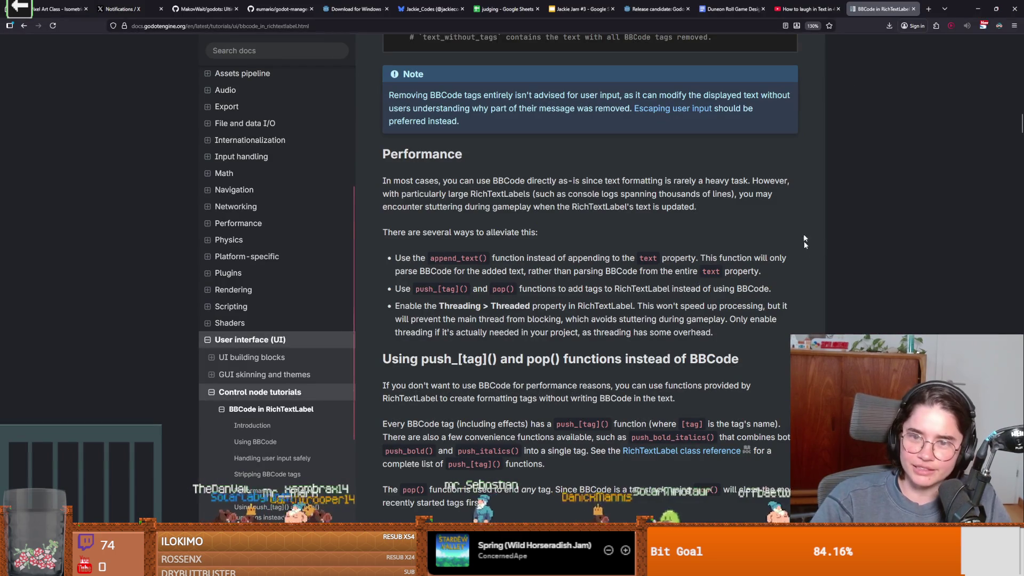
left_click(978, 9)
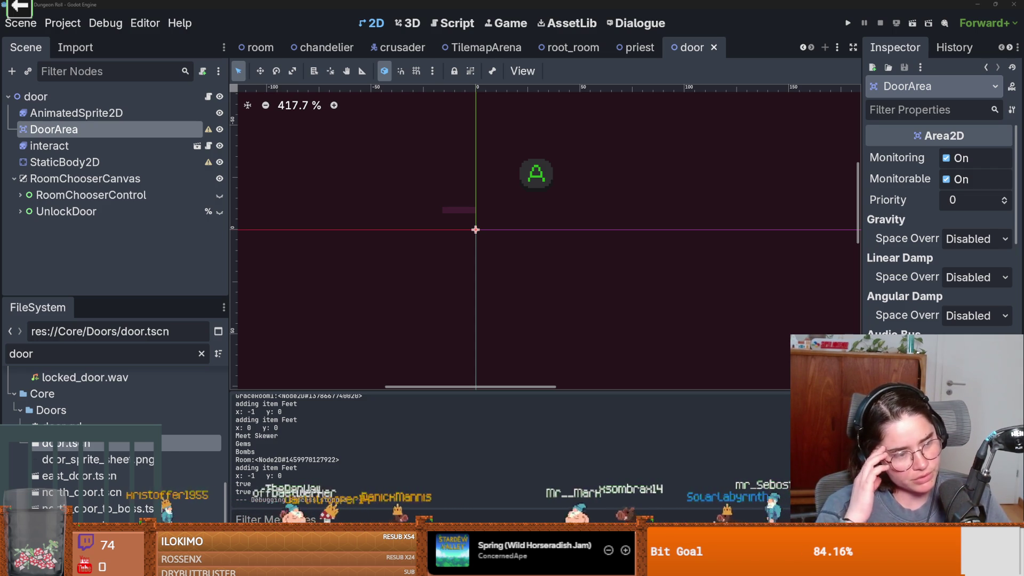
scroll(680, 227, "down", 1)
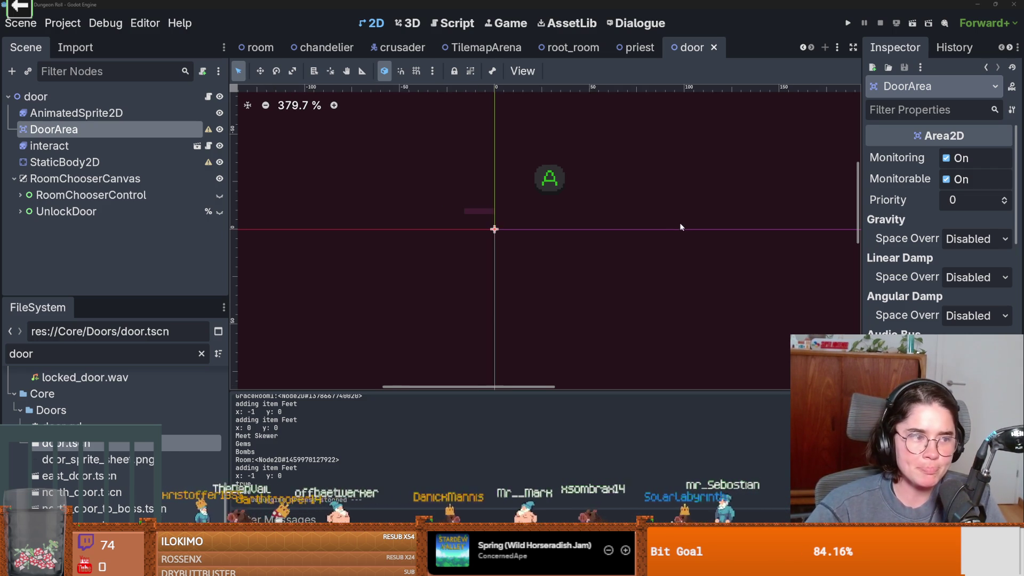
scroll(675, 222, "up", 1)
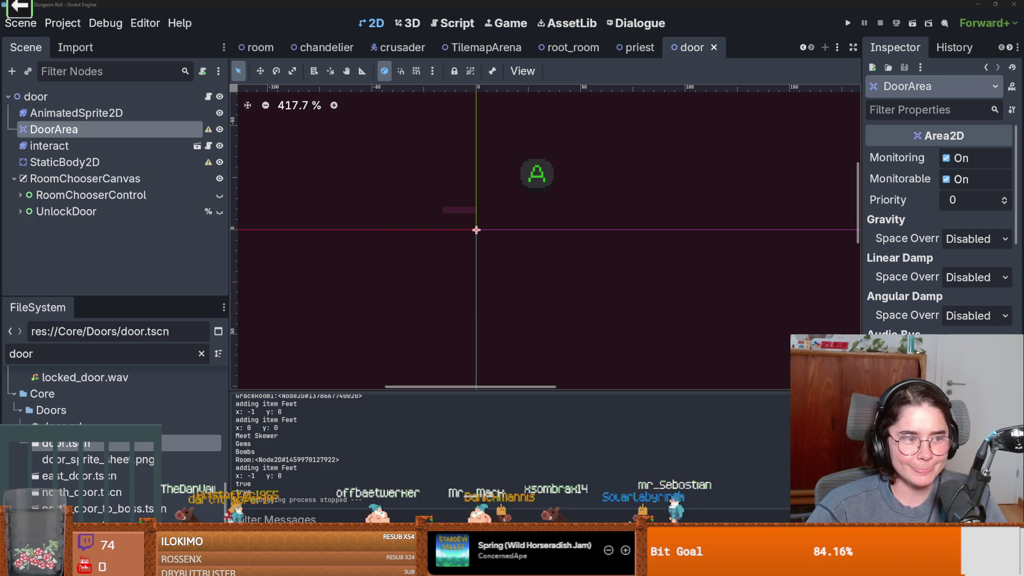